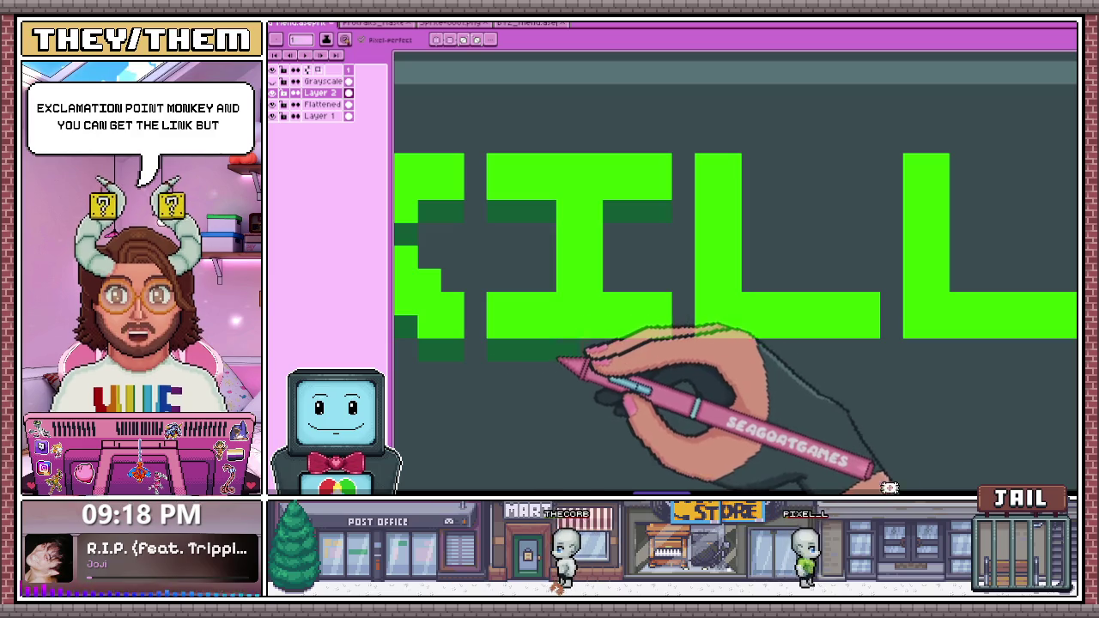
Step: Hide the layer holding the oversized CORE and SKILLS labels
scroll(464, 258, "down", 1)
scroll(687, 339, "down", 1)
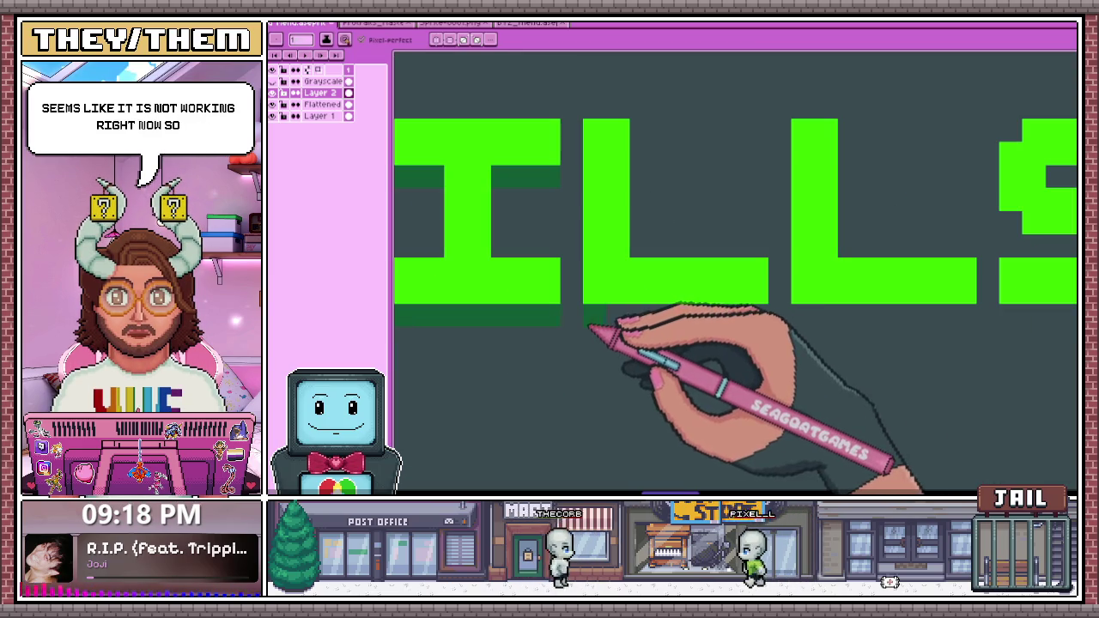
scroll(525, 279, "down", 1)
scroll(653, 278, "down", 1)
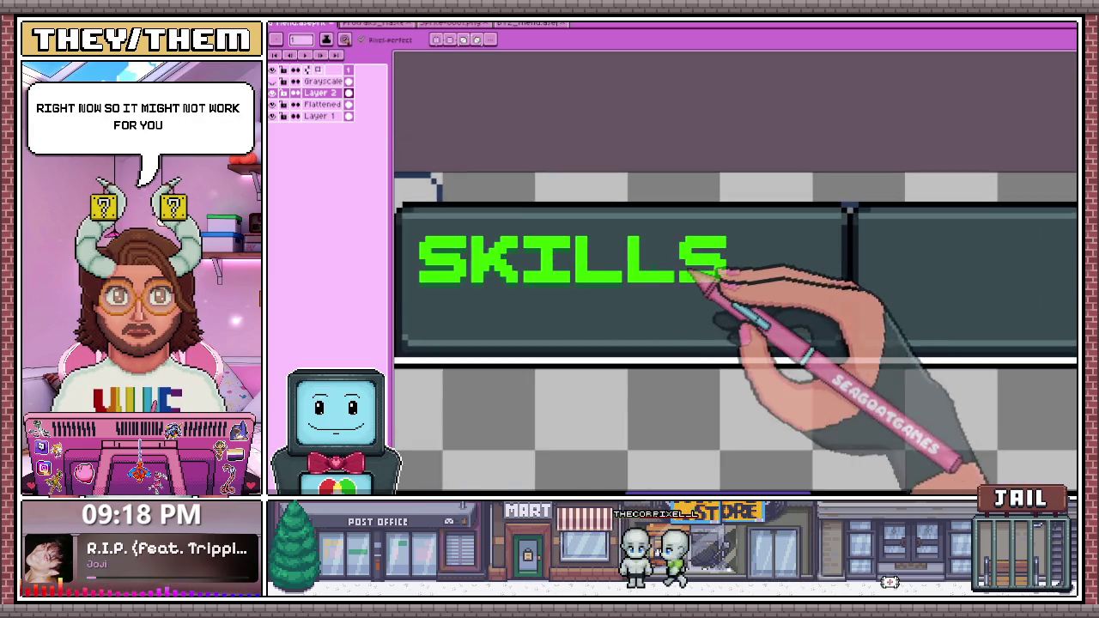
scroll(693, 314, "up", 2)
scroll(693, 314, "up", 1)
scroll(803, 300, "down", 2)
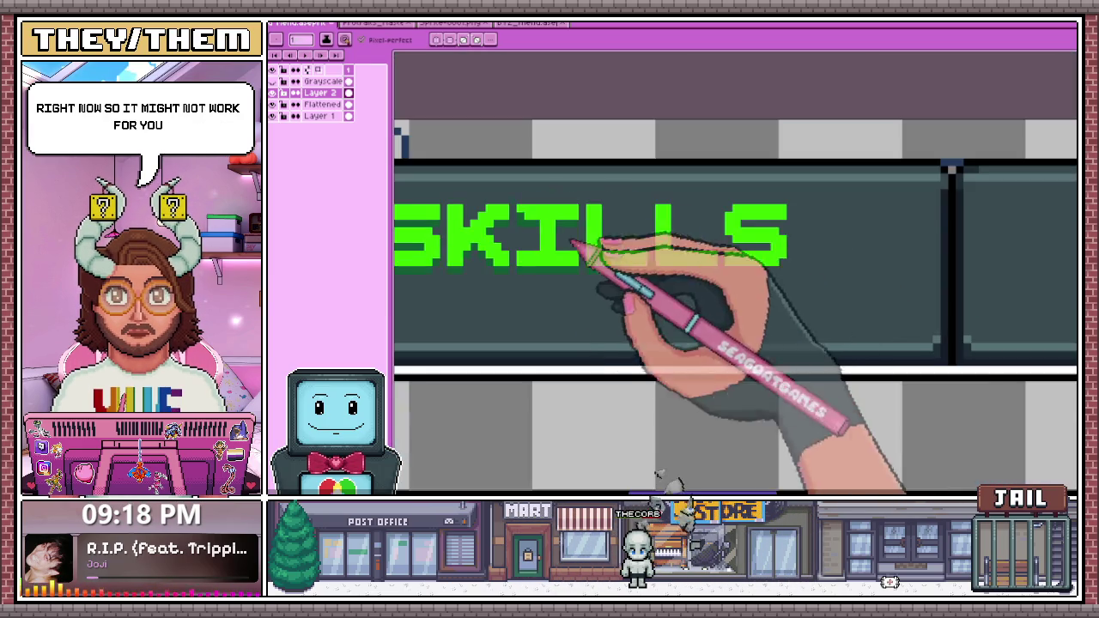
scroll(797, 245, "up", 1)
scroll(617, 248, "up", 1)
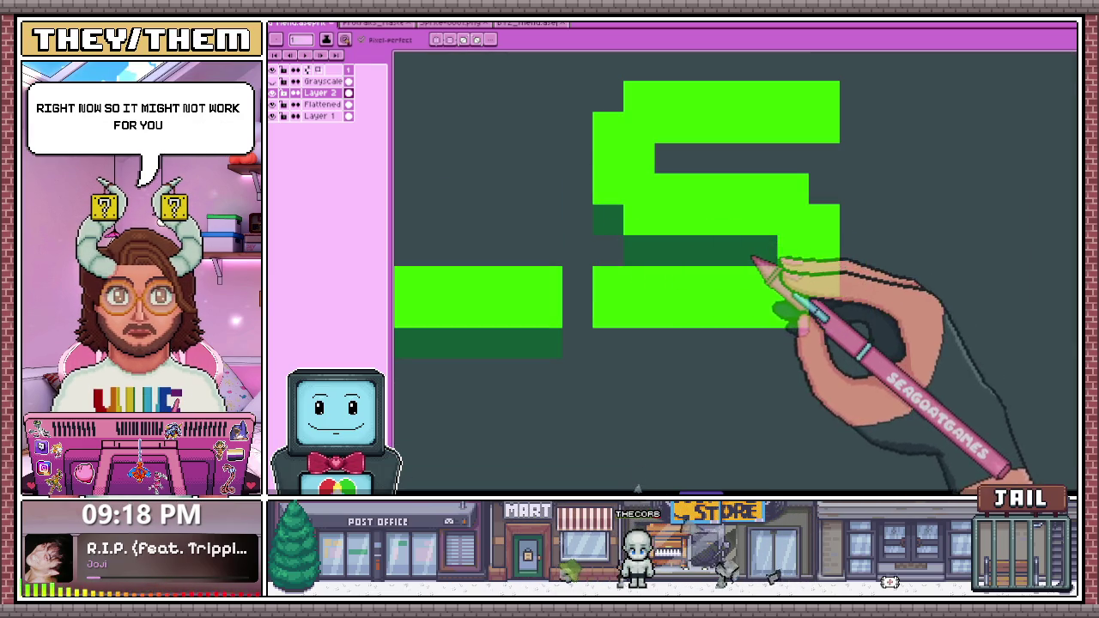
scroll(695, 236, "down", 1)
scroll(642, 258, "up", 1)
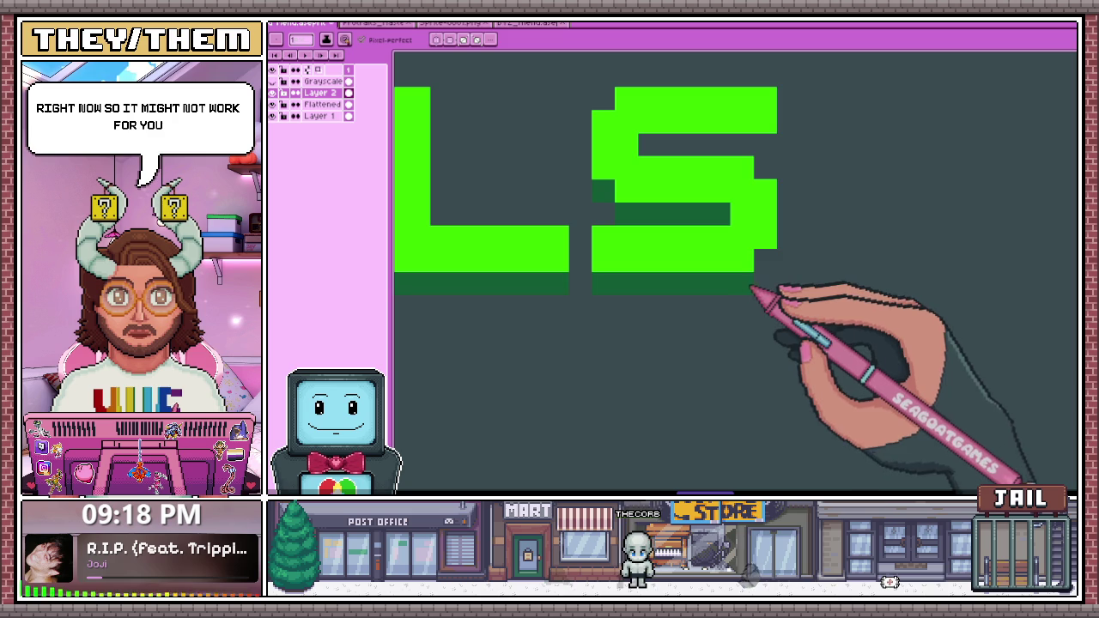
scroll(699, 209, "down", 1)
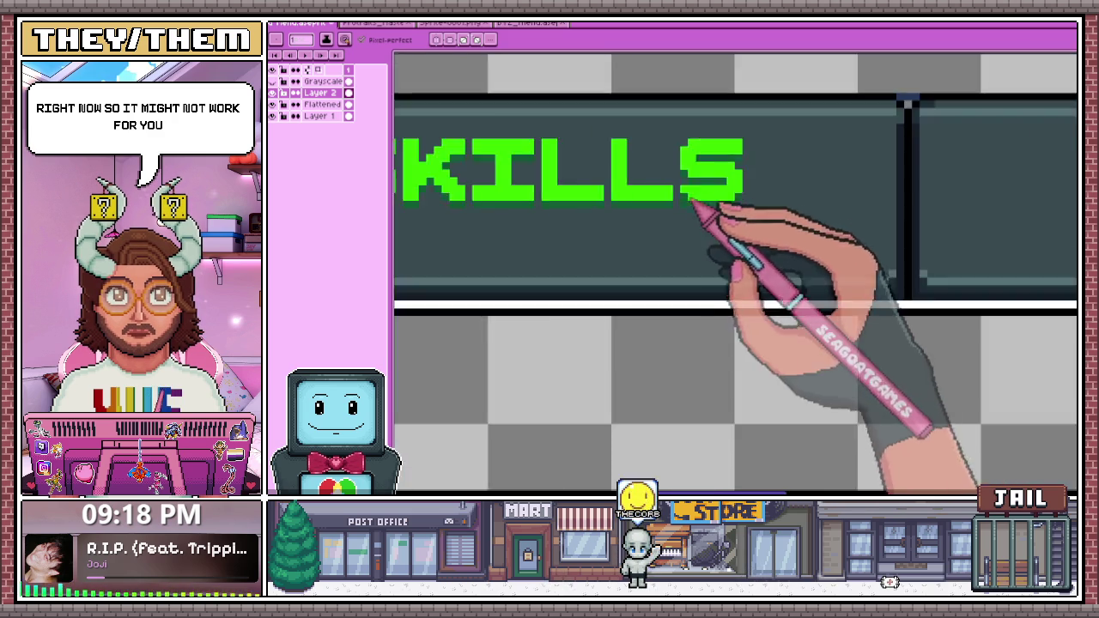
scroll(661, 230, "down", 1)
scroll(653, 230, "up", 1)
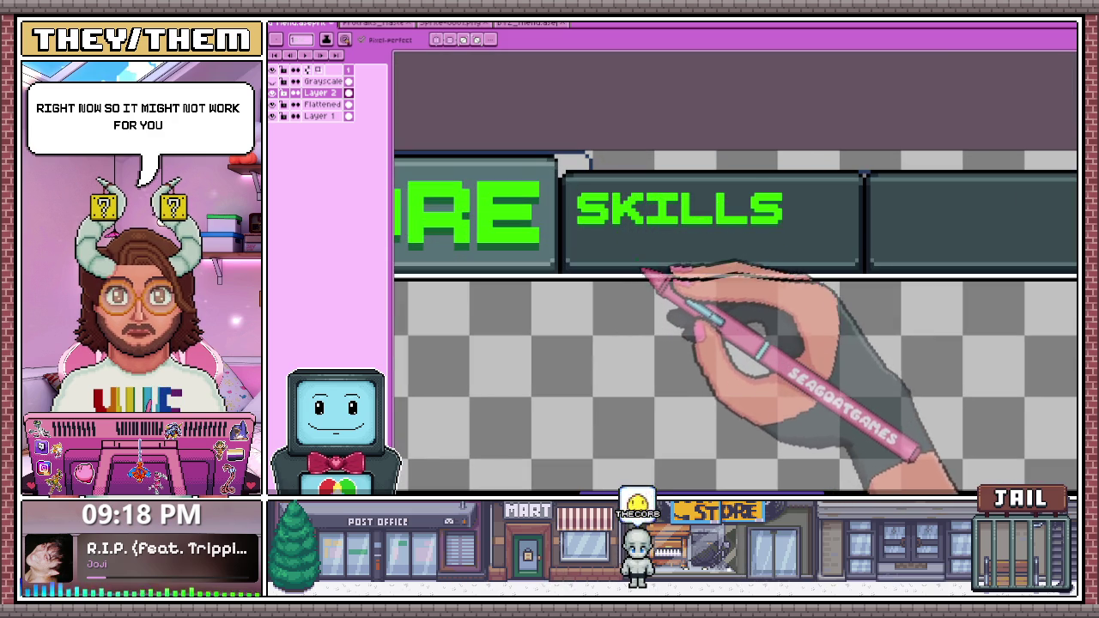
scroll(601, 240, "down", 1)
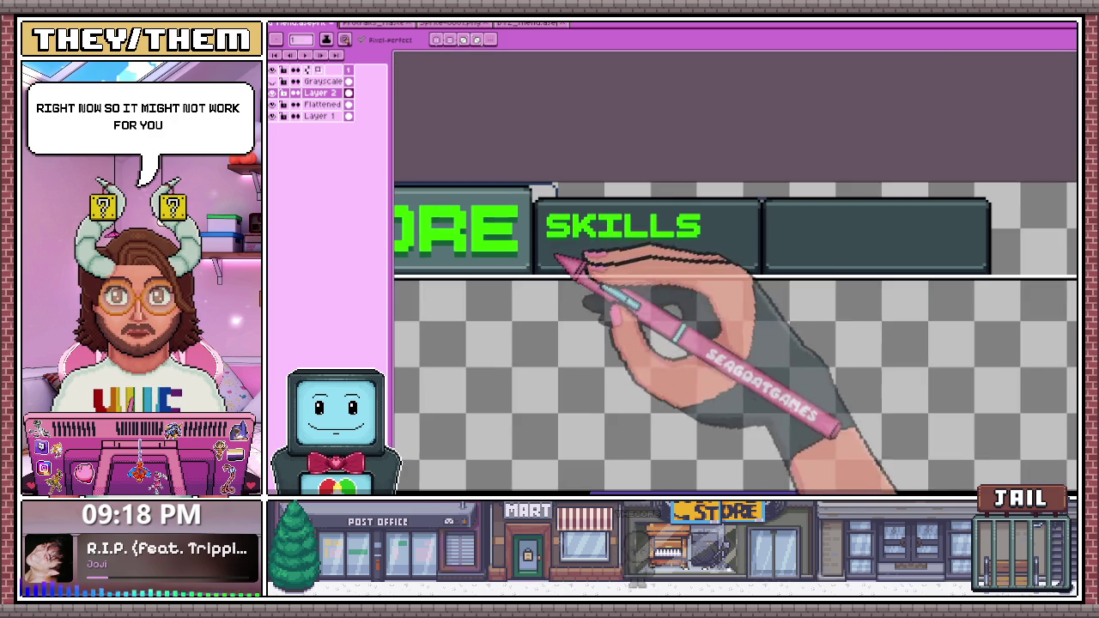
scroll(702, 243, "down", 2)
scroll(662, 258, "up", 1)
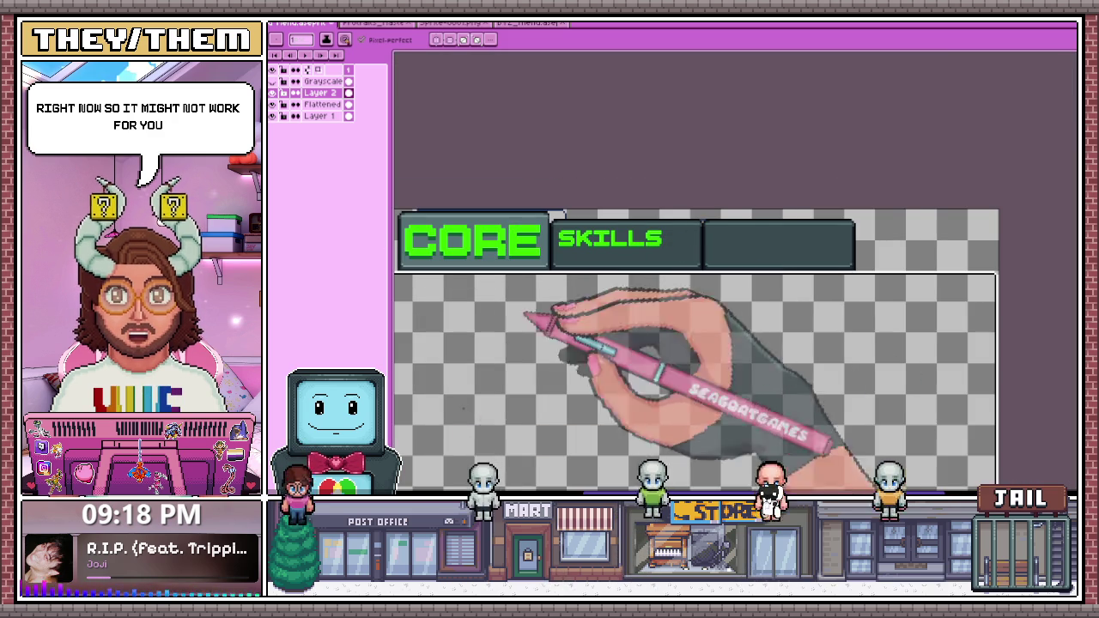
scroll(601, 247, "up", 1)
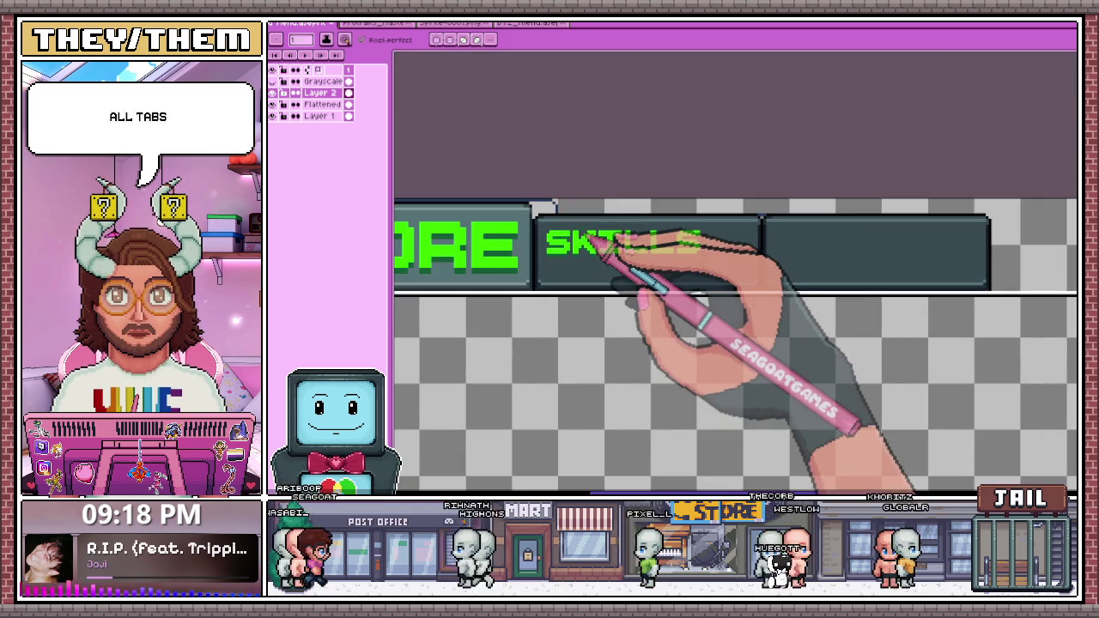
scroll(613, 245, "down", 1)
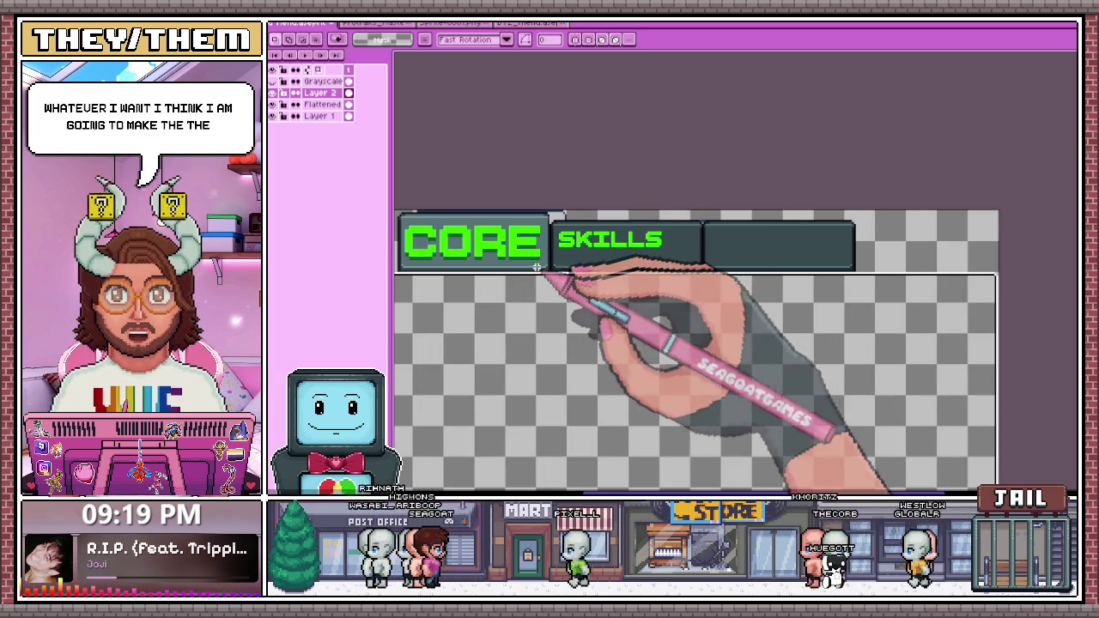
scroll(537, 267, "down", 1)
scroll(491, 269, "up", 1)
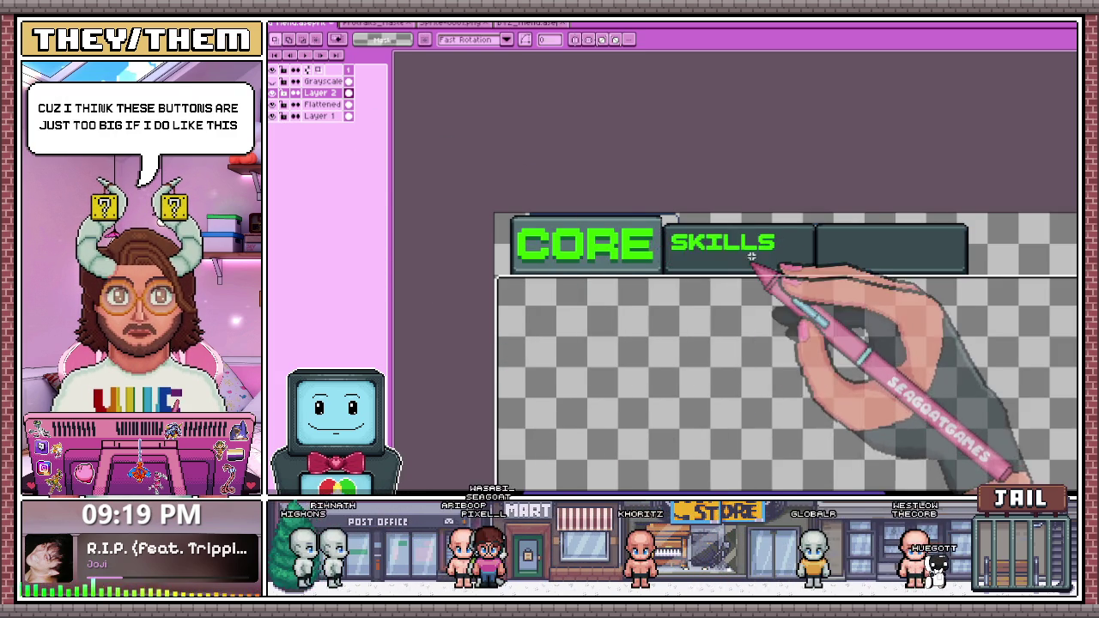
scroll(739, 259, "up", 1)
scroll(618, 262, "down", 1)
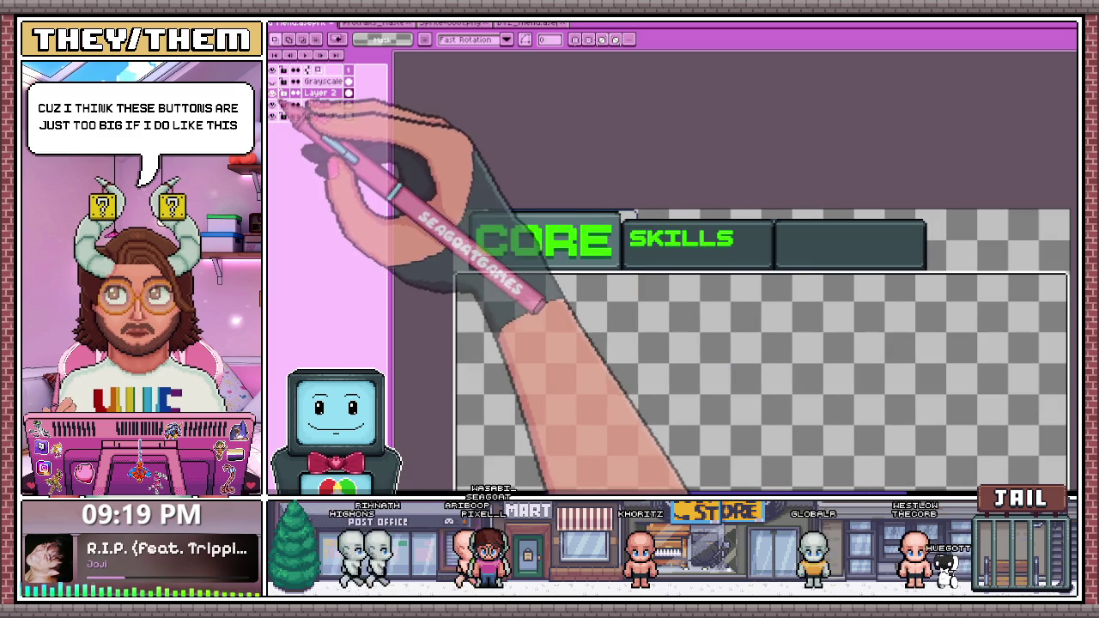
left_click(275, 104)
left_click(275, 104)
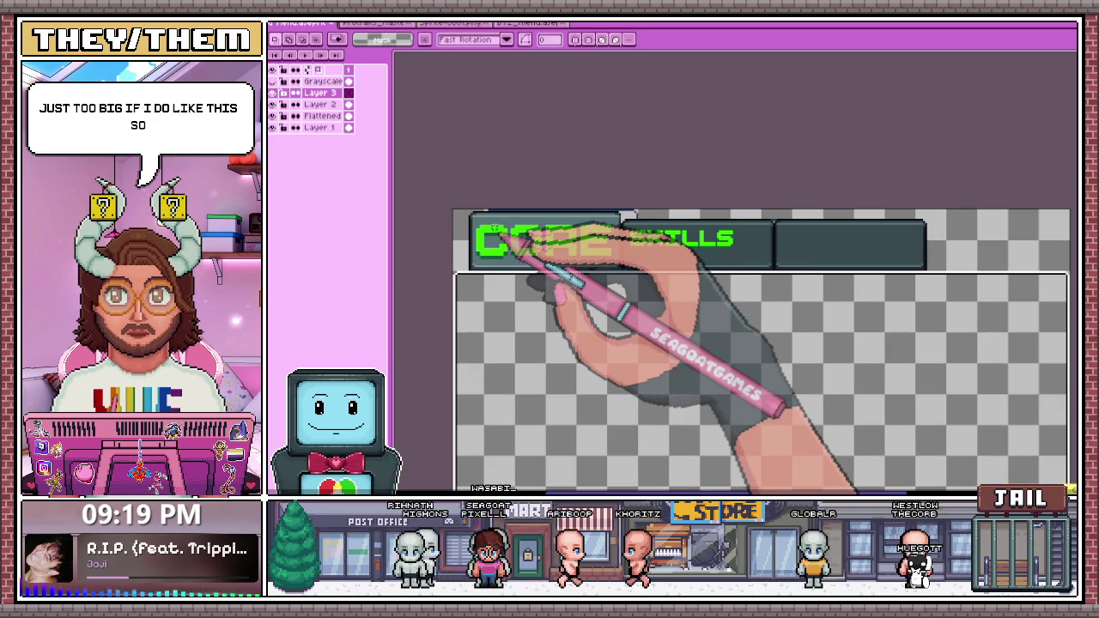
key("ctrl+z")
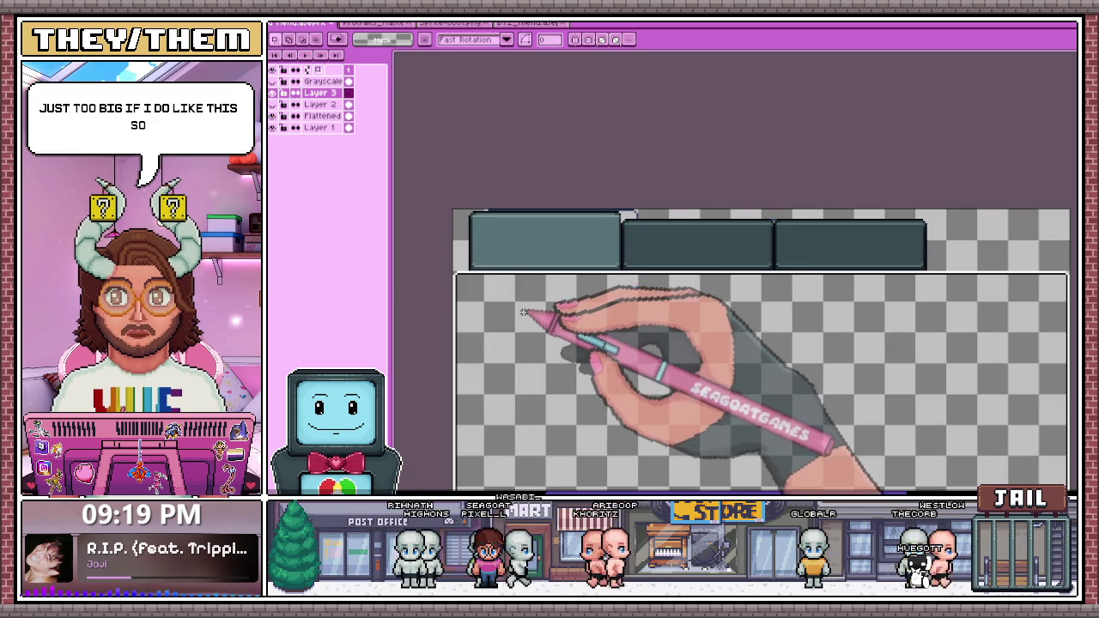
Step: Insert green BoldPixels 'CORE' text and position it inside the first teal button
left_click(477, 279)
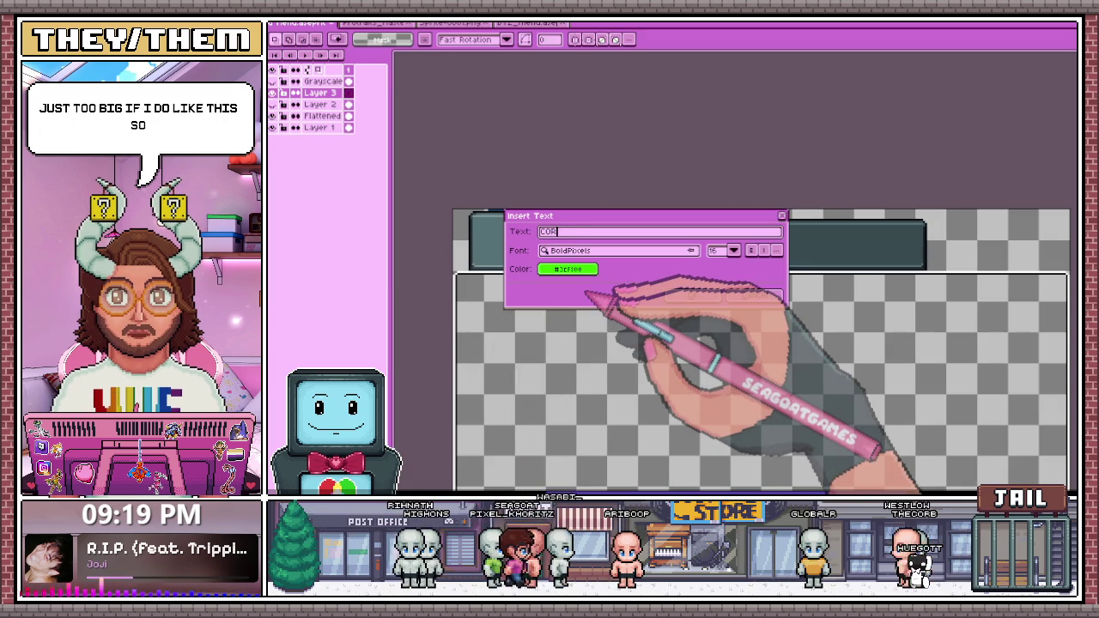
left_click(704, 295)
scroll(770, 410, "up", 2)
left_click_drag(772, 391, 537, 200)
scroll(536, 199, "down", 2)
scroll(504, 177, "up", 2)
left_click_drag(619, 225, 511, 200)
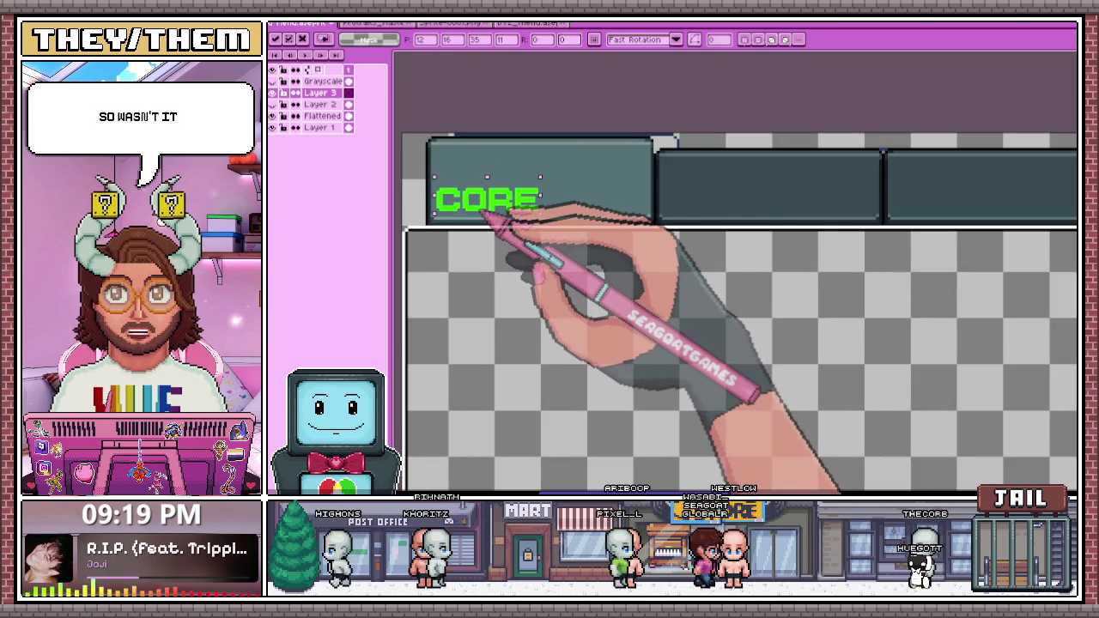
scroll(507, 210, "up", 1)
left_click_drag(486, 206, 499, 217)
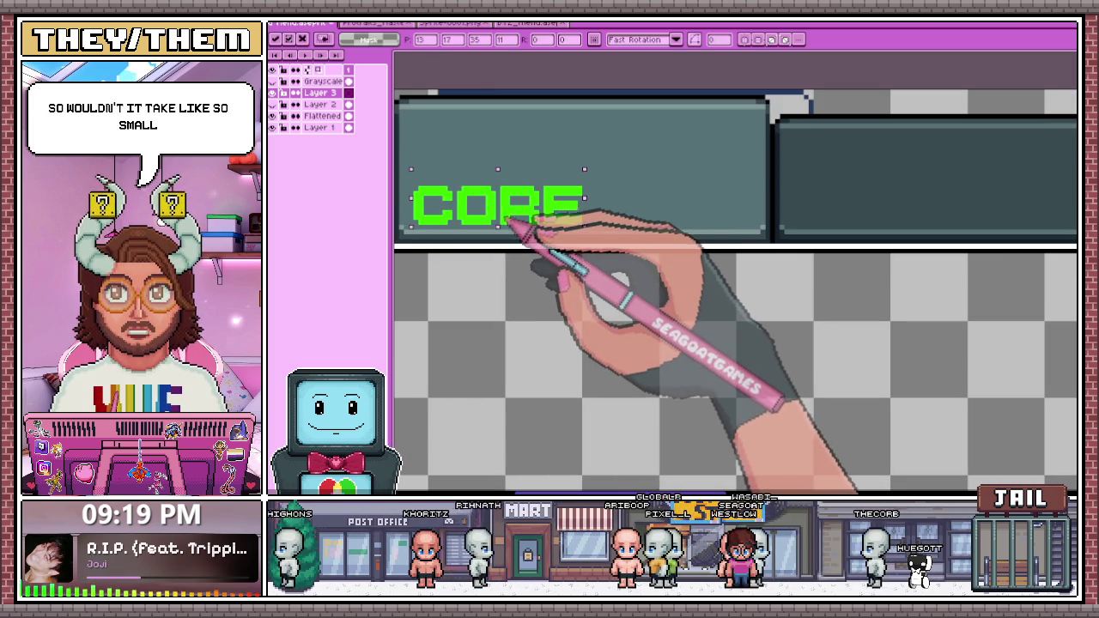
key("ctrl+d")
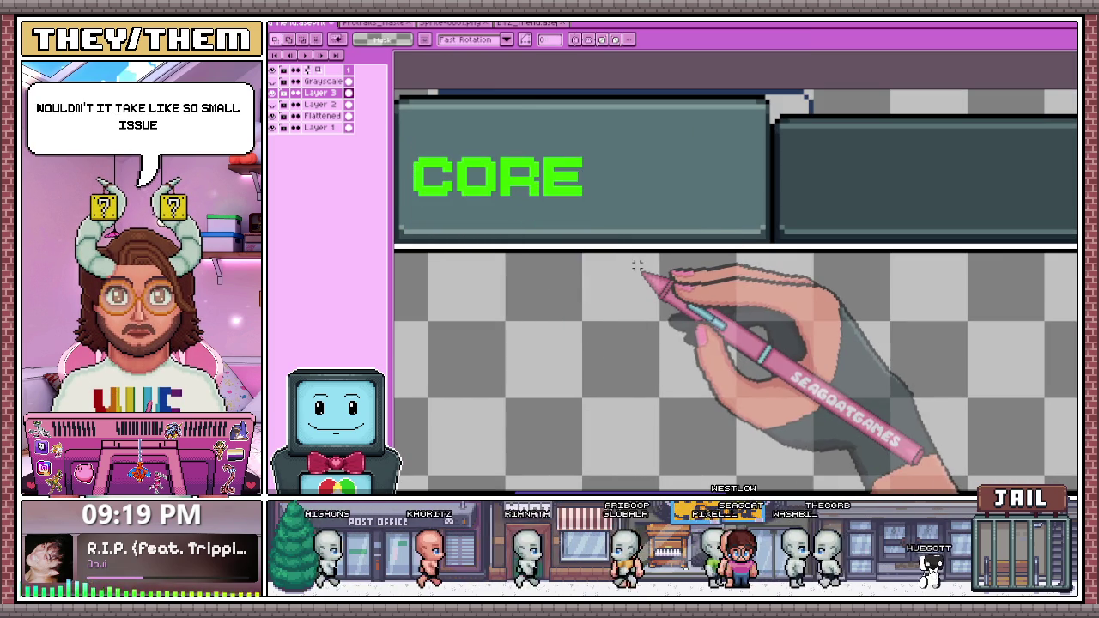
scroll(516, 203, "down", 2)
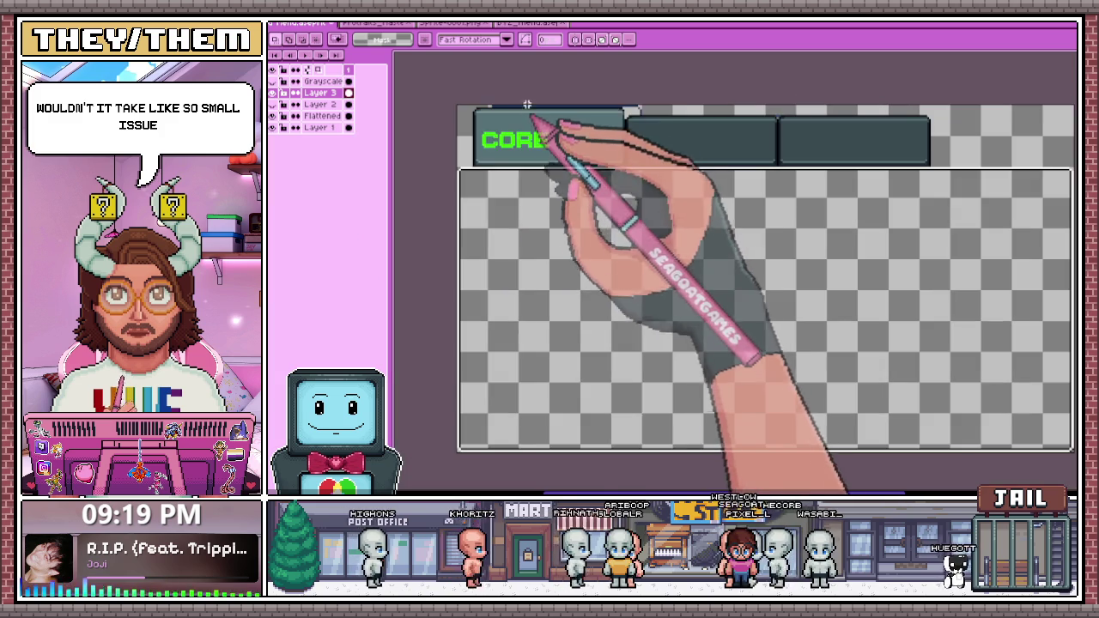
Step: With the Pencil, add a dark-green shadow pixel beneath the C of CORE
key("b")
scroll(552, 147, "up", 3)
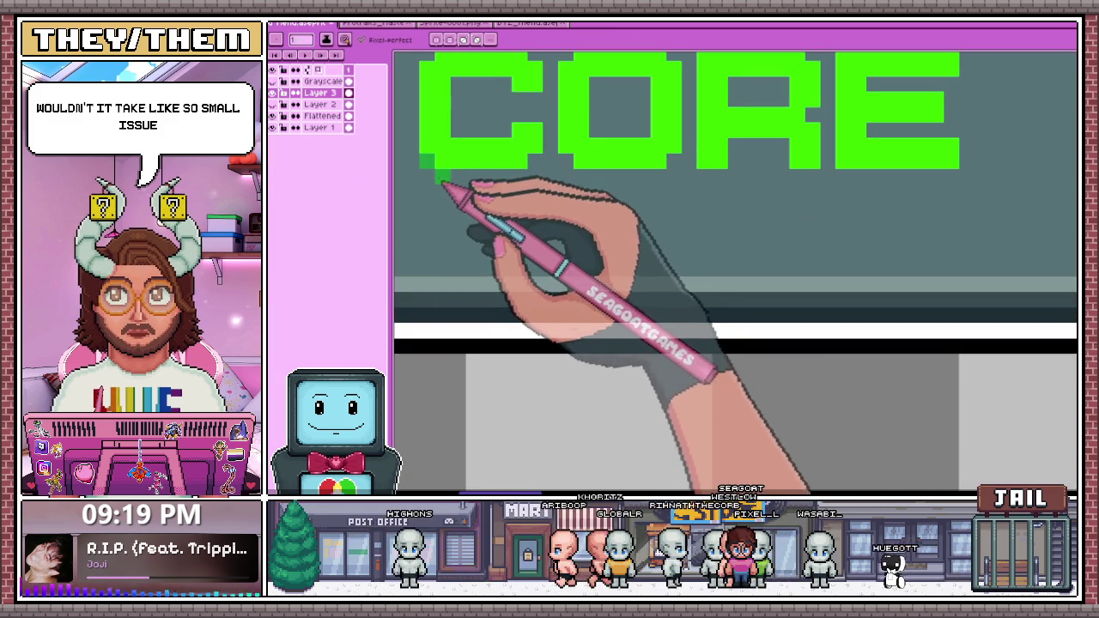
scroll(494, 176, "down", 1)
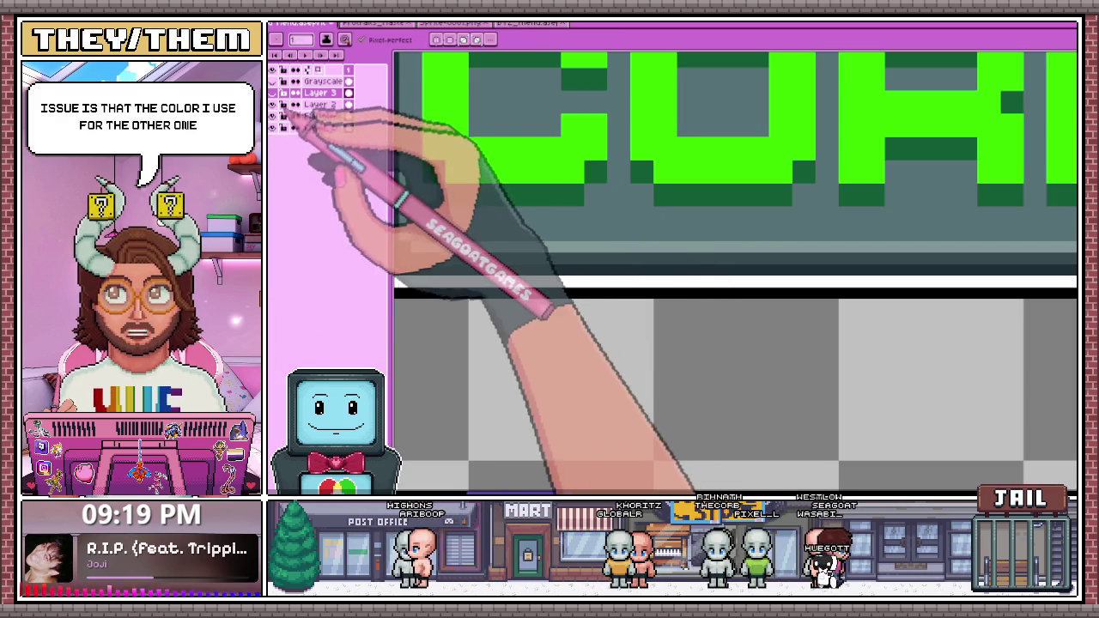
left_click(284, 103)
left_click(285, 104)
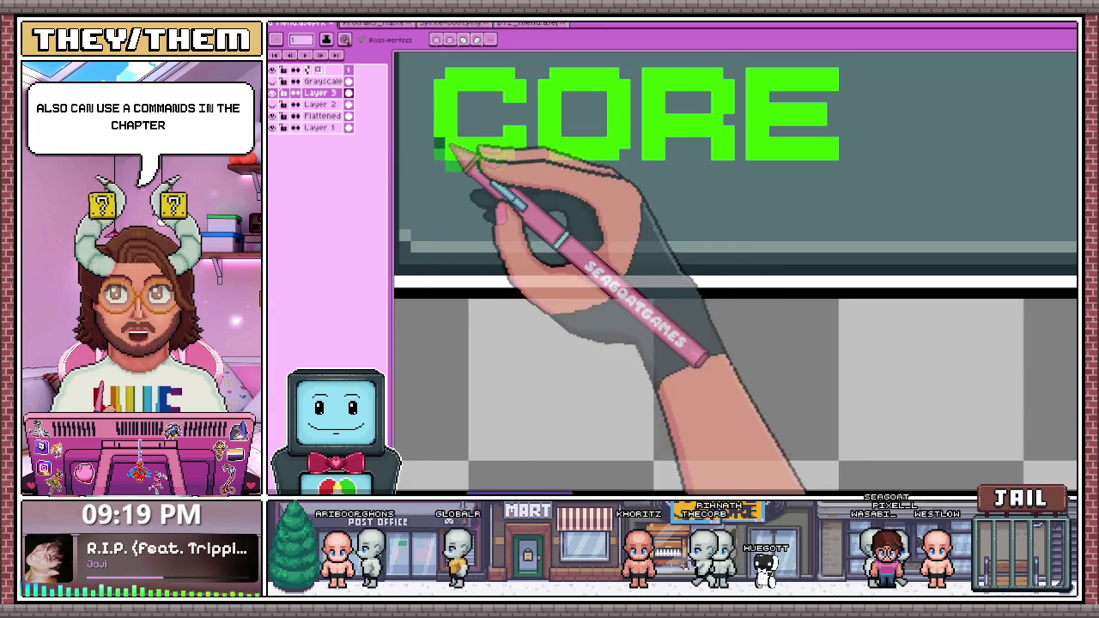
scroll(441, 153, "up", 2)
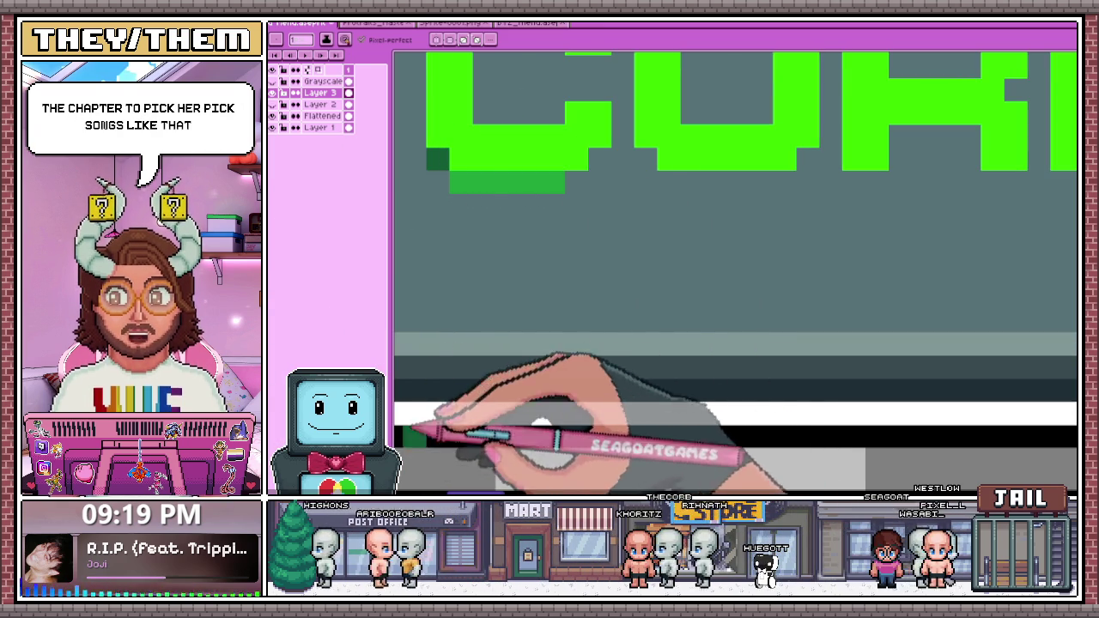
left_click(484, 181)
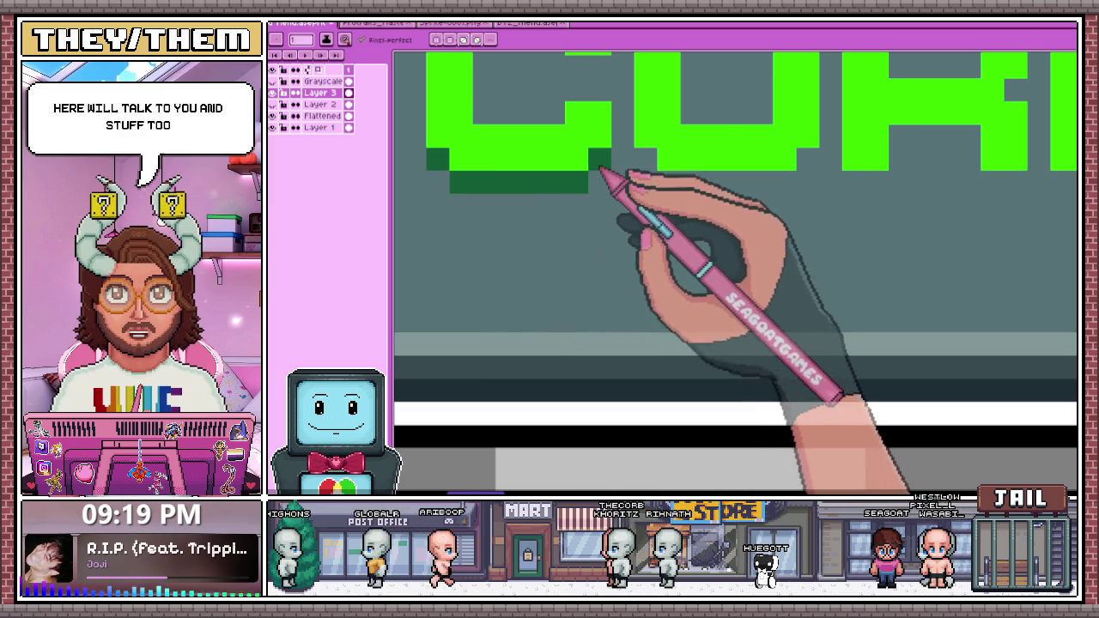
scroll(593, 175, "down", 1)
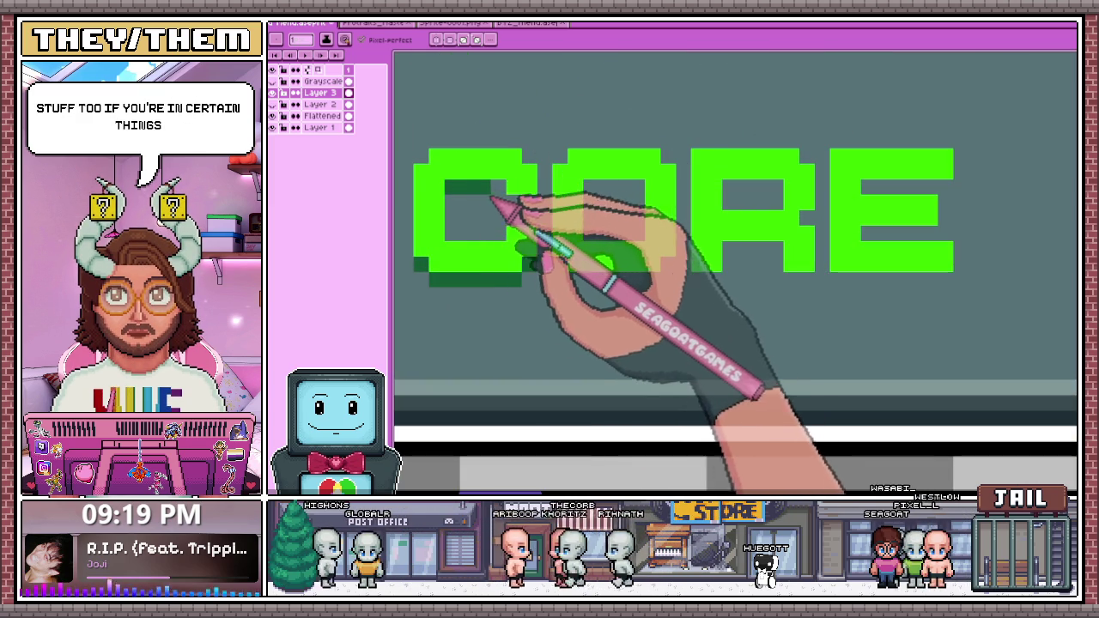
scroll(520, 206, "down", 2)
scroll(555, 241, "up", 1)
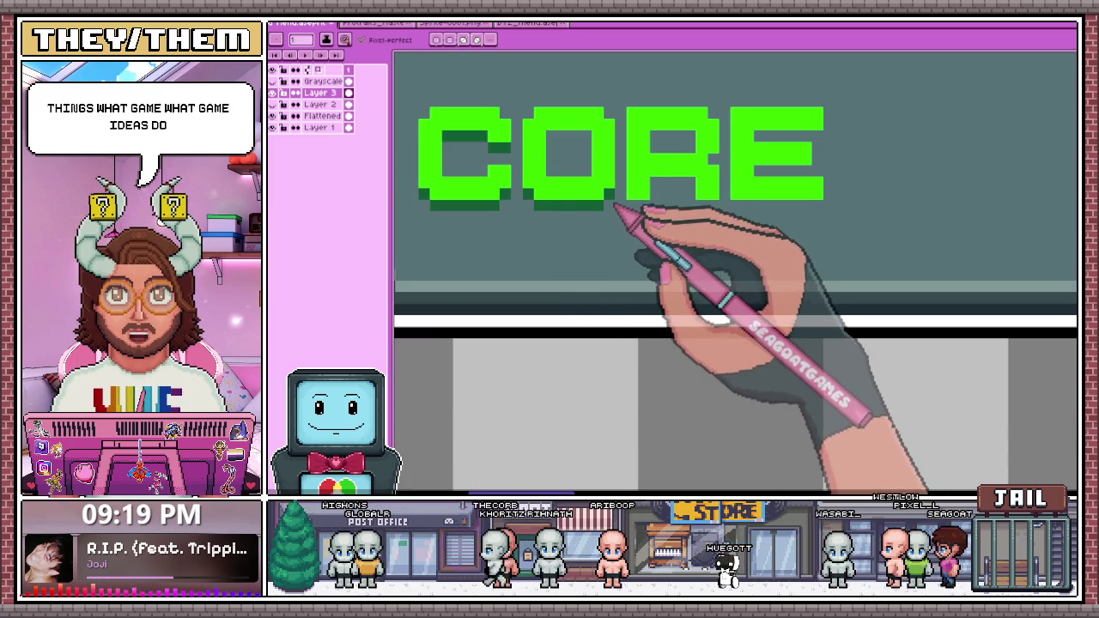
scroll(574, 150, "down", 2)
scroll(591, 172, "down", 1)
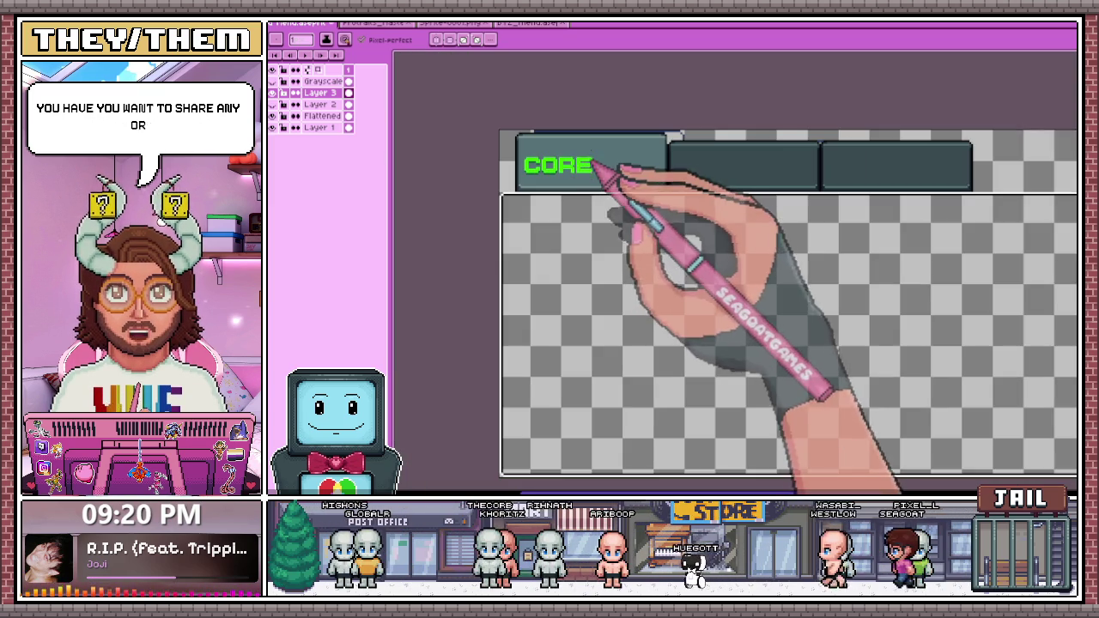
scroll(615, 163, "up", 1)
scroll(589, 191, "up", 2)
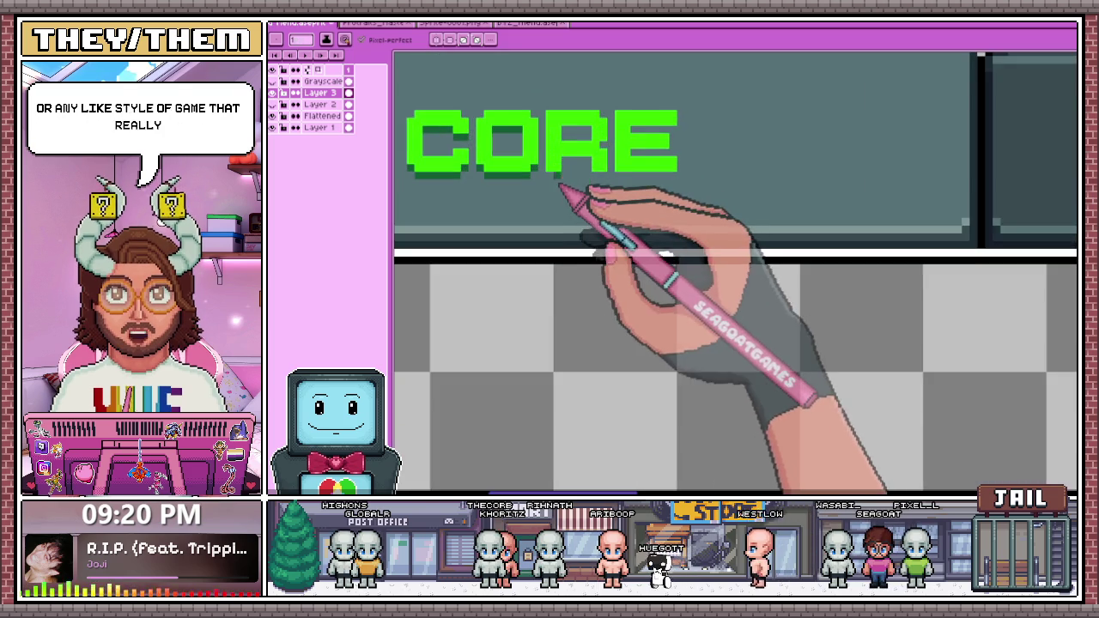
scroll(569, 184, "up", 1)
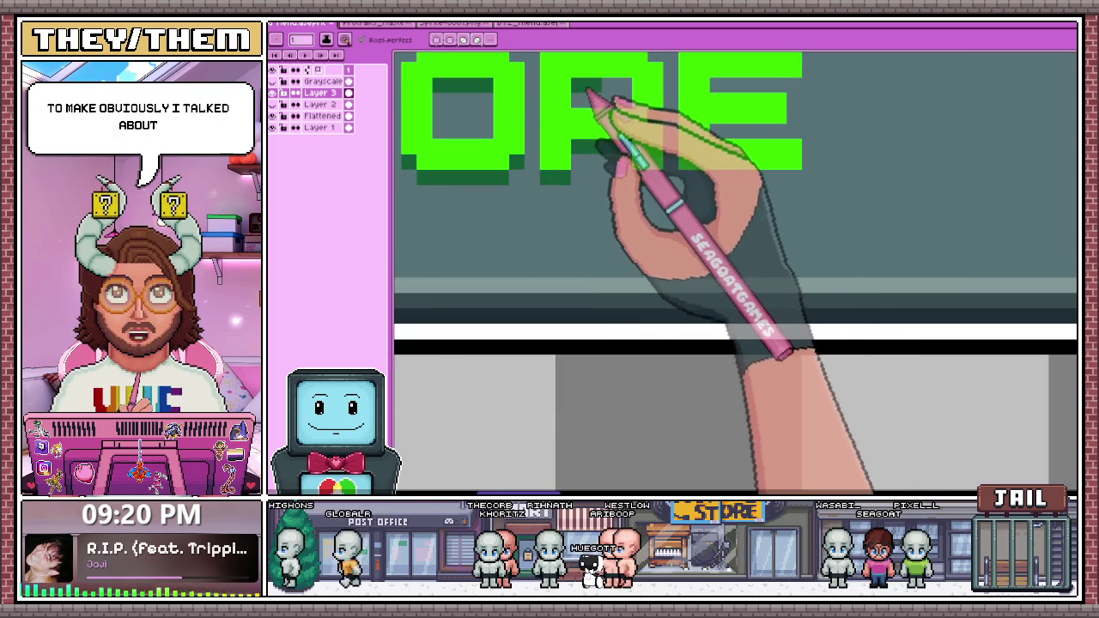
scroll(584, 91, "down", 1)
scroll(571, 140, "down", 1)
scroll(619, 152, "up", 3)
scroll(581, 177, "up", 1)
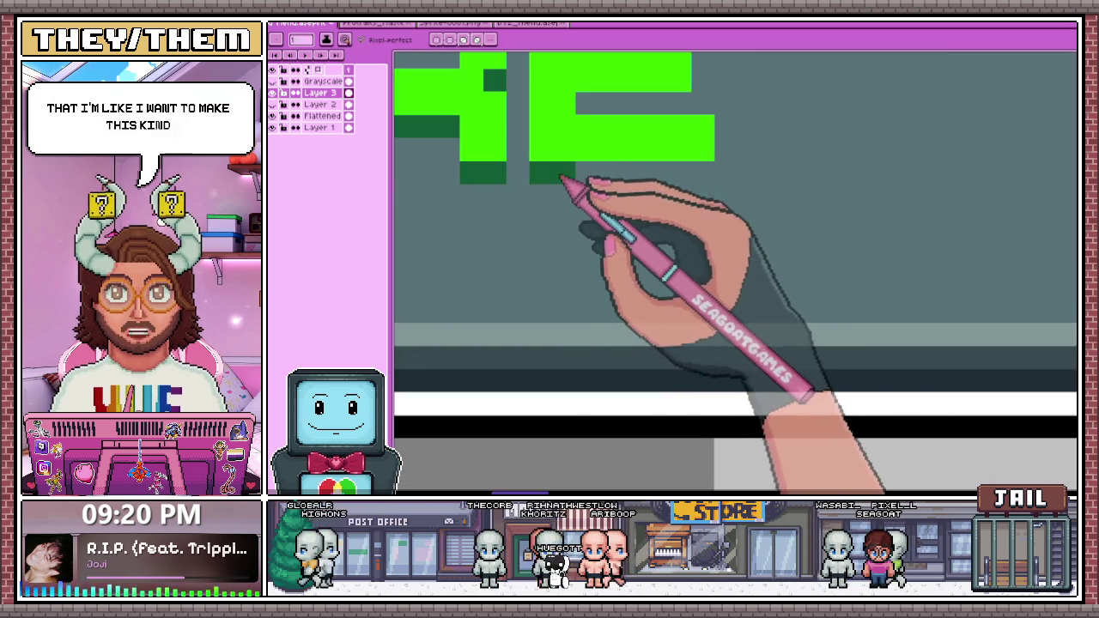
scroll(704, 154, "down", 2)
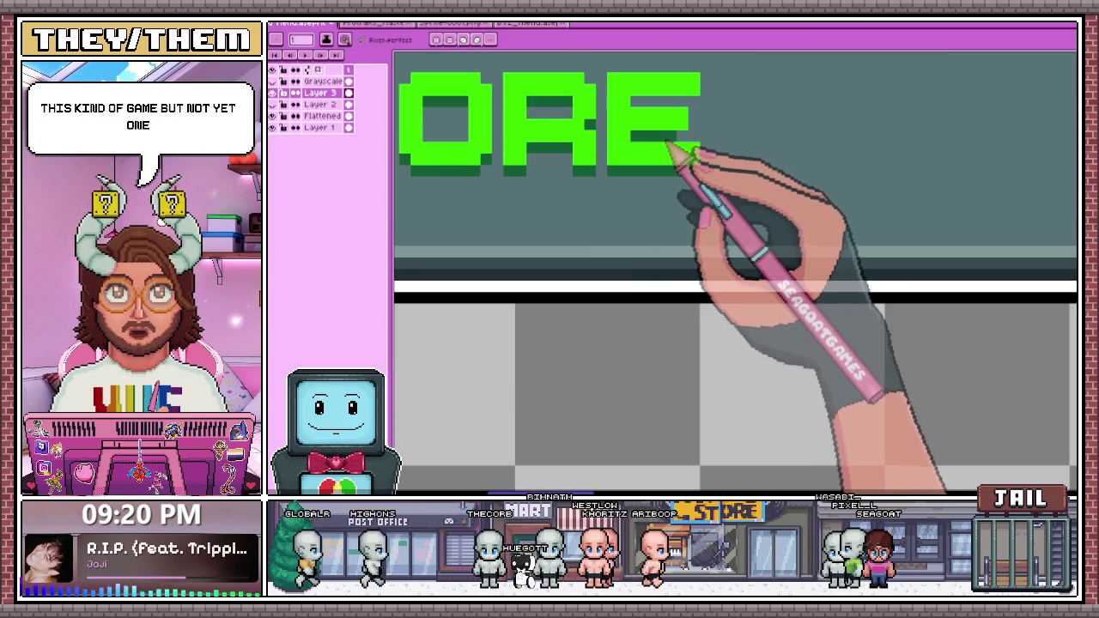
scroll(487, 203, "down", 2)
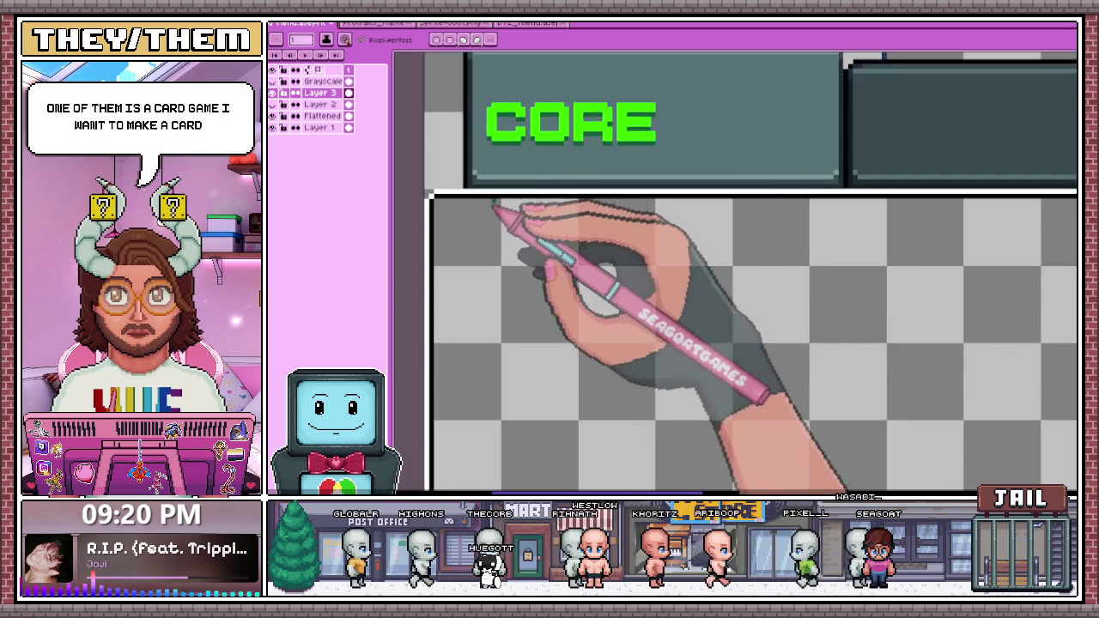
scroll(486, 203, "down", 2)
scroll(588, 159, "up", 3)
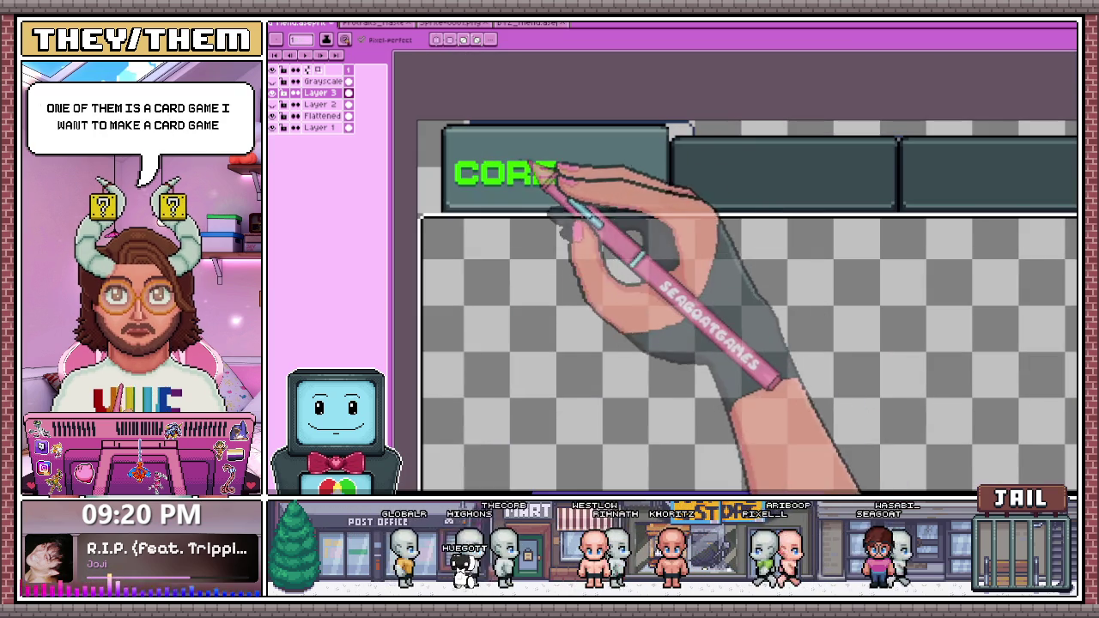
scroll(535, 228, "down", 3)
scroll(552, 233, "up", 2)
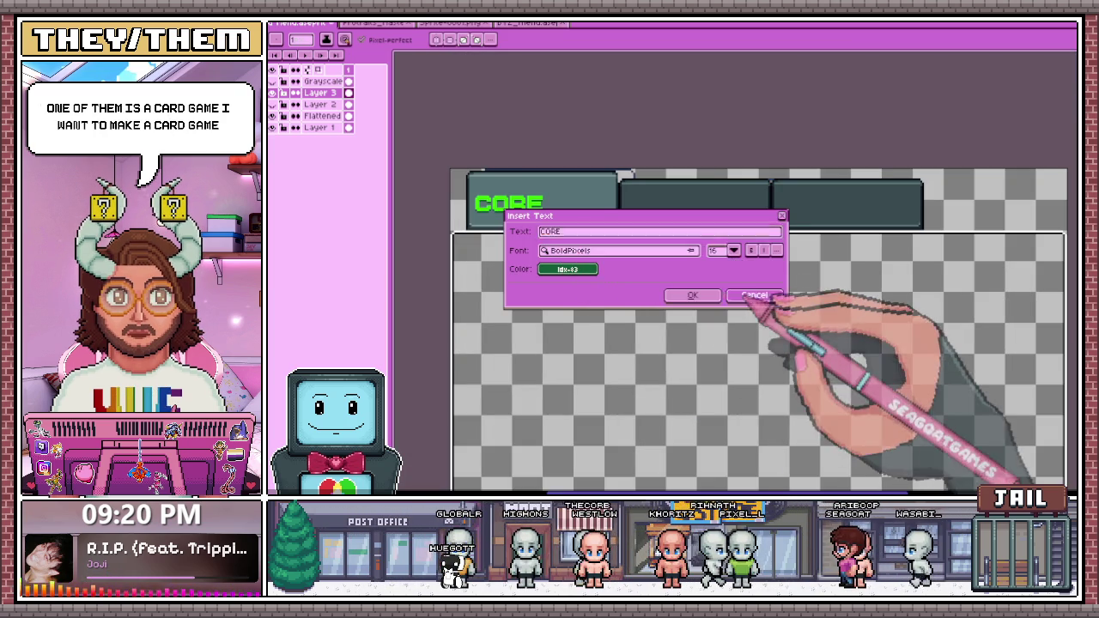
Step: Insert green 'SKILLS' text beside CORE, hide the teal button layer, and nudge SKILLS down one pixel
left_click(693, 295)
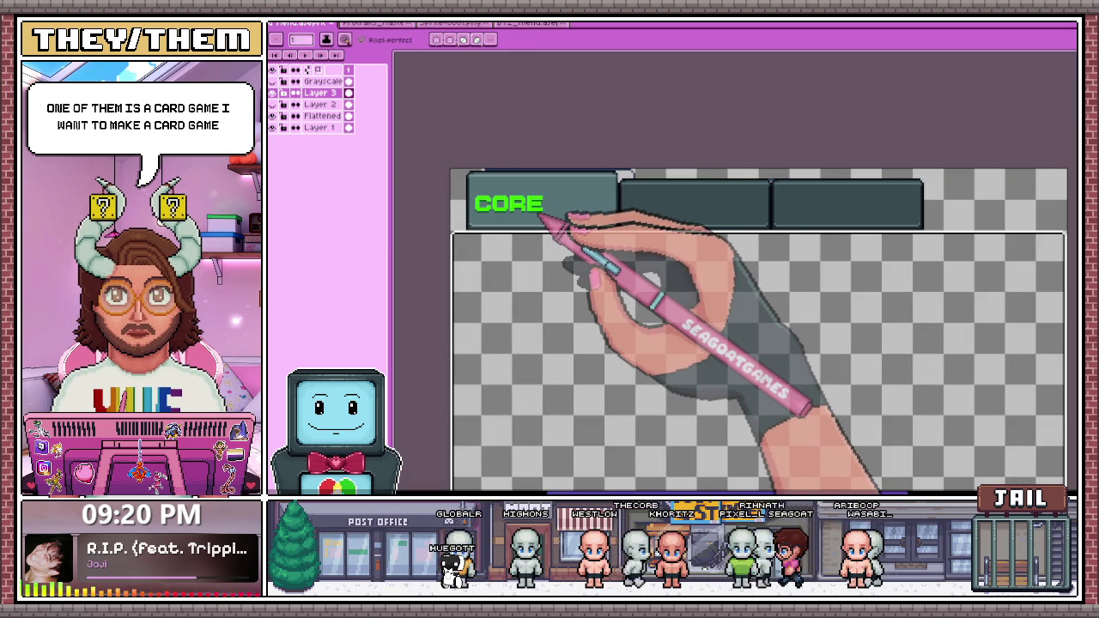
type("SKILLS")
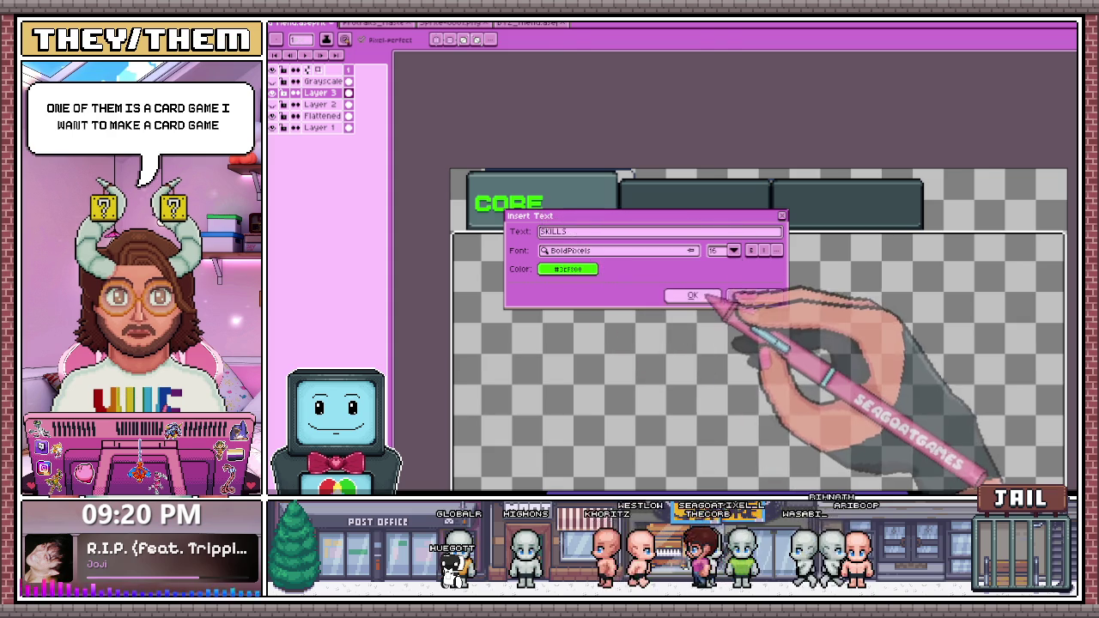
left_click(693, 294)
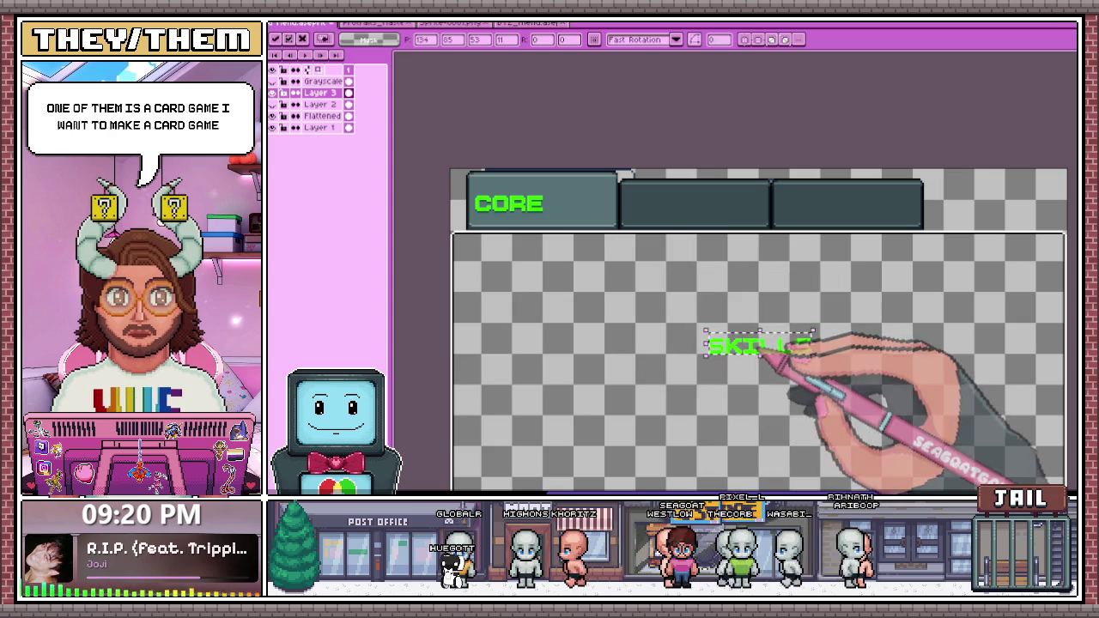
left_click_drag(738, 343, 631, 213)
scroll(601, 211, "up", 2)
scroll(577, 217, "up", 2)
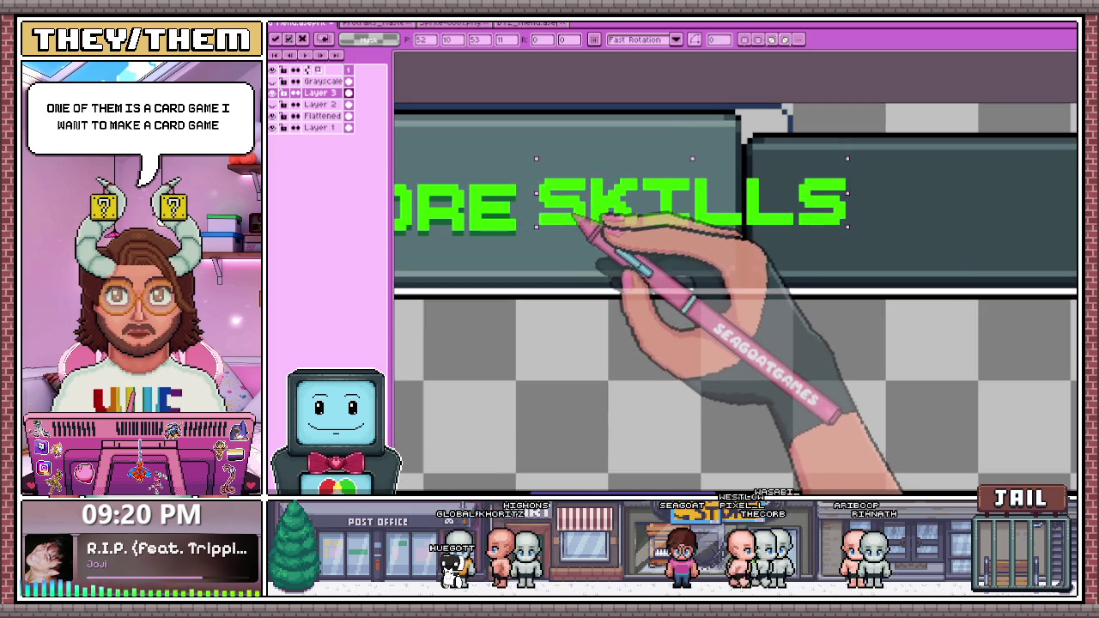
left_click(318, 127)
key("Down")
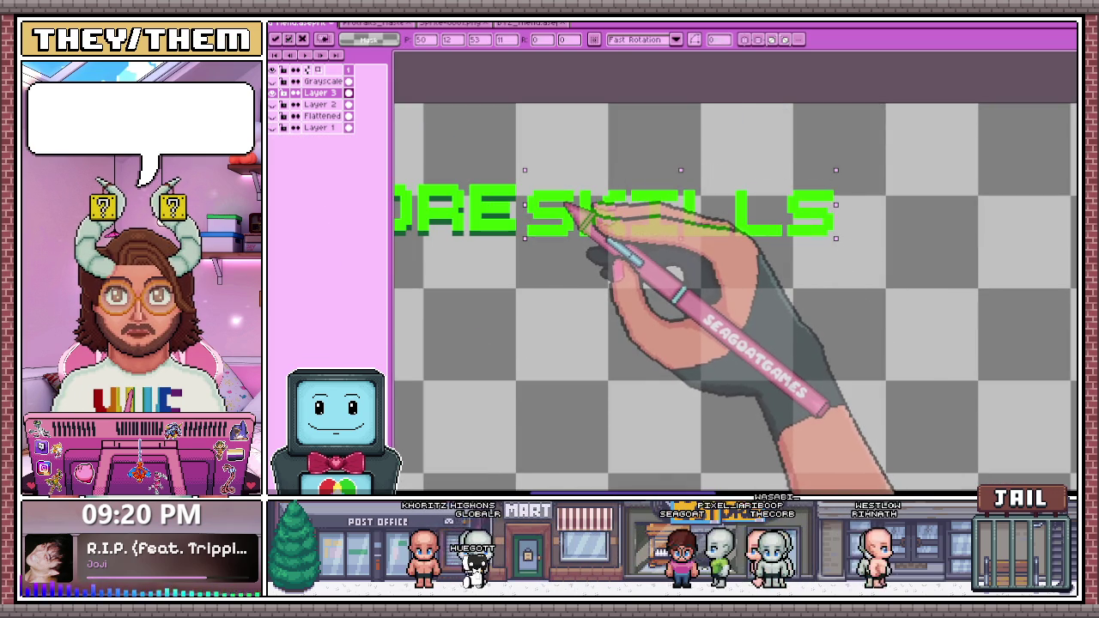
left_click(650, 83)
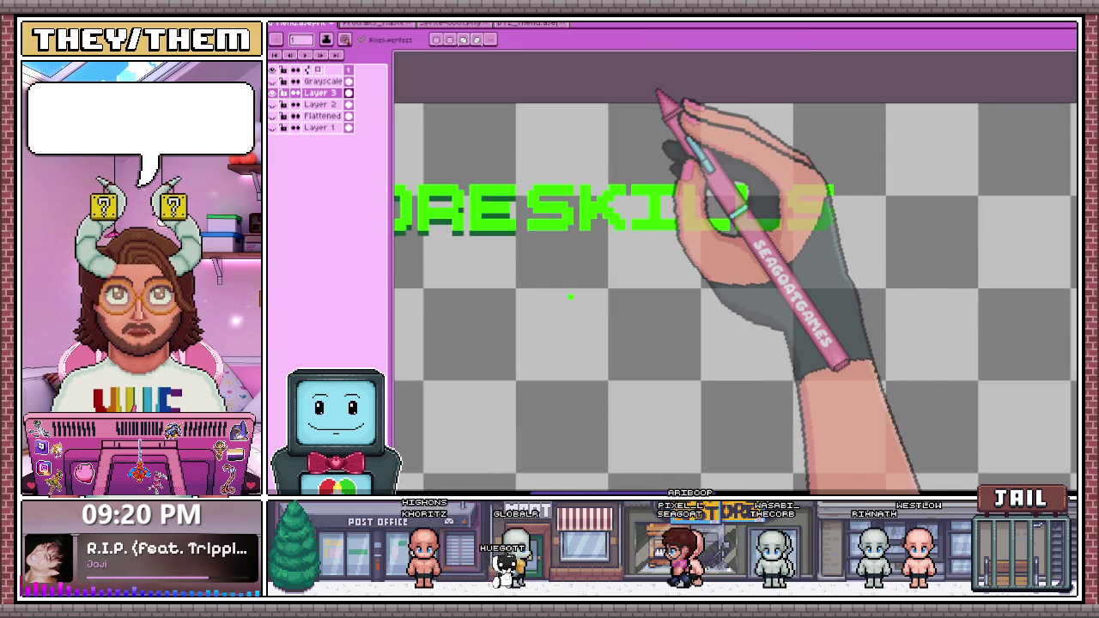
Step: Draw a dark-green shadow strip under the S of SKILLS
scroll(569, 209, "up", 2)
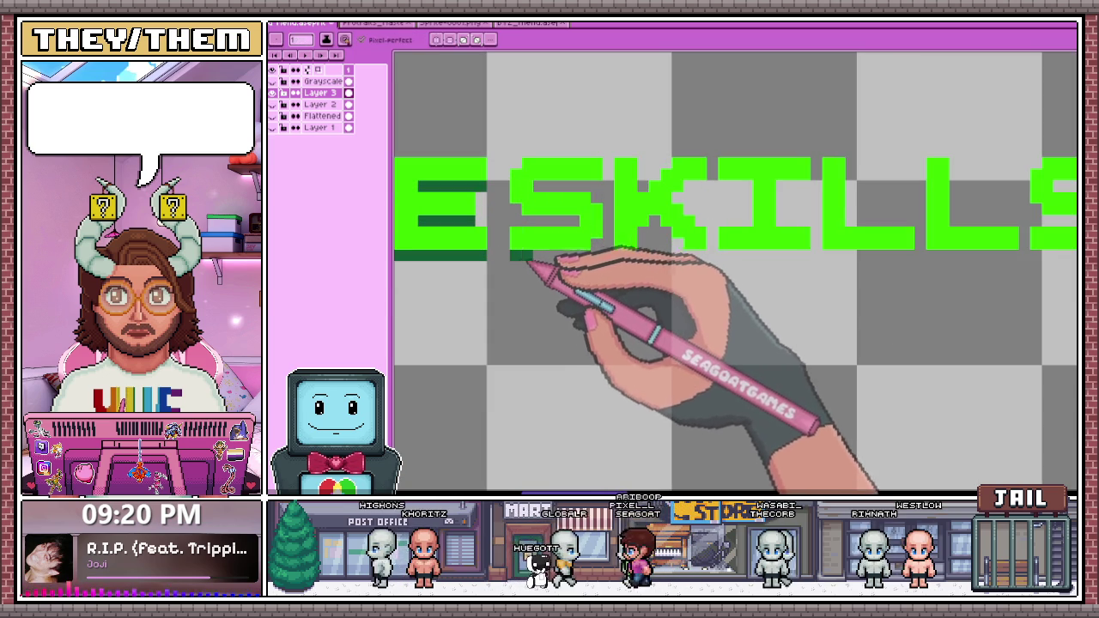
left_click_drag(527, 254, 591, 254)
scroll(589, 244, "up", 2)
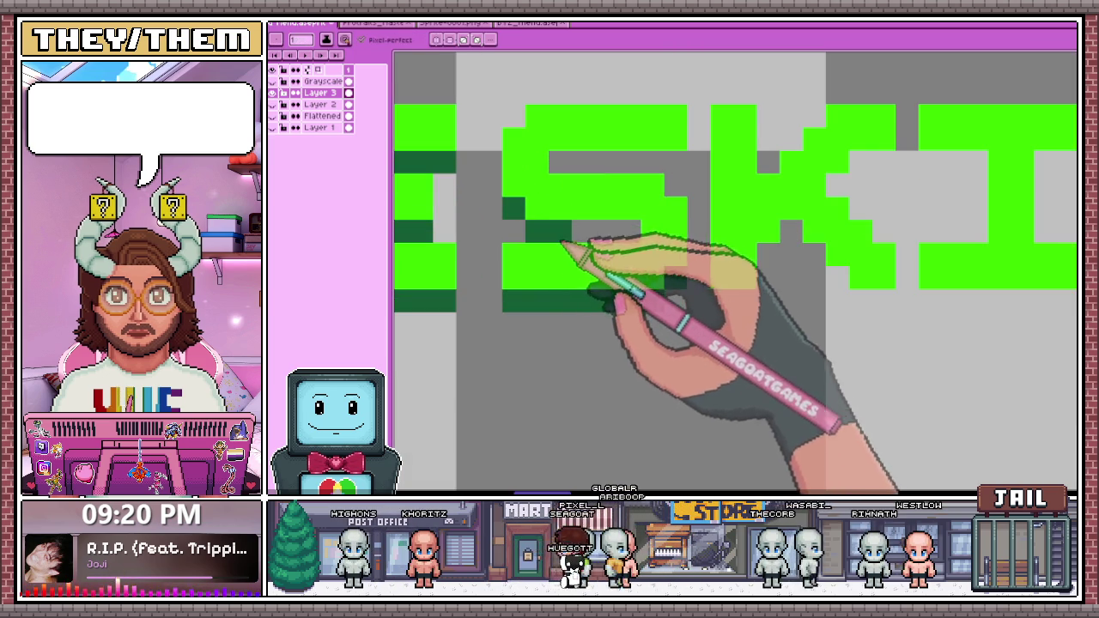
scroll(629, 247, "down", 3)
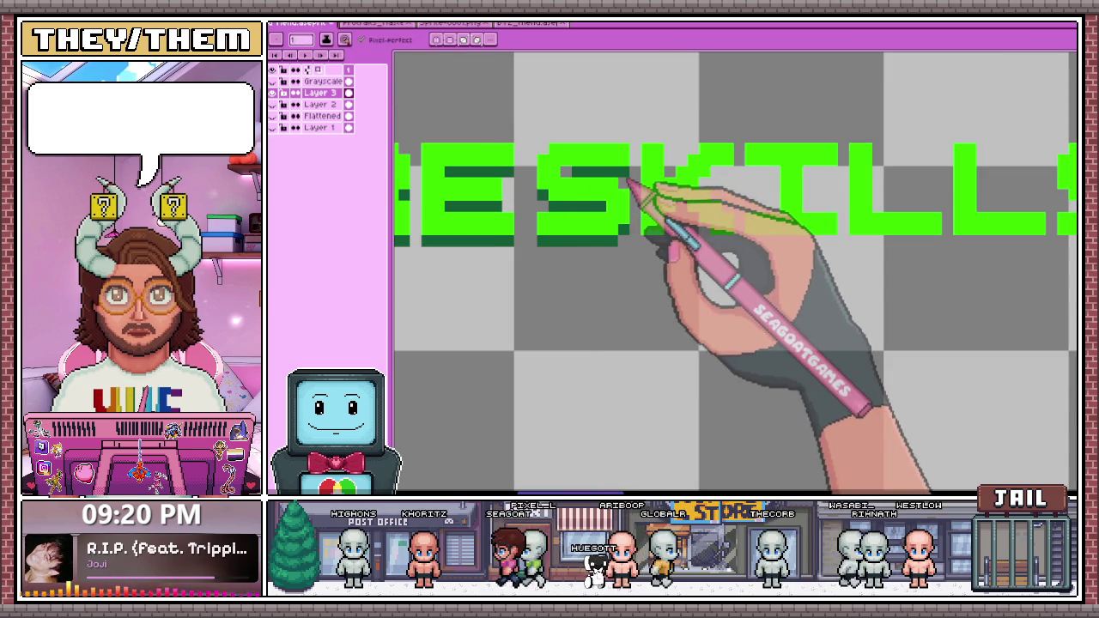
scroll(574, 180, "down", 2)
scroll(589, 191, "up", 3)
scroll(643, 221, "up", 1)
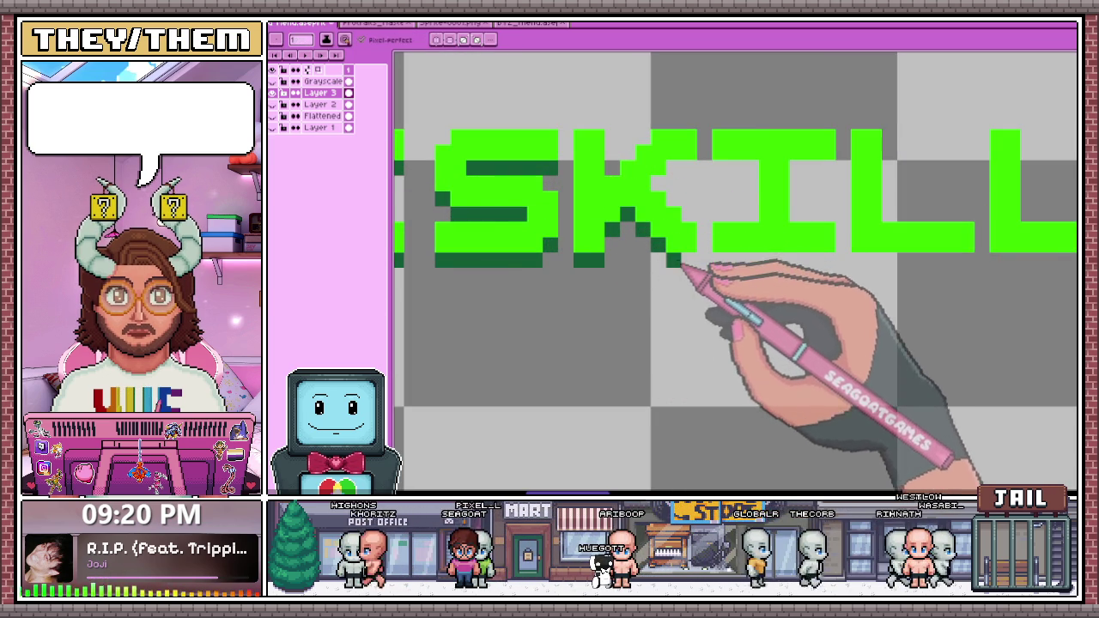
scroll(681, 262, "down", 3)
scroll(643, 177, "up", 3)
scroll(620, 210, "down", 3)
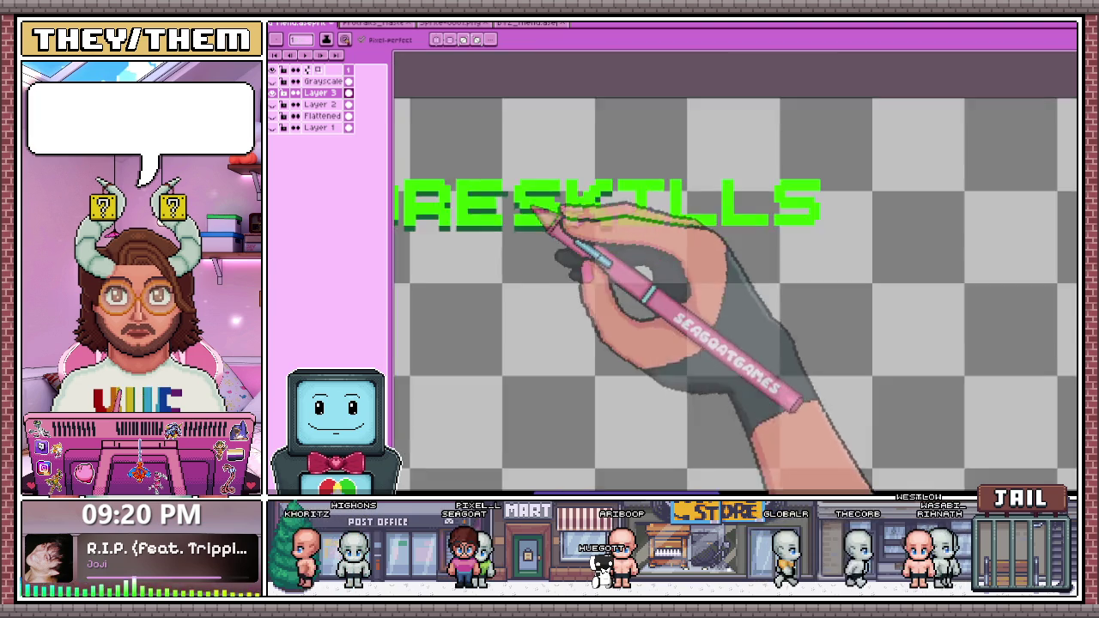
scroll(601, 206, "up", 3)
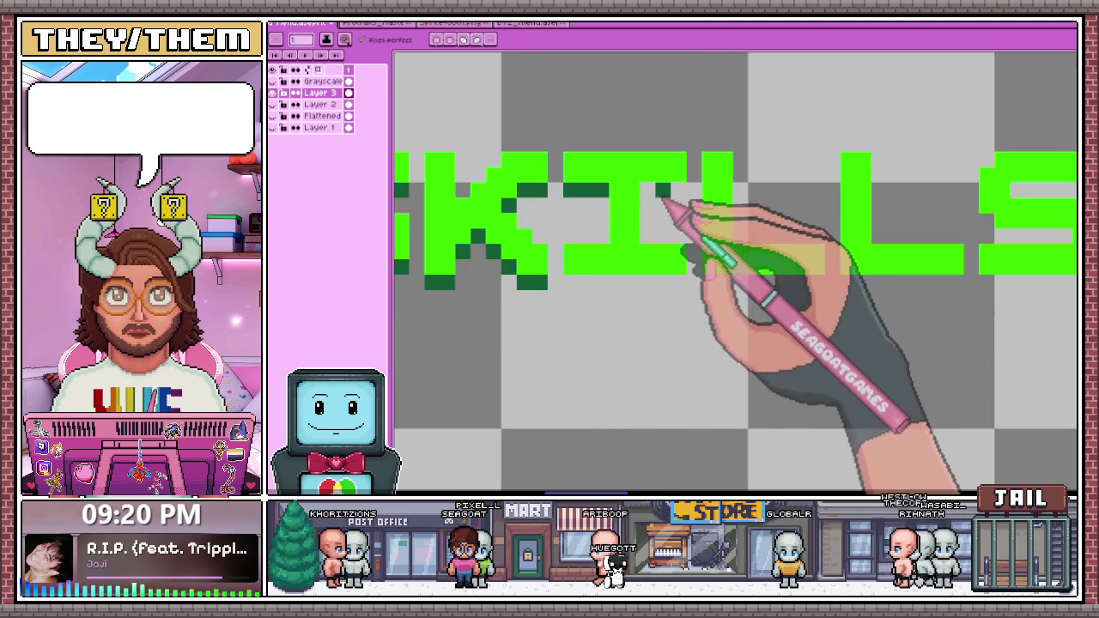
scroll(680, 202, "down", 1)
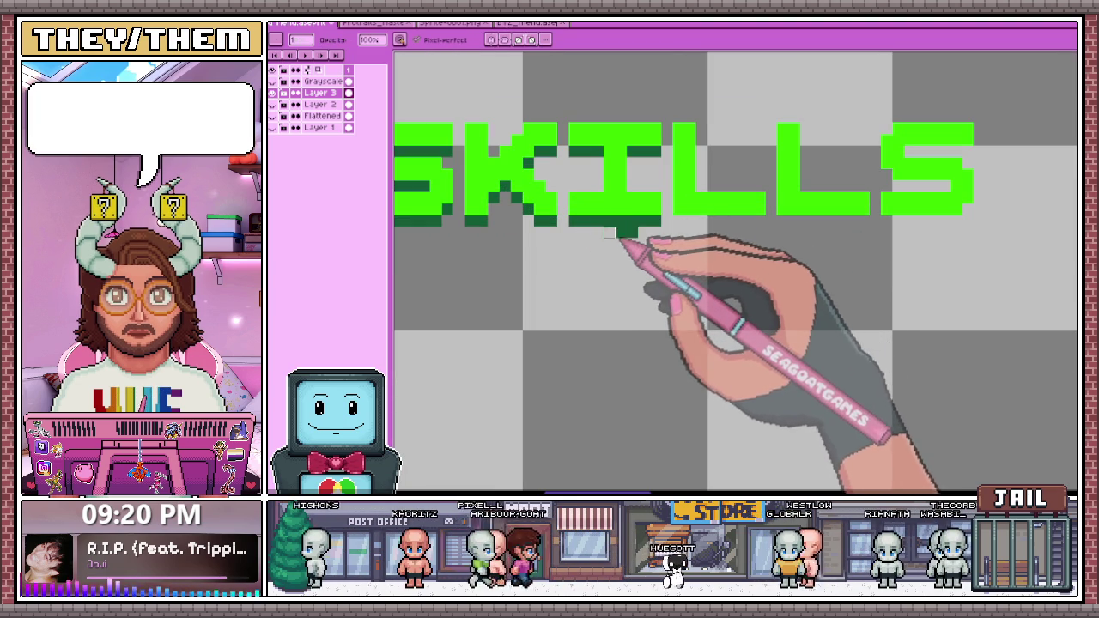
scroll(459, 247, "down", 2)
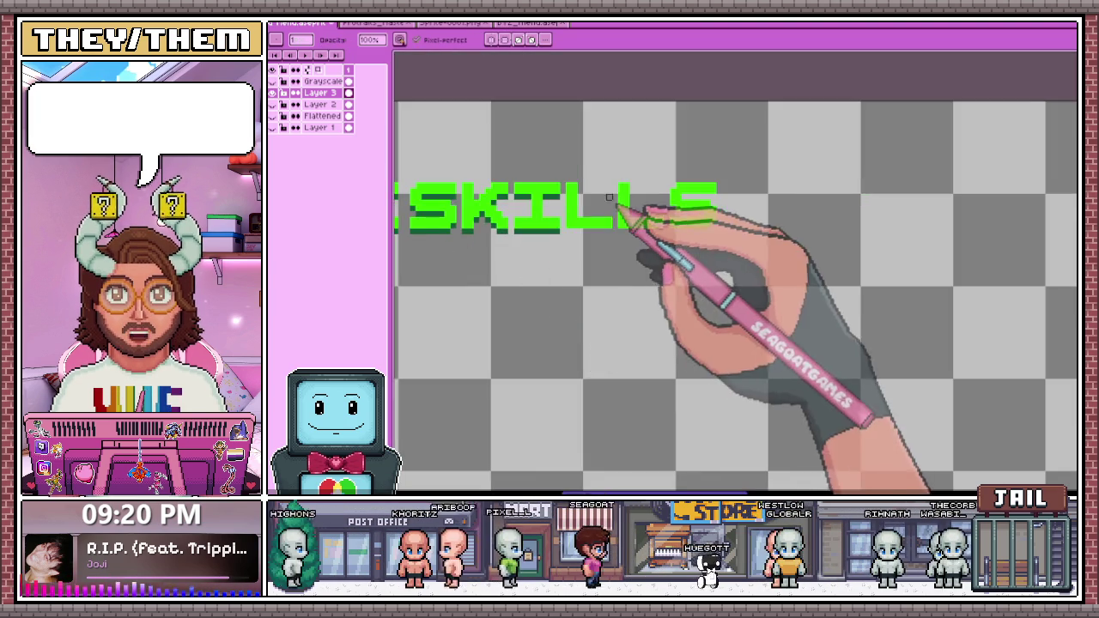
Step: Paint the dark-green shadow under the L letters of SKILLS
scroll(616, 197, "up", 2)
left_click_drag(605, 260, 687, 259)
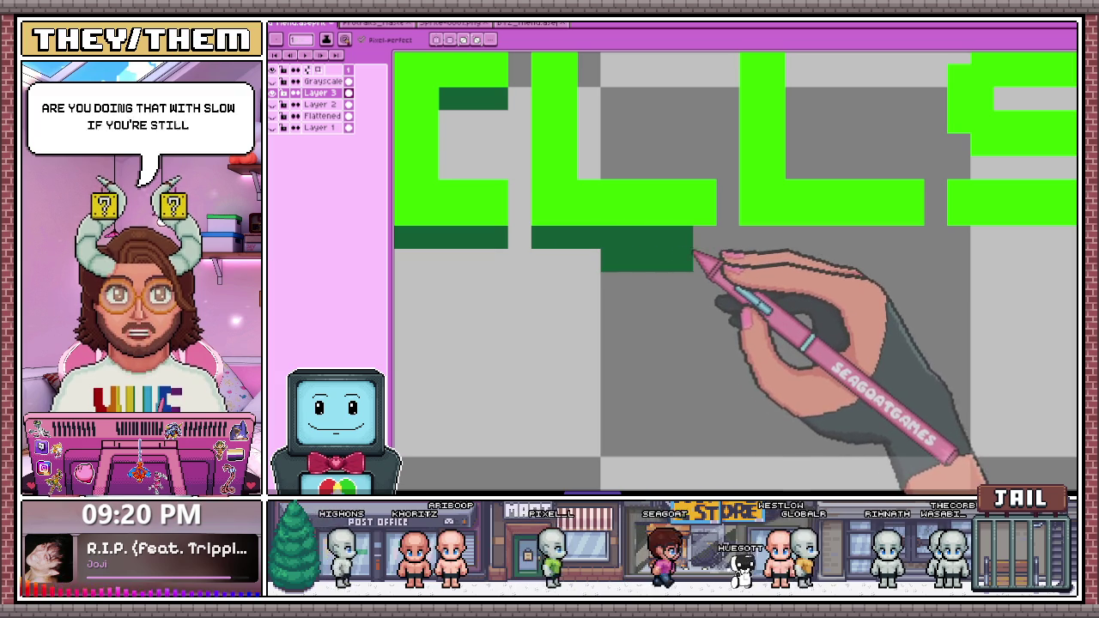
scroll(558, 283, "down", 2)
scroll(581, 272, "down", 2)
scroll(576, 266, "up", 2)
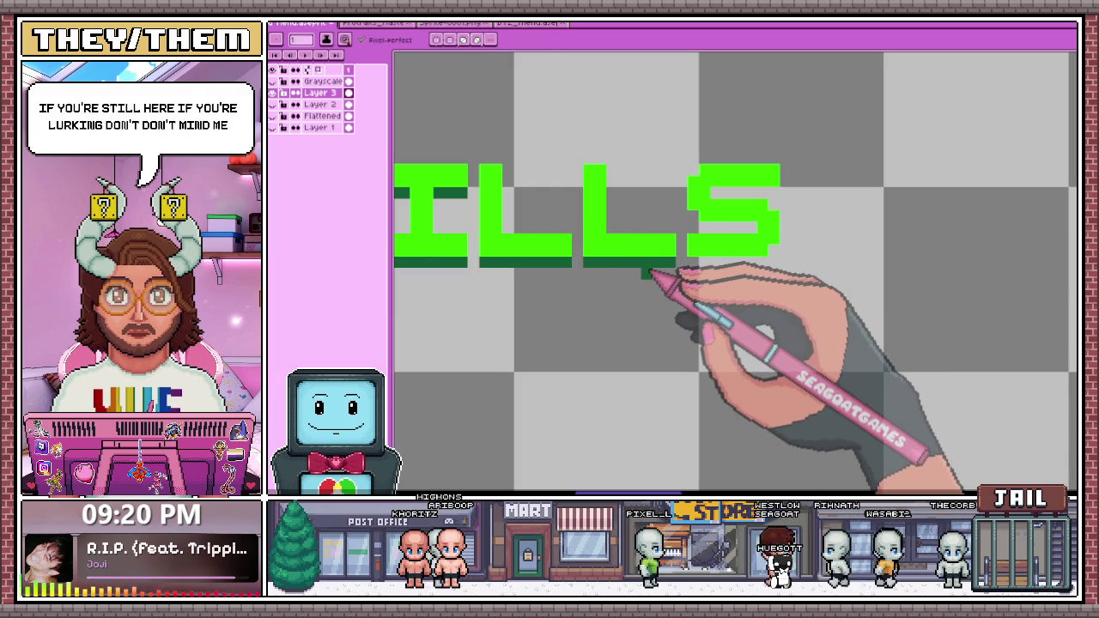
scroll(647, 275, "down", 2)
scroll(656, 260, "up", 1)
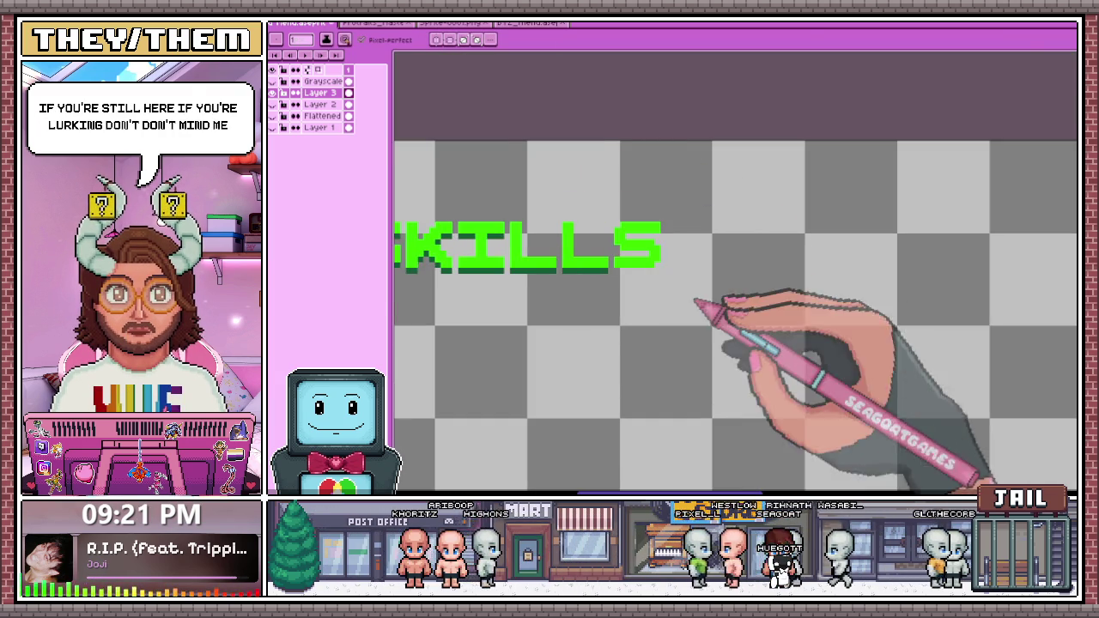
scroll(648, 273, "up", 1)
scroll(612, 273, "up", 1)
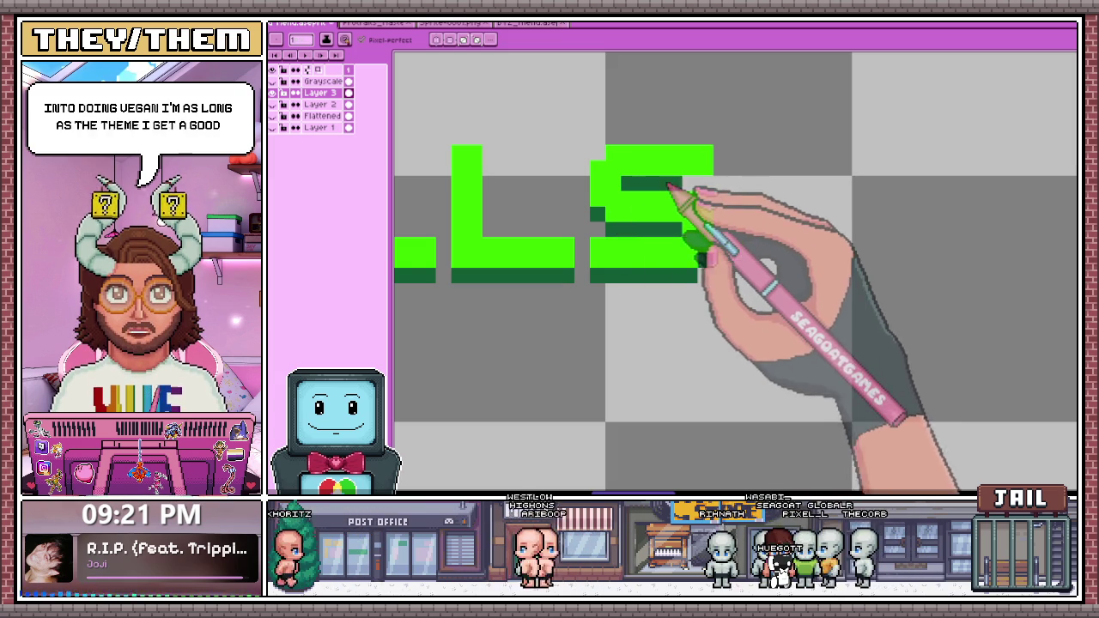
scroll(687, 201, "down", 3)
scroll(575, 226, "down", 1)
scroll(596, 215, "down", 1)
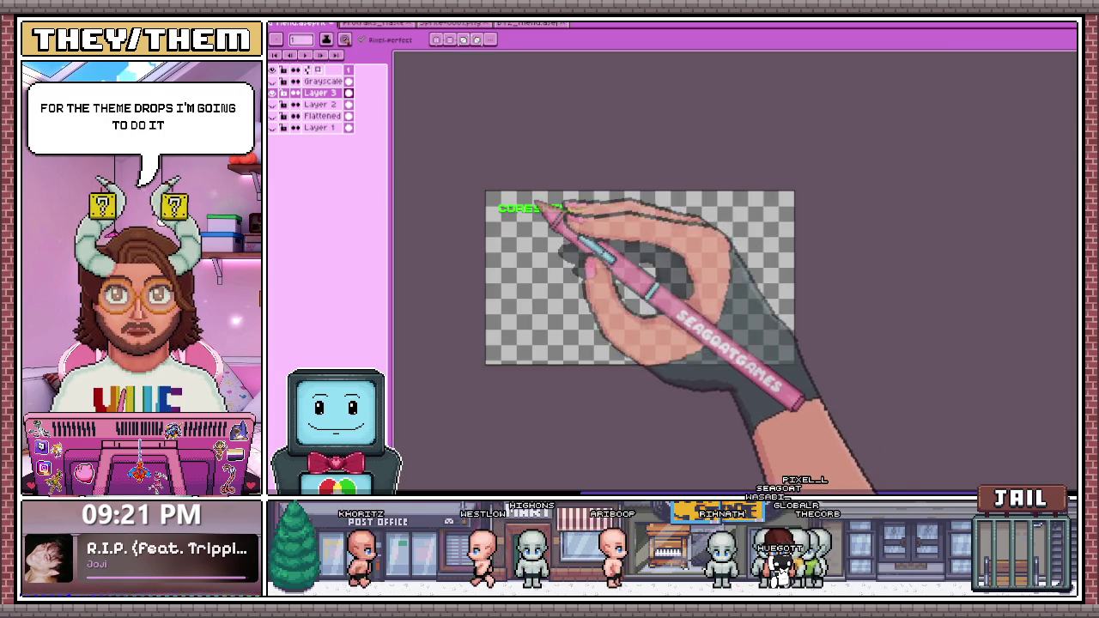
scroll(565, 211, "up", 1)
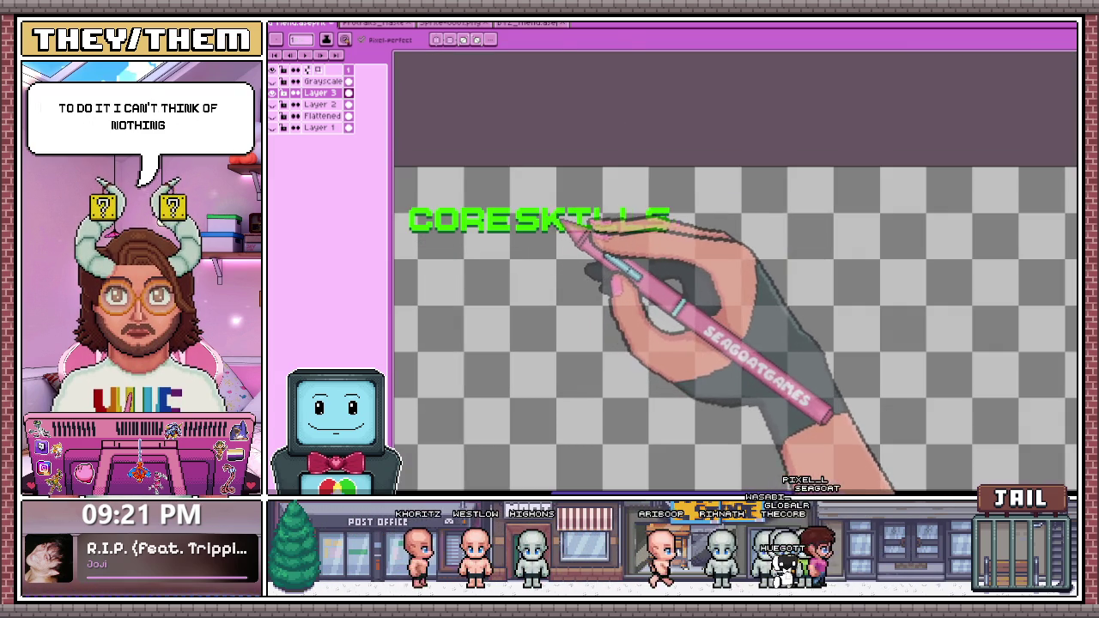
scroll(518, 206, "up", 1)
Step: Select SKILLS and shift it right to leave a gap after CORE
left_click_drag(507, 189, 899, 284)
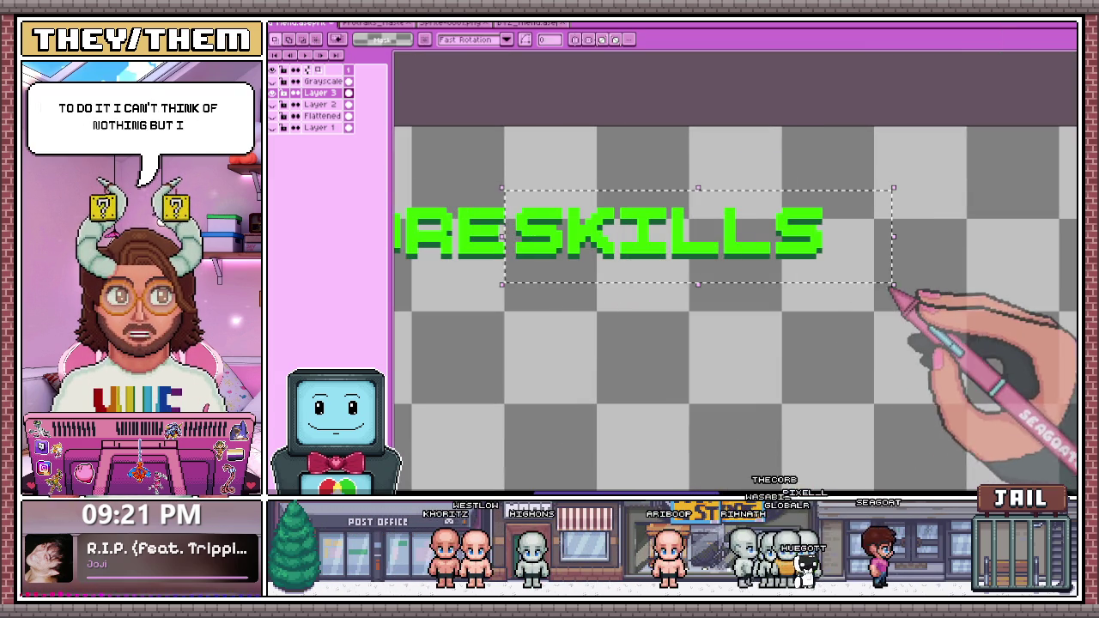
scroll(530, 274, "down", 1)
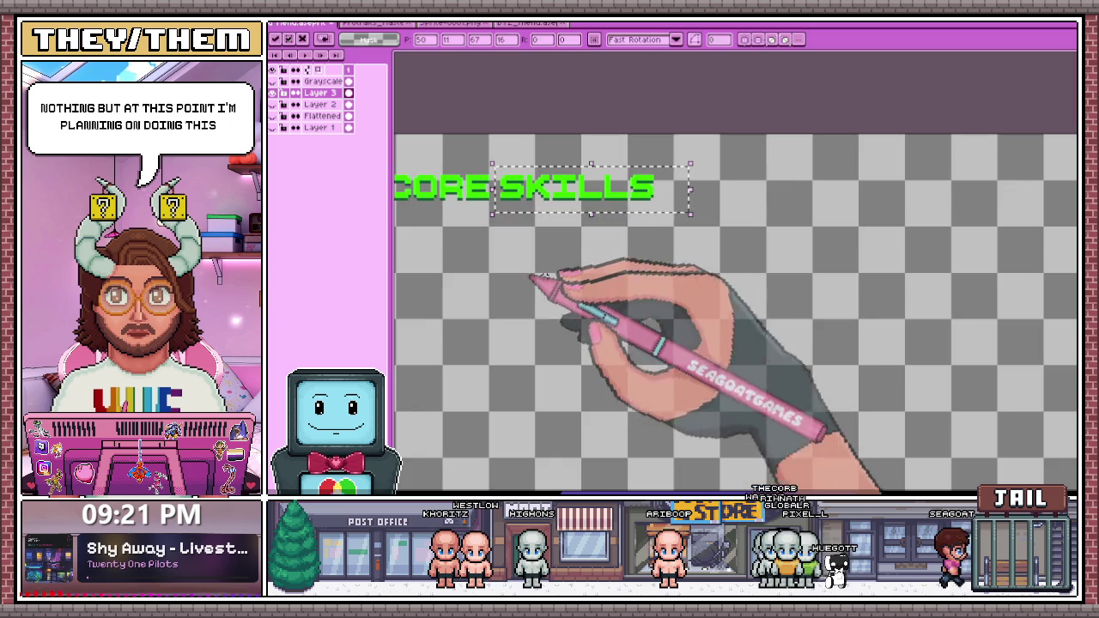
scroll(596, 201, "down", 1)
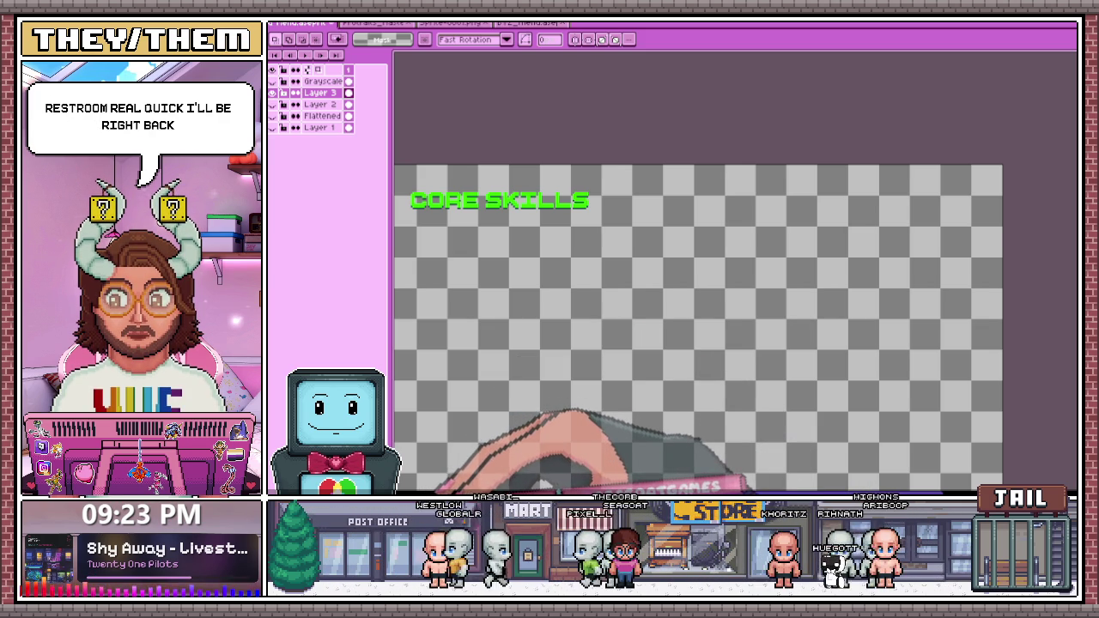
Step: Switch to the mouse and owl artwork document with Ctrl+Tab
key("ctrl+Tab")
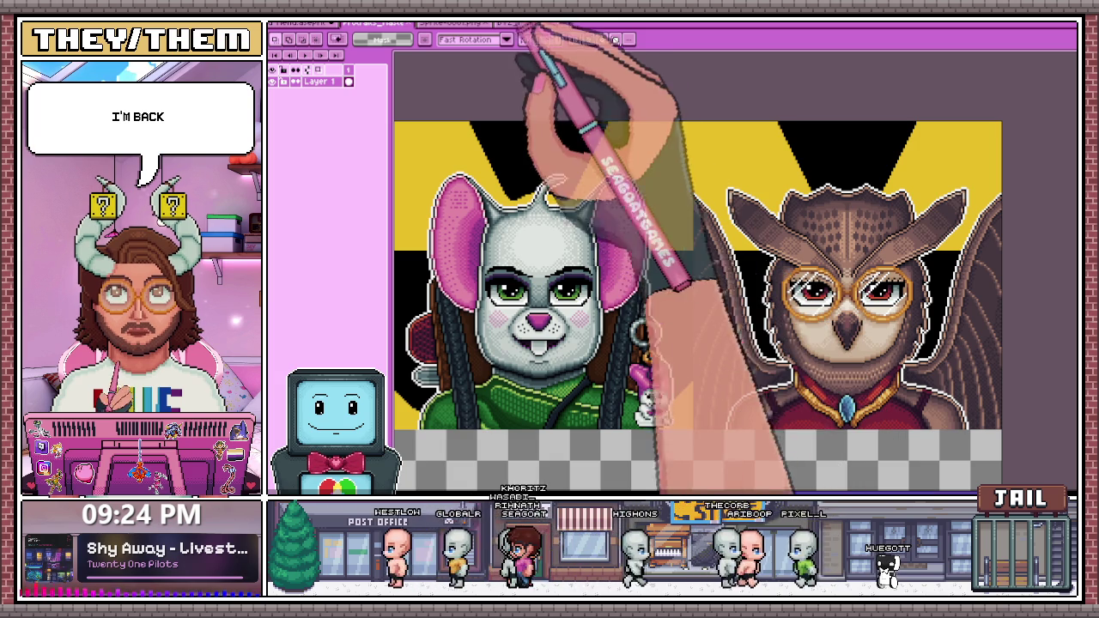
Step: Return to the CORE SKILLS document via the document tabs, passing the TV and goat file
left_click(451, 23)
left_click(318, 23)
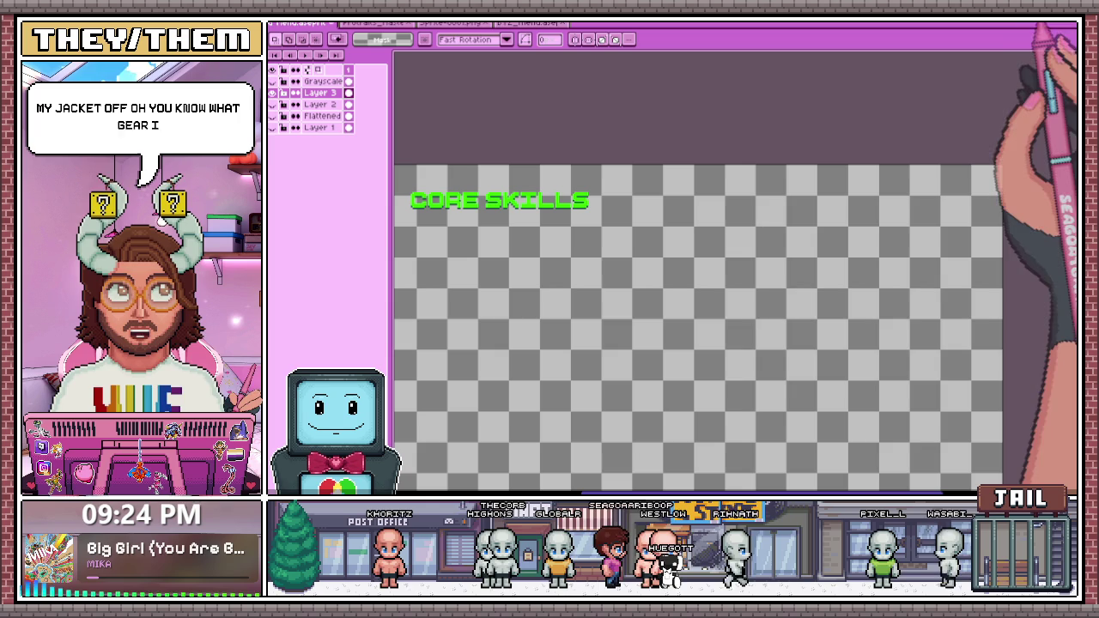
Step: Insert bright green 'GEAR' text and commit it just right of SKILLS
key("t")
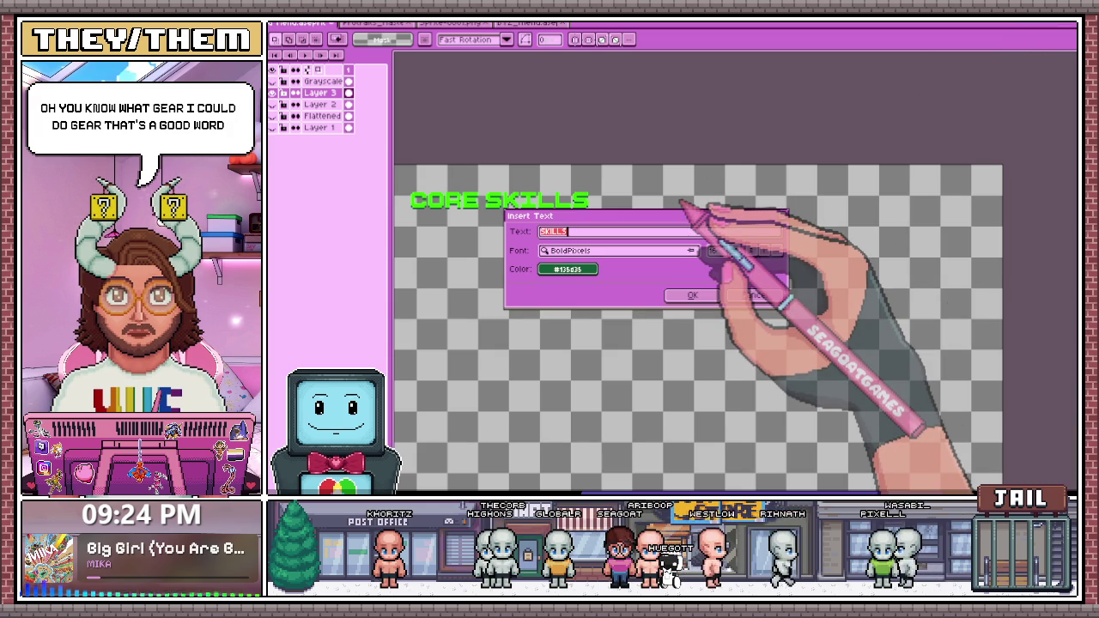
key("Return")
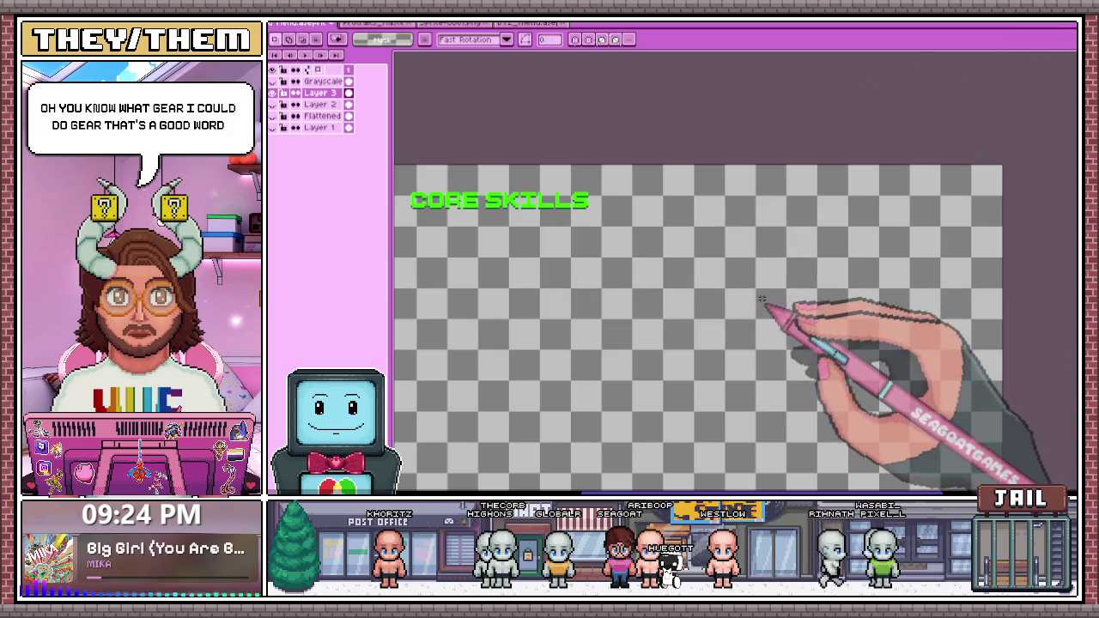
key("w")
key("t")
type("GEAR")
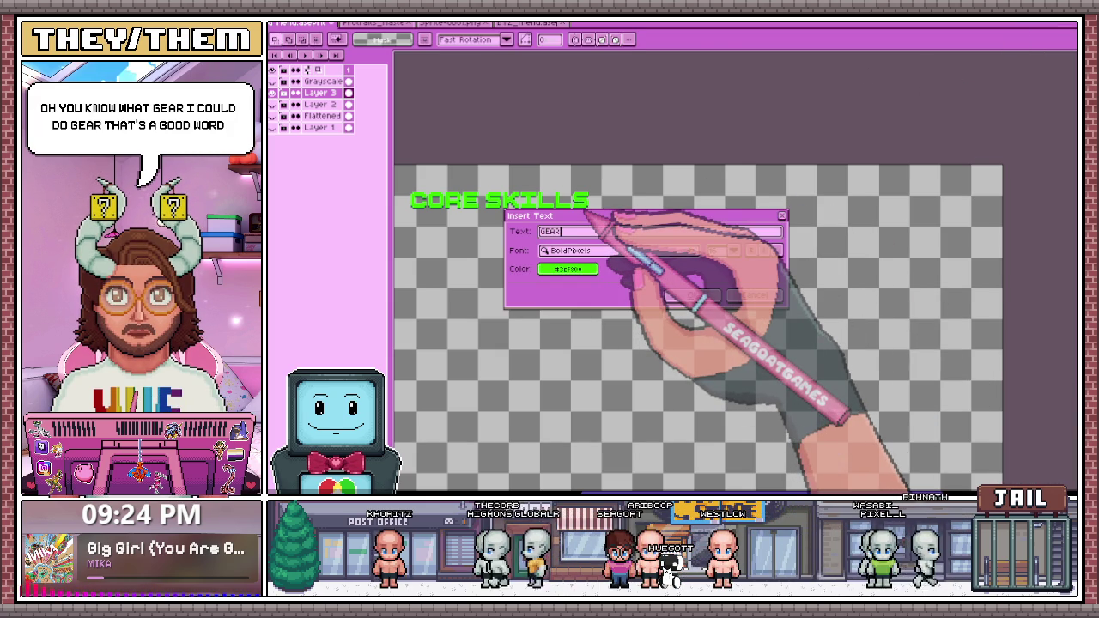
key("Return")
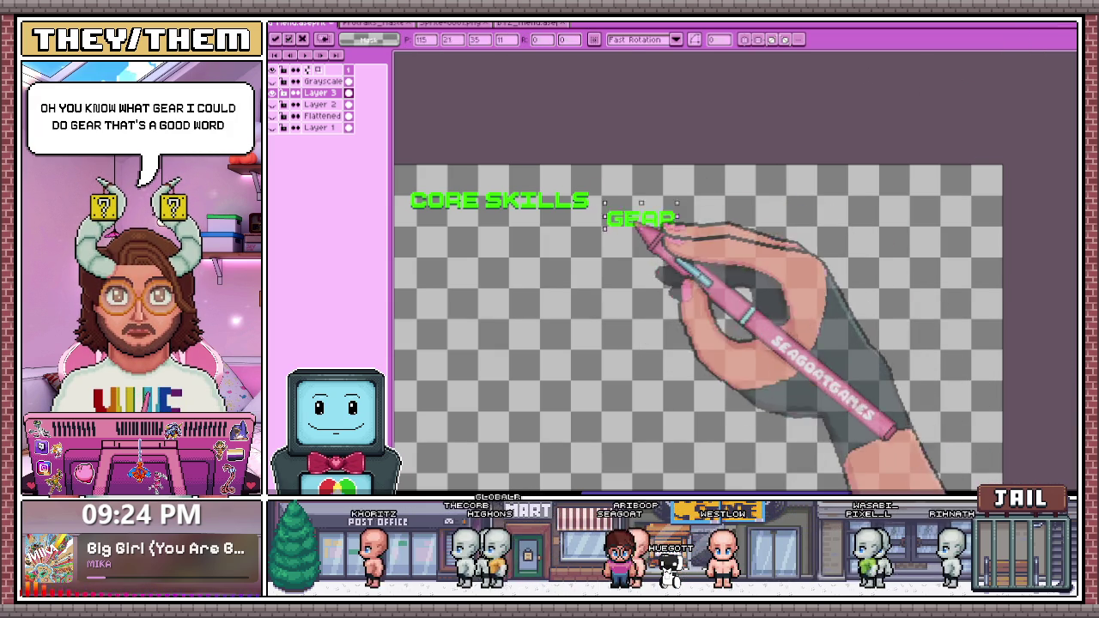
scroll(639, 219, "up", 2)
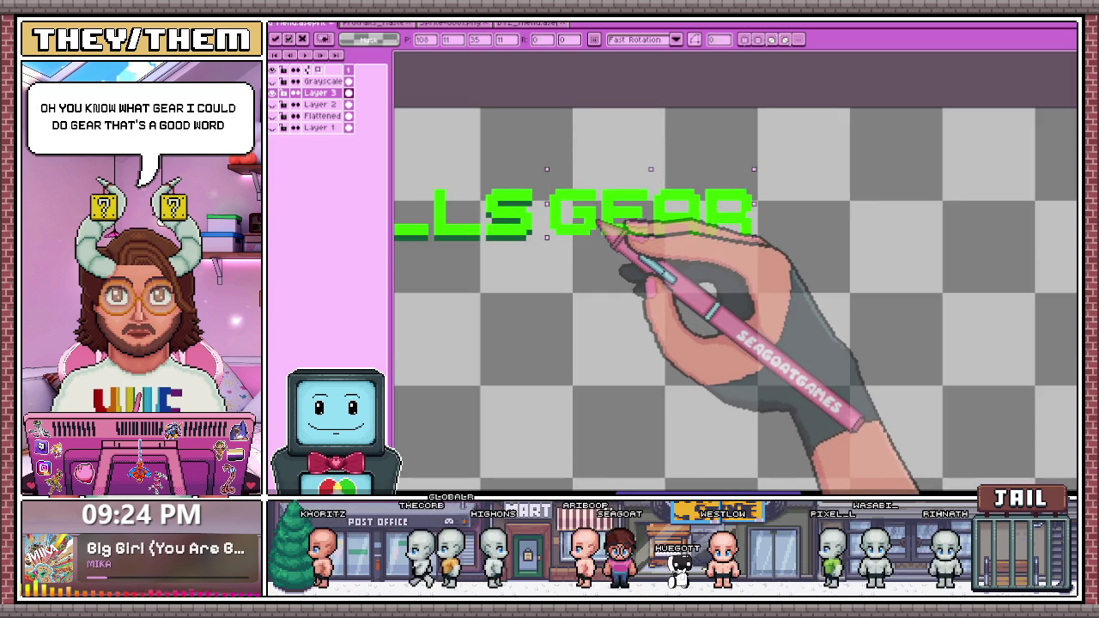
key("Return")
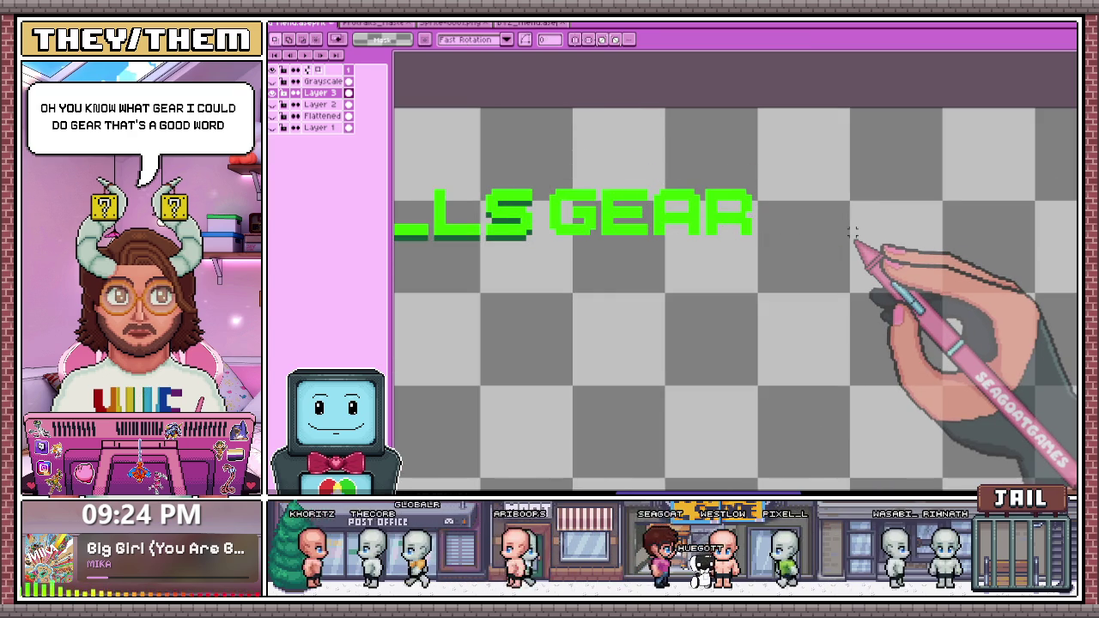
scroll(519, 230, "up", 2)
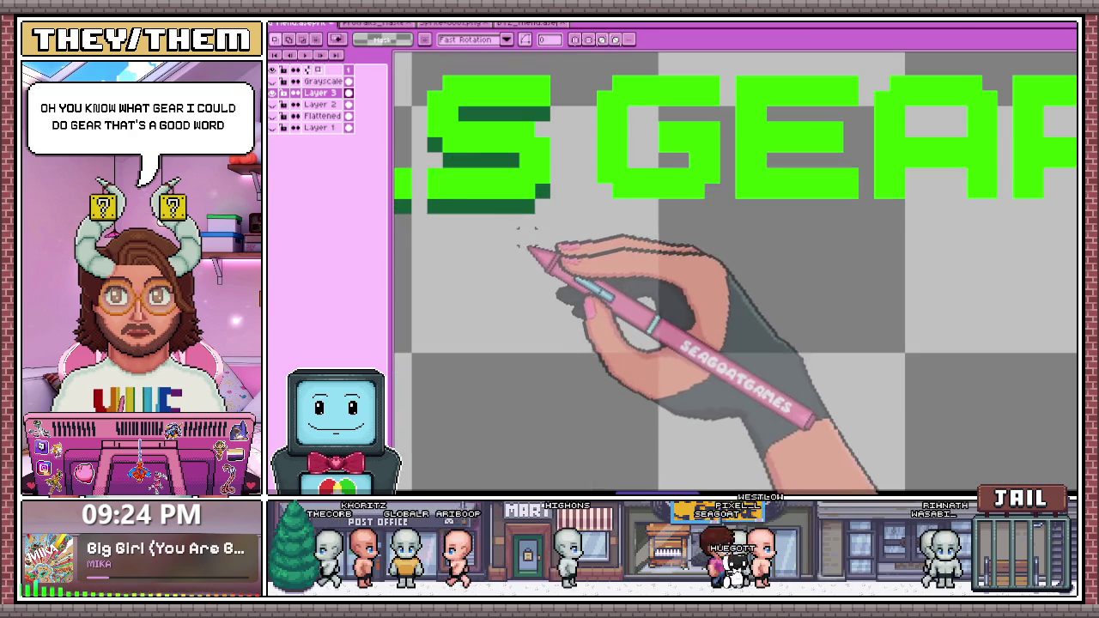
key("b")
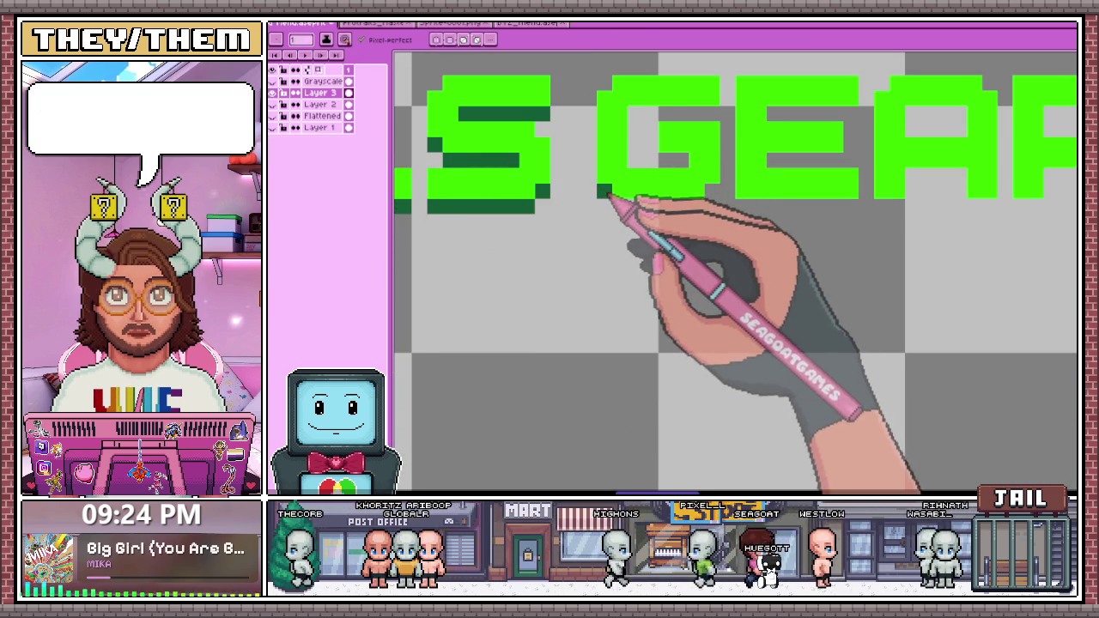
Step: Draw dark-green shadow under and inside the G and under the E of GEAR
left_click_drag(613, 205, 697, 206)
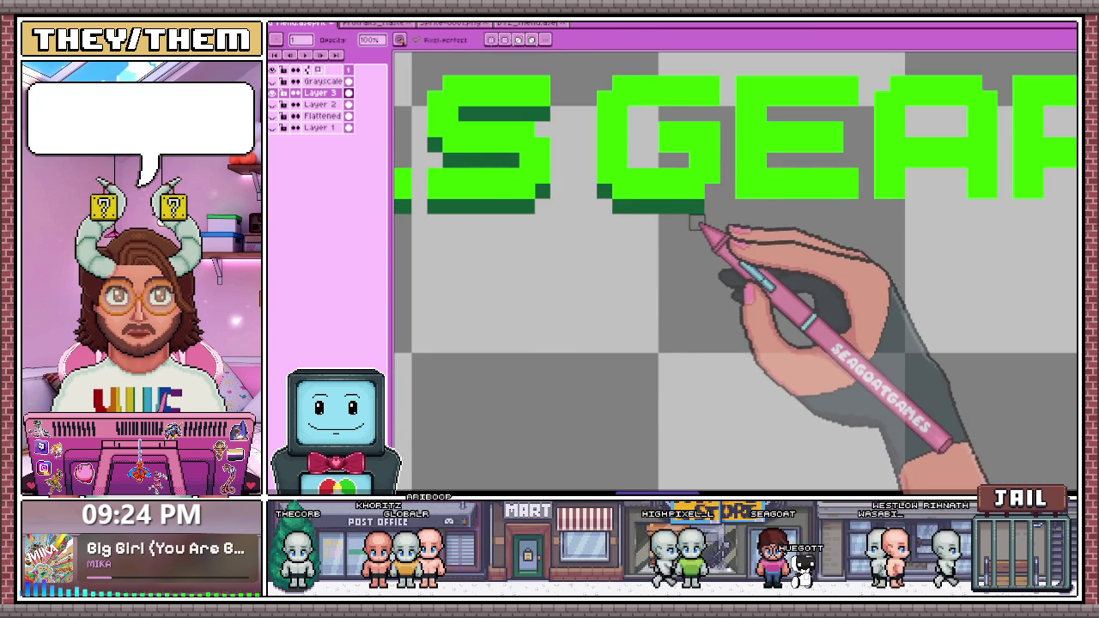
left_click_drag(631, 115, 682, 115)
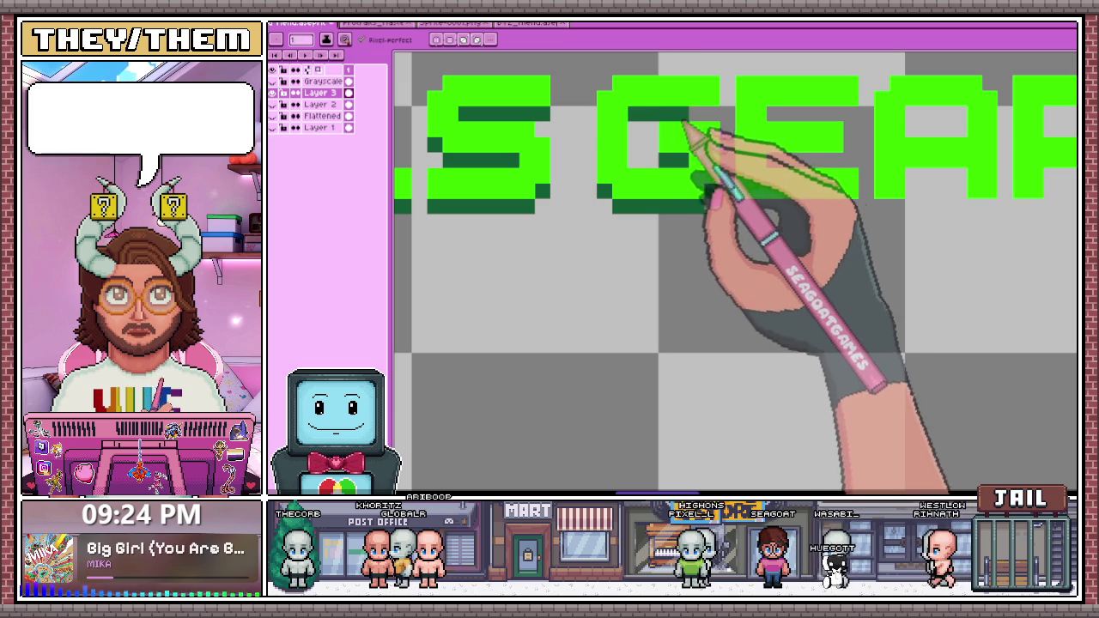
scroll(540, 199, "down", 2)
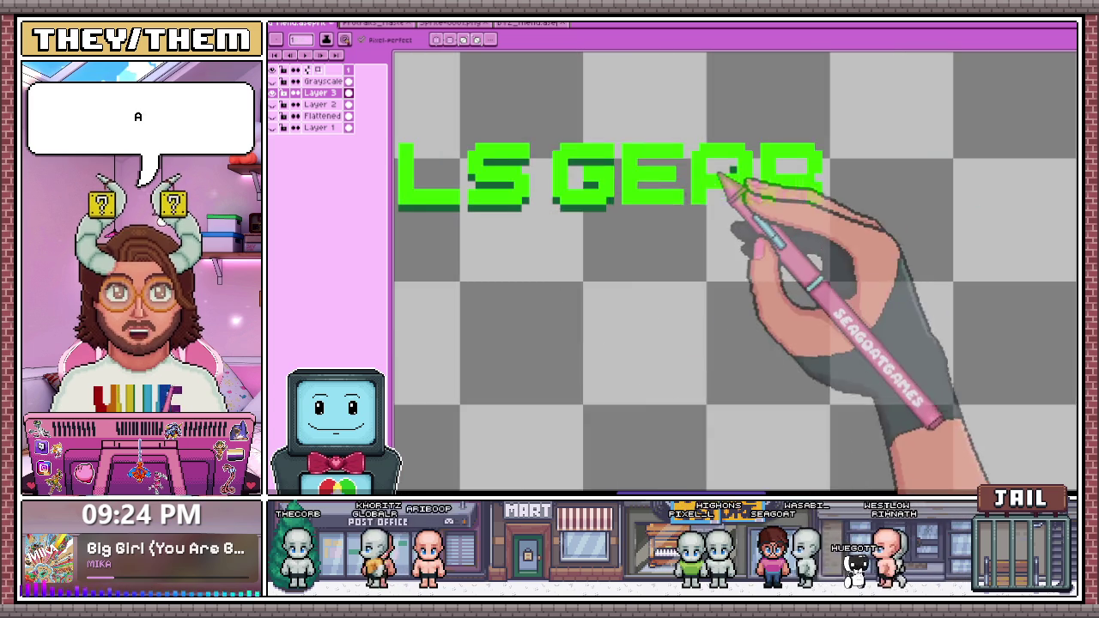
scroll(678, 178, "up", 2)
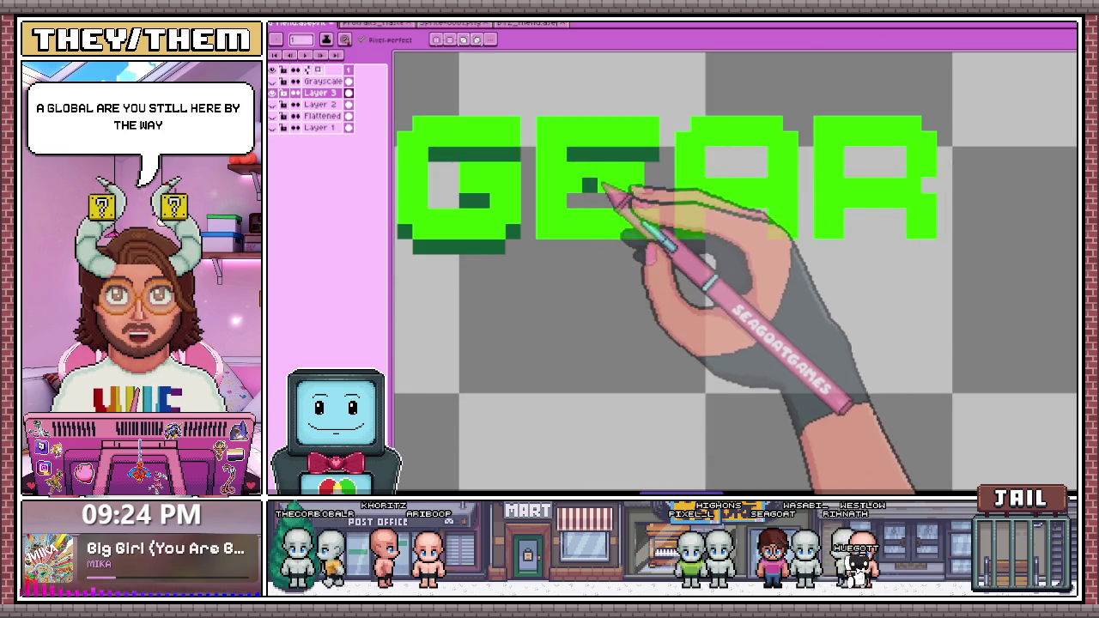
left_click(542, 247)
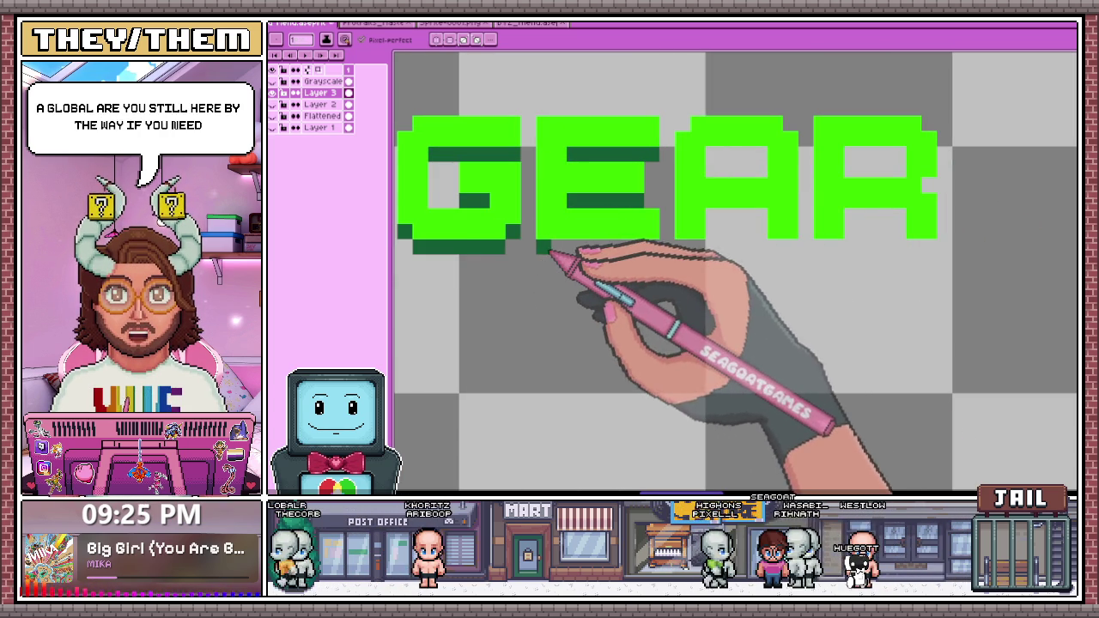
Step: Shade the top and bottom of the A's inner gap in dark green
scroll(662, 244, "down", 3)
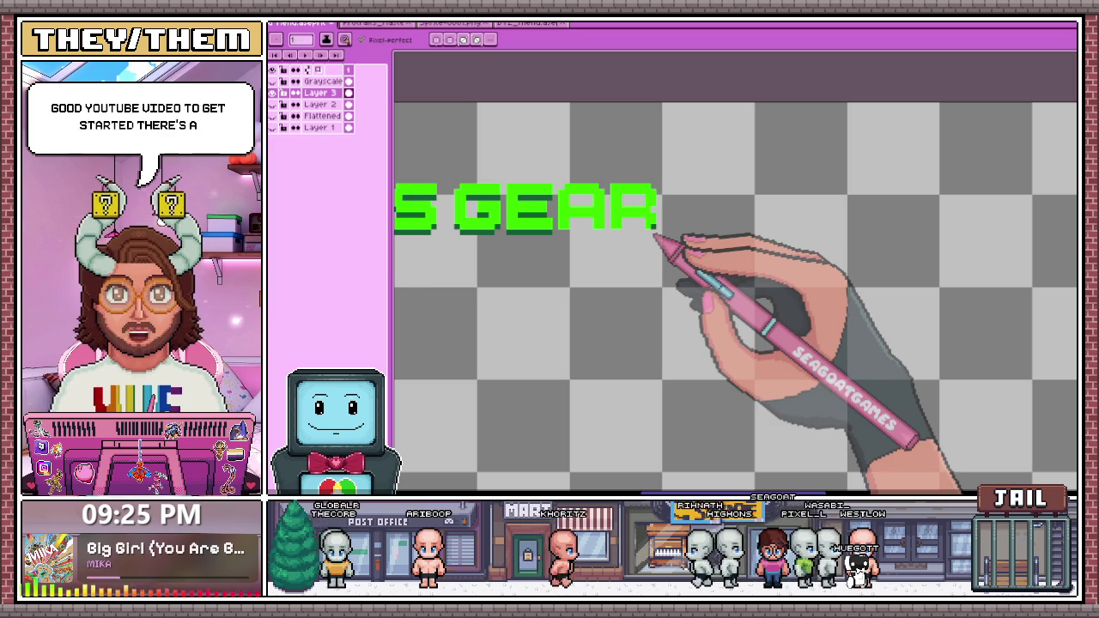
scroll(662, 244, "up", 1)
scroll(584, 206, "up", 1)
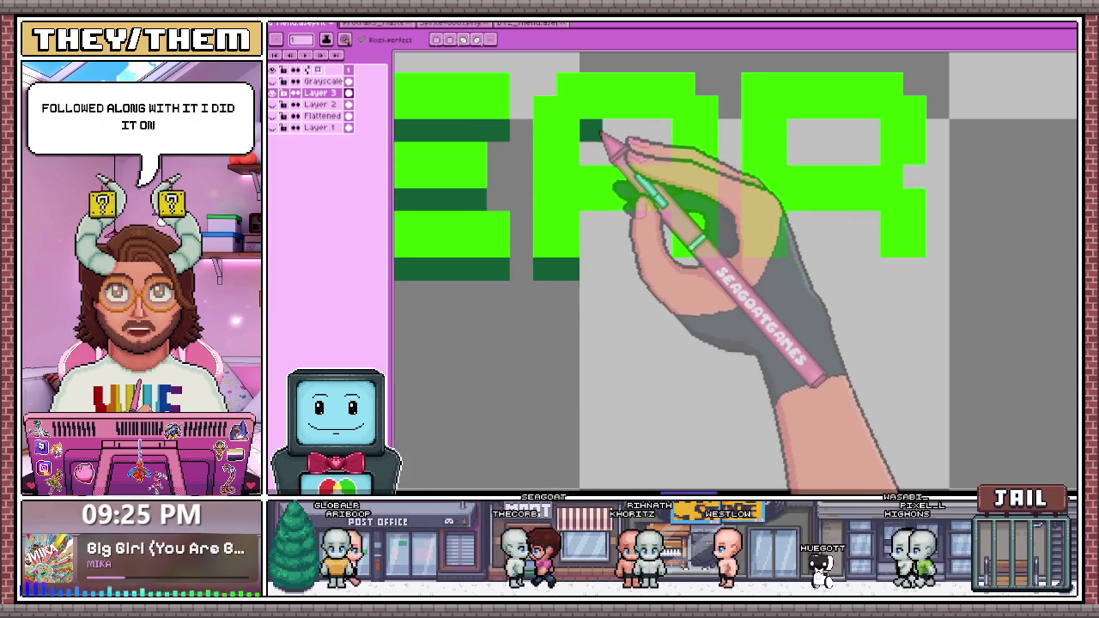
left_click_drag(590, 130, 661, 130)
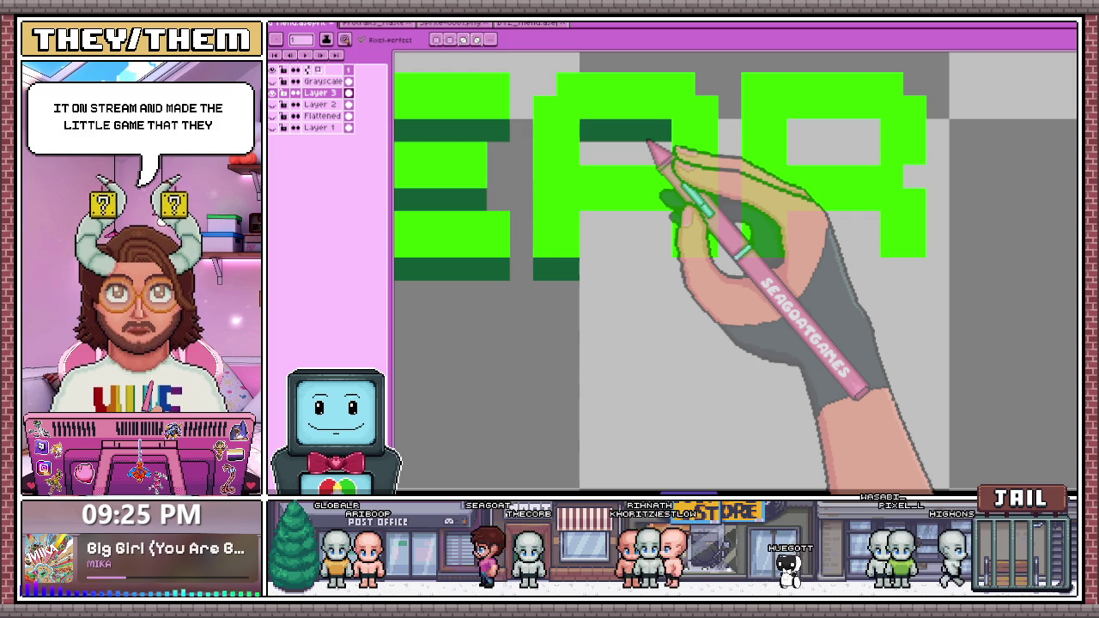
left_click_drag(589, 222, 666, 222)
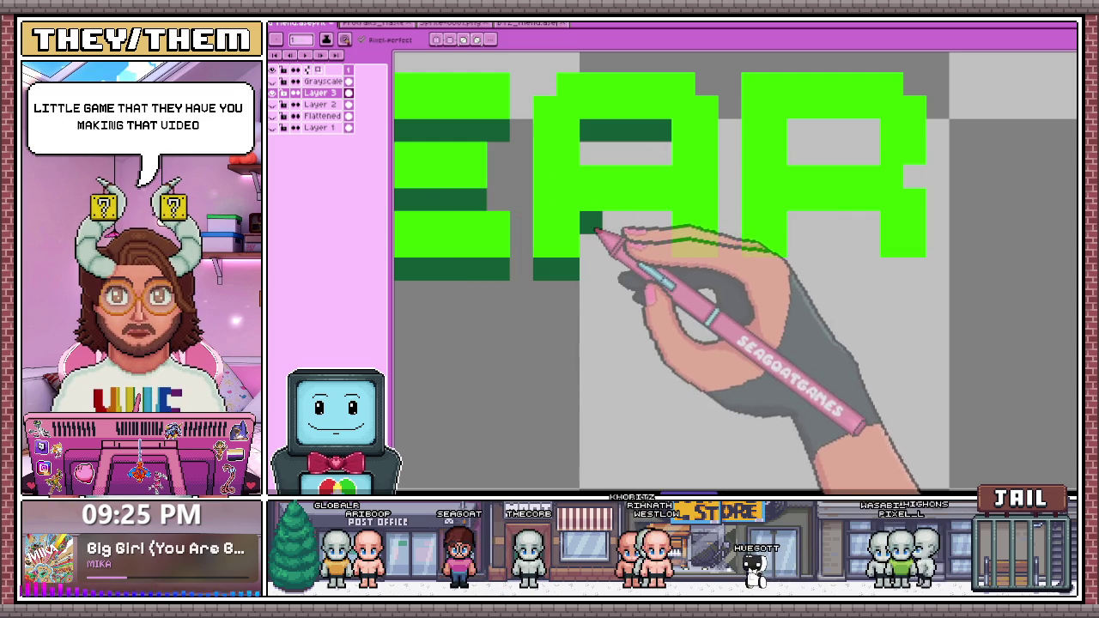
scroll(693, 273, "down", 2)
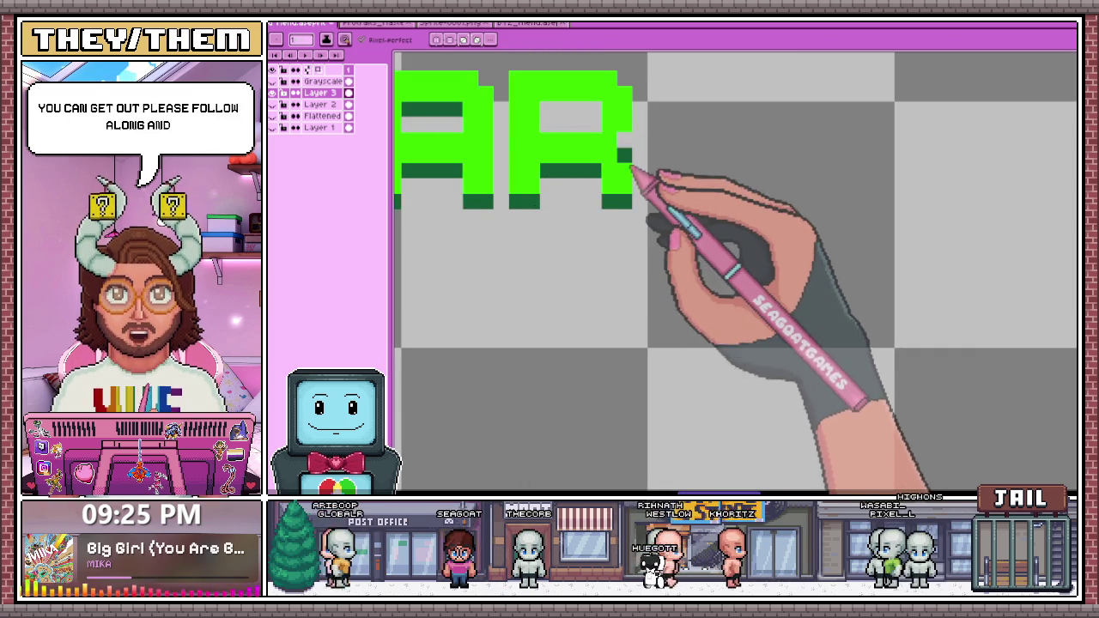
scroll(552, 233, "down", 2)
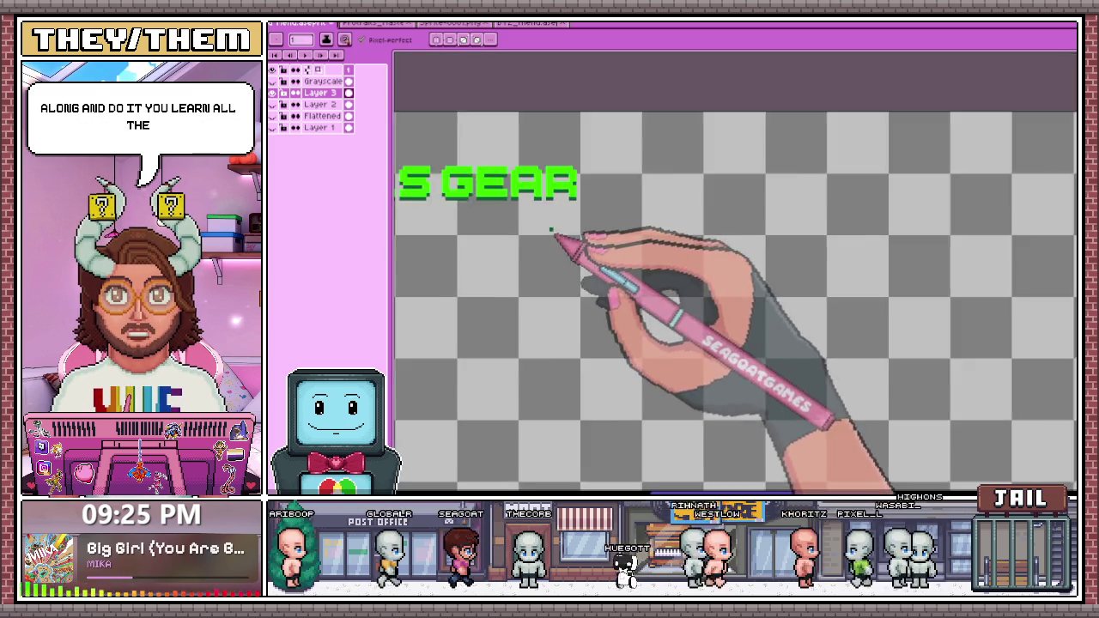
scroll(559, 221, "down", 1)
scroll(545, 220, "down", 2)
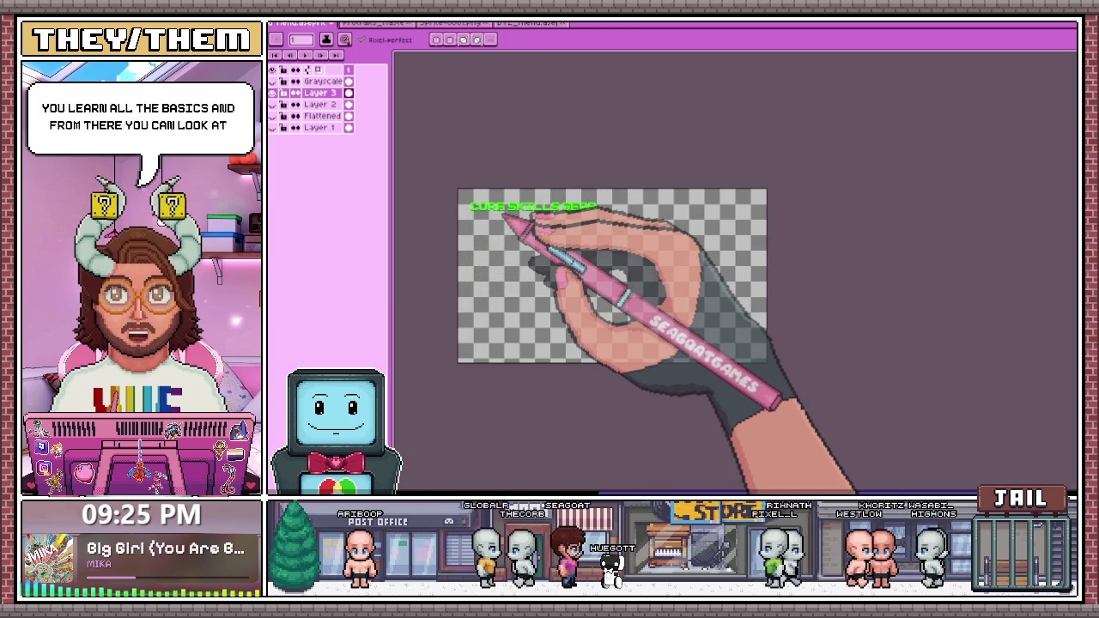
Step: Insert 'ACTIONS' in dark-green BoldPixels and commit it beneath SKILLS GEAR
scroll(507, 217, "up", 2)
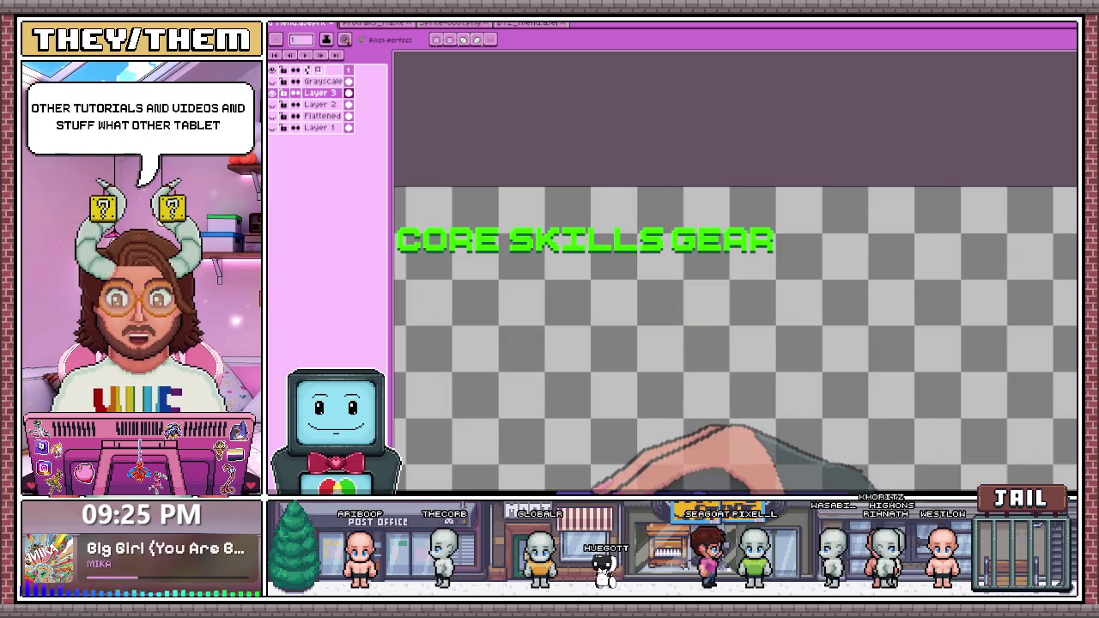
scroll(601, 301, "down", 1)
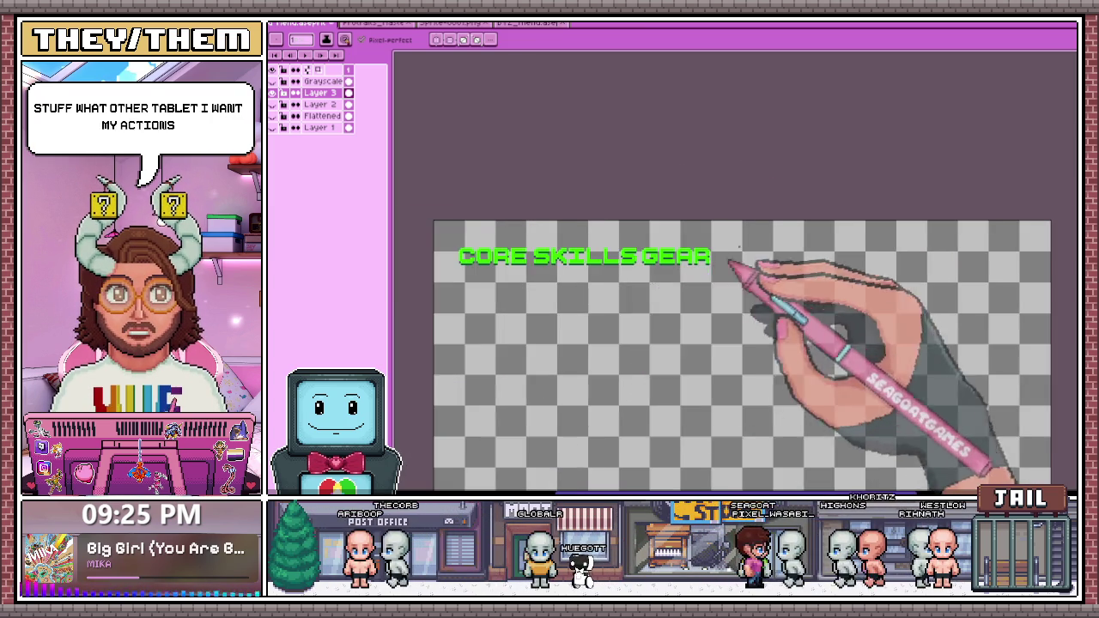
scroll(735, 262, "up", 1)
key("ctrl+t")
type("ACTIONS")
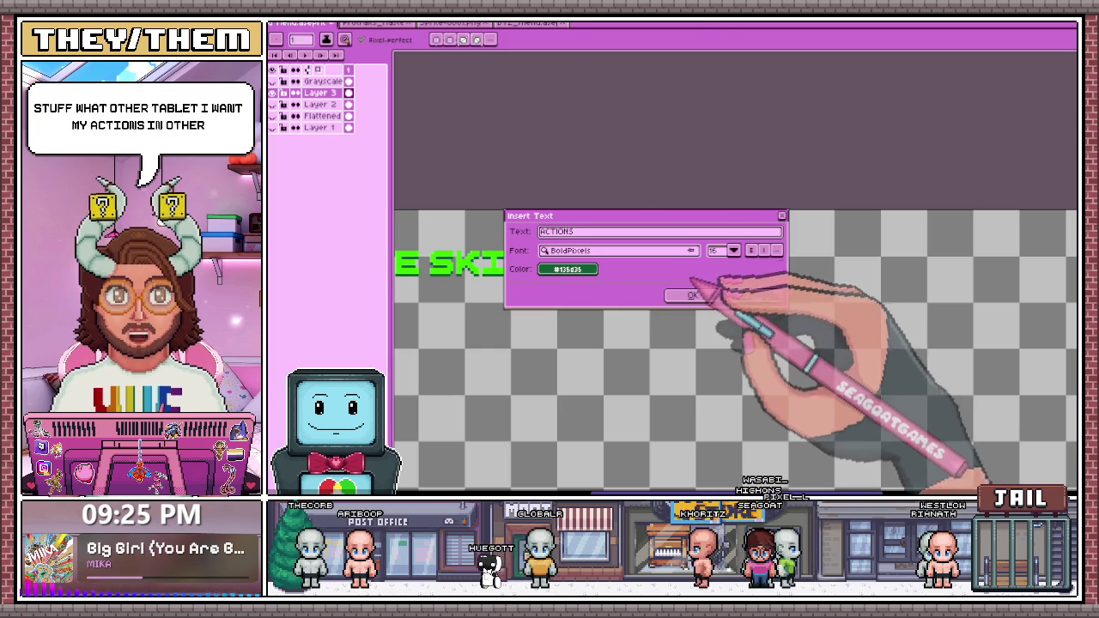
left_click(693, 295)
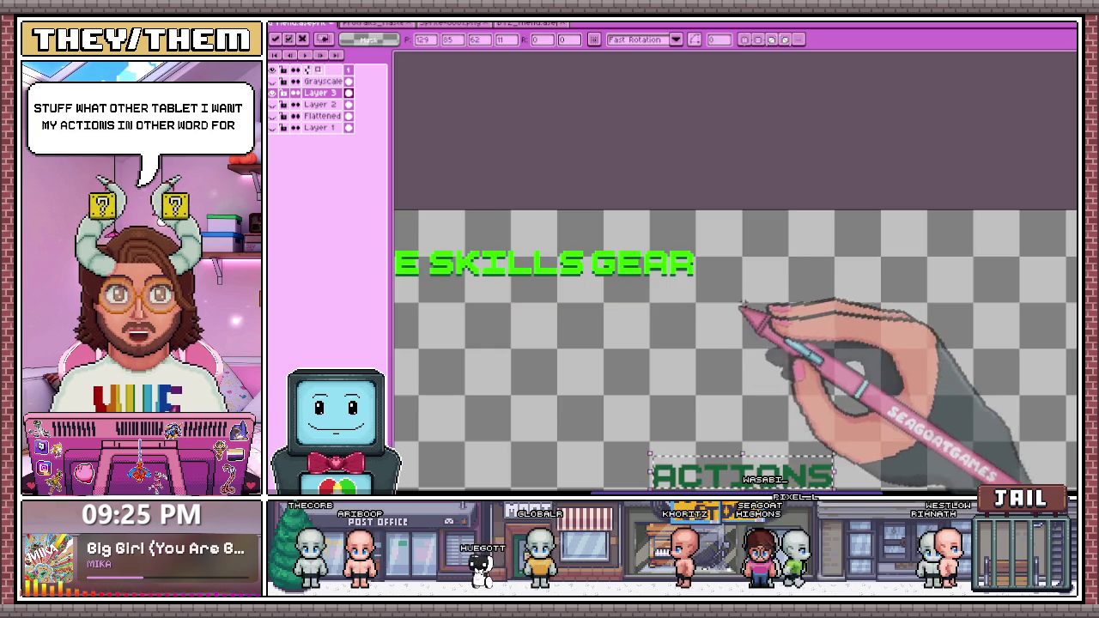
mouse_move(731, 471)
left_mouse_down()
mouse_move(522, 321)
mouse_move(513, 296)
left_mouse_up()
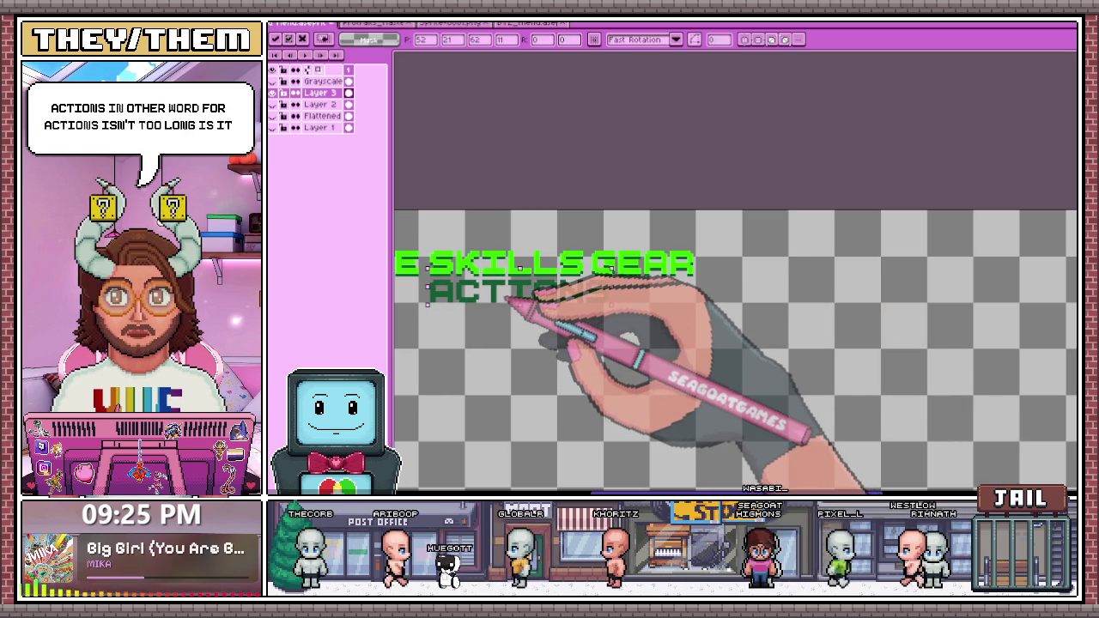
scroll(508, 302, "down", 1)
scroll(527, 314, "up", 1)
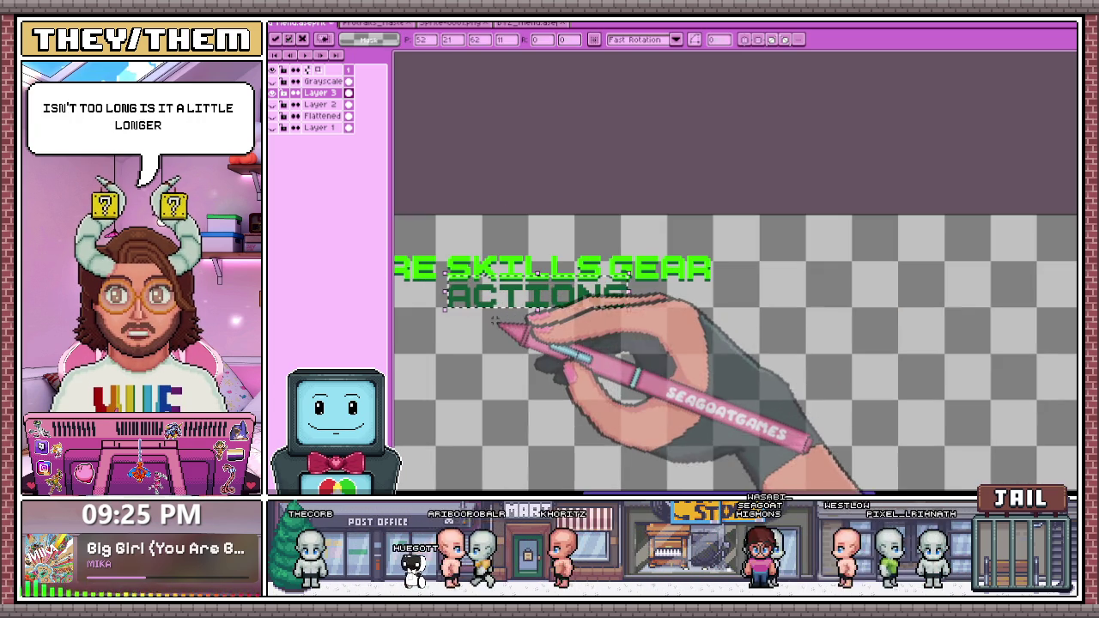
key("Return")
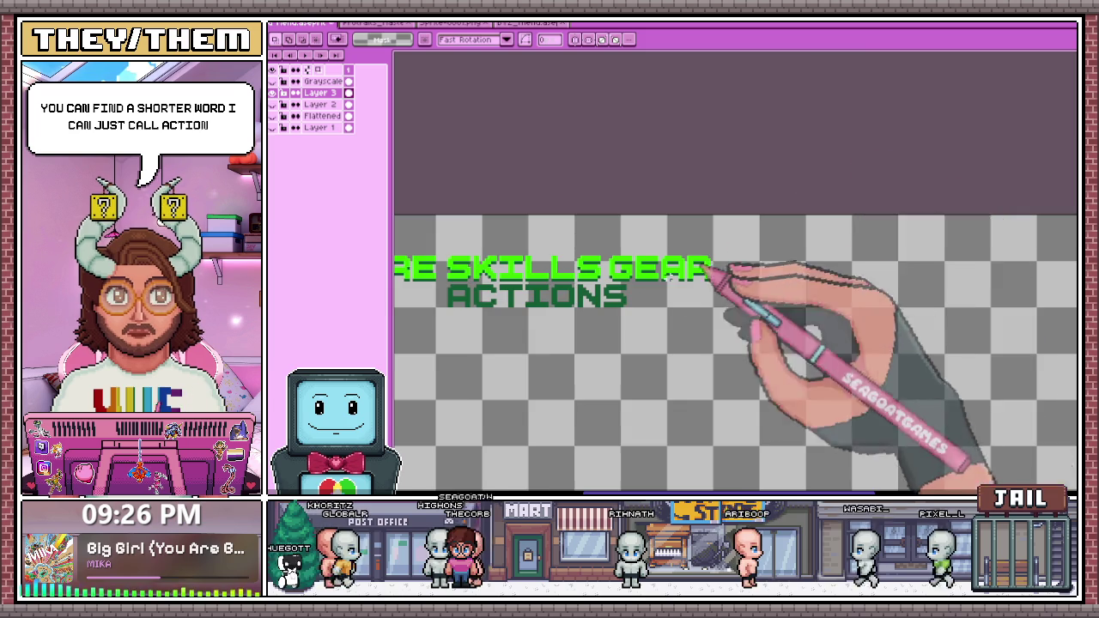
Step: Remove the trailing S from ACTIONS so the label reads ACTION
scroll(670, 287, "up", 1)
scroll(639, 303, "up", 1)
scroll(613, 294, "up", 1)
left_click_drag(592, 267, 658, 341)
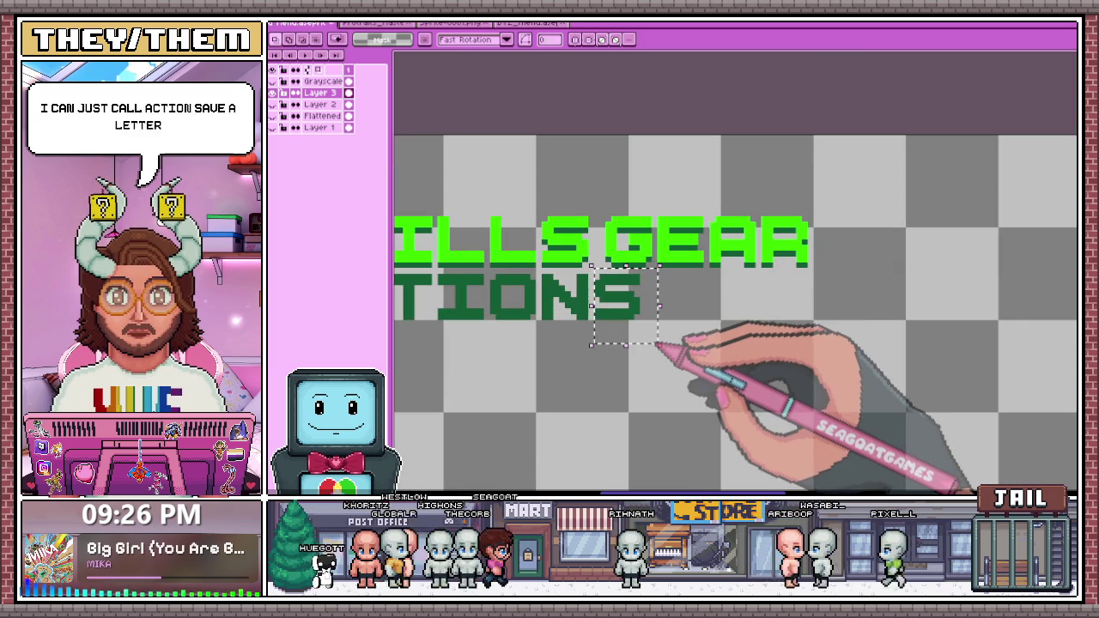
Step: Move the ACTION label to the right of GEAR on the same row
scroll(498, 275, "down", 2)
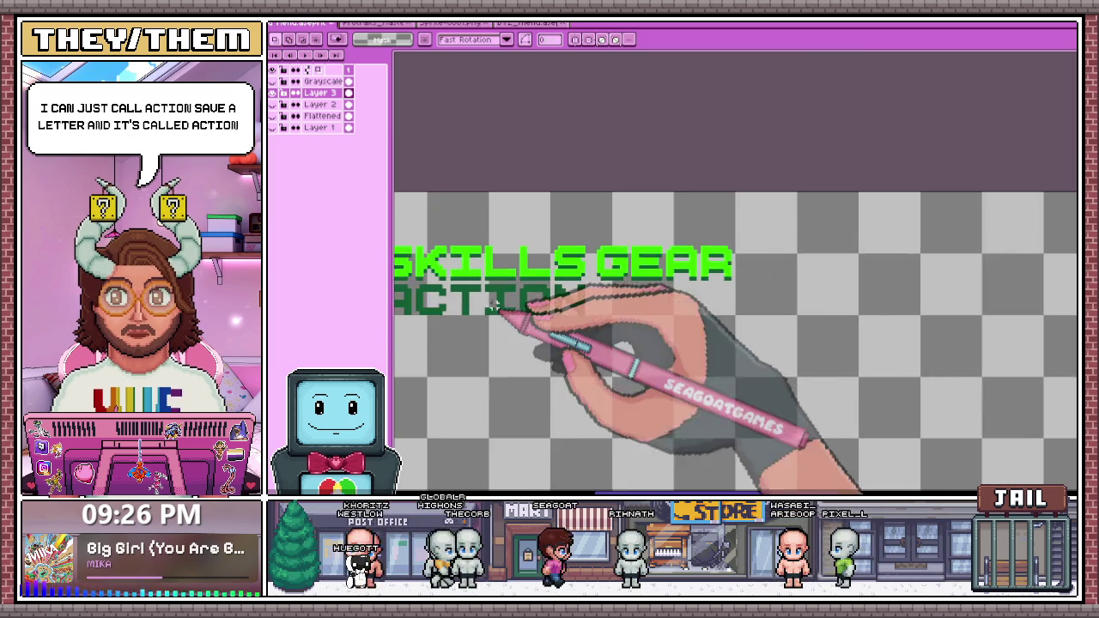
scroll(481, 310, "down", 1)
left_click_drag(462, 289, 677, 355)
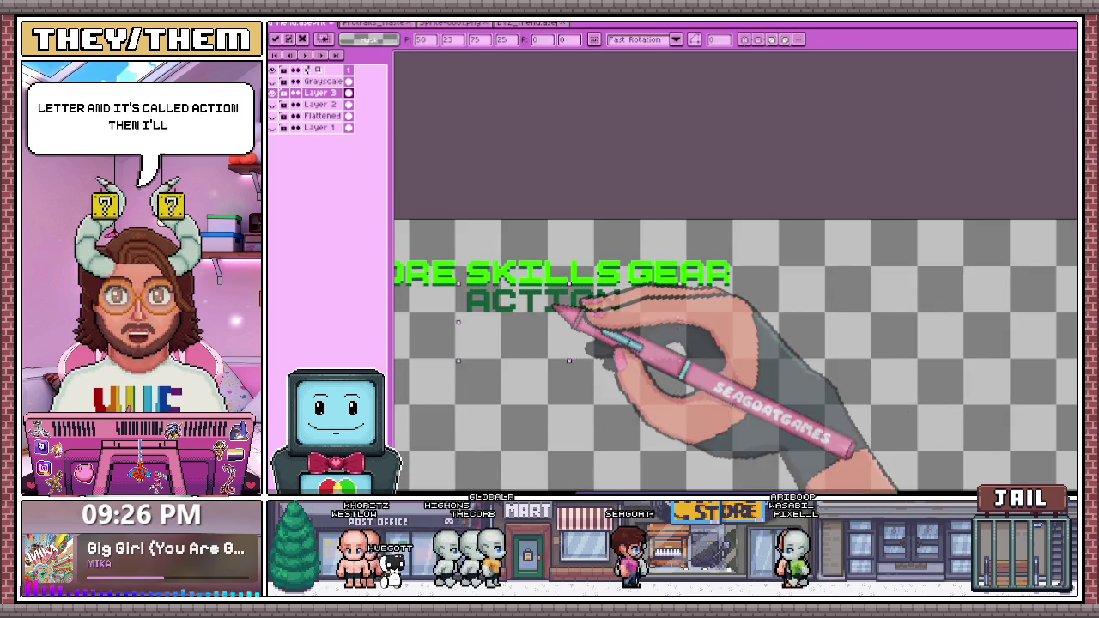
left_click_drag(564, 309, 831, 279)
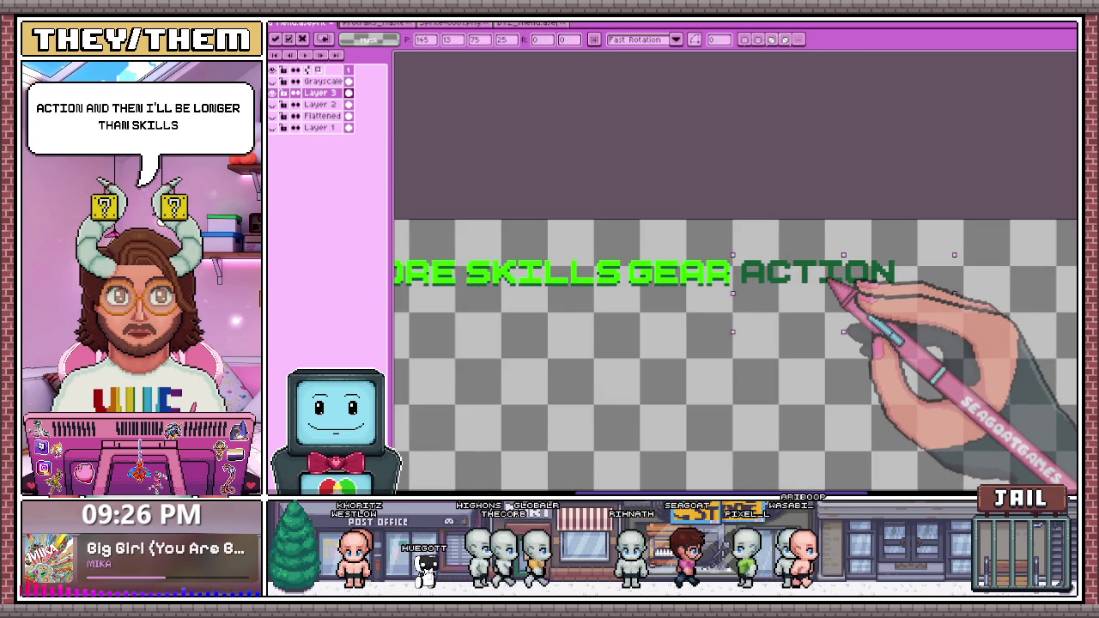
key("Return")
Step: Recolour the ACTION letters bright green with the Paint Bucket
scroll(670, 326, "down", 1)
scroll(764, 283, "down", 1)
scroll(747, 296, "up", 3)
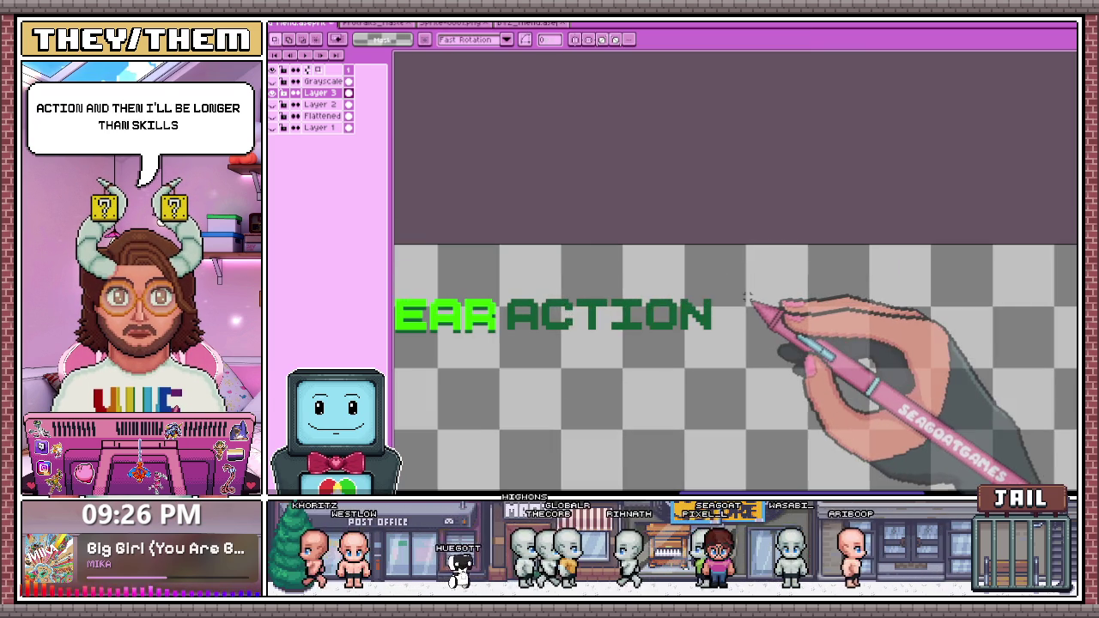
key("b")
key("w")
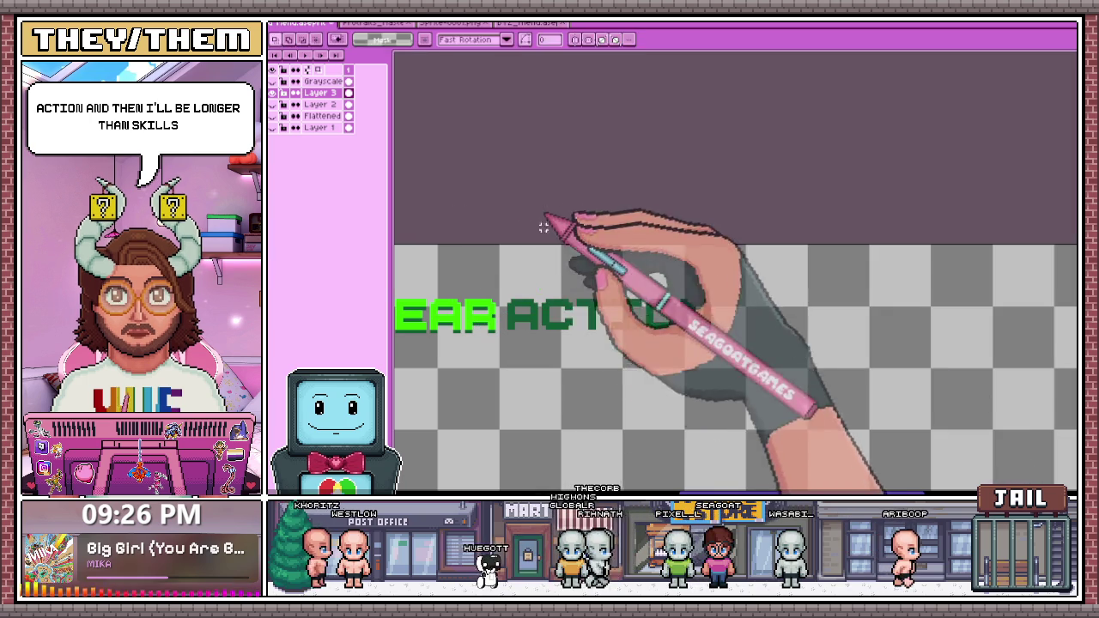
scroll(526, 330, "up", 1)
scroll(534, 296, "up", 1)
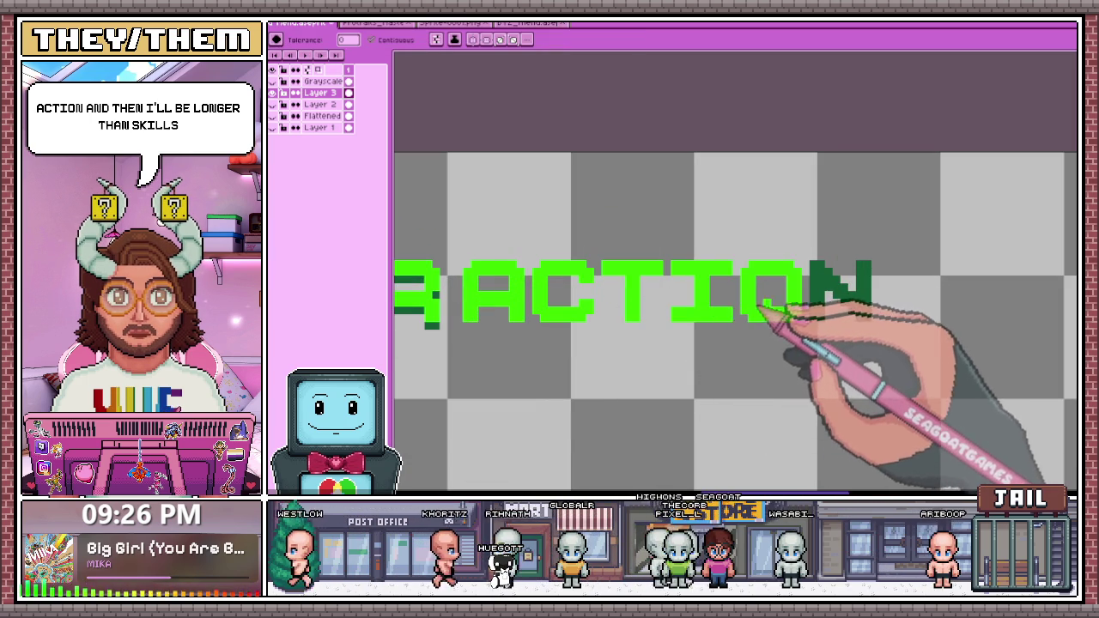
left_click(825, 303)
key("ctrl+z")
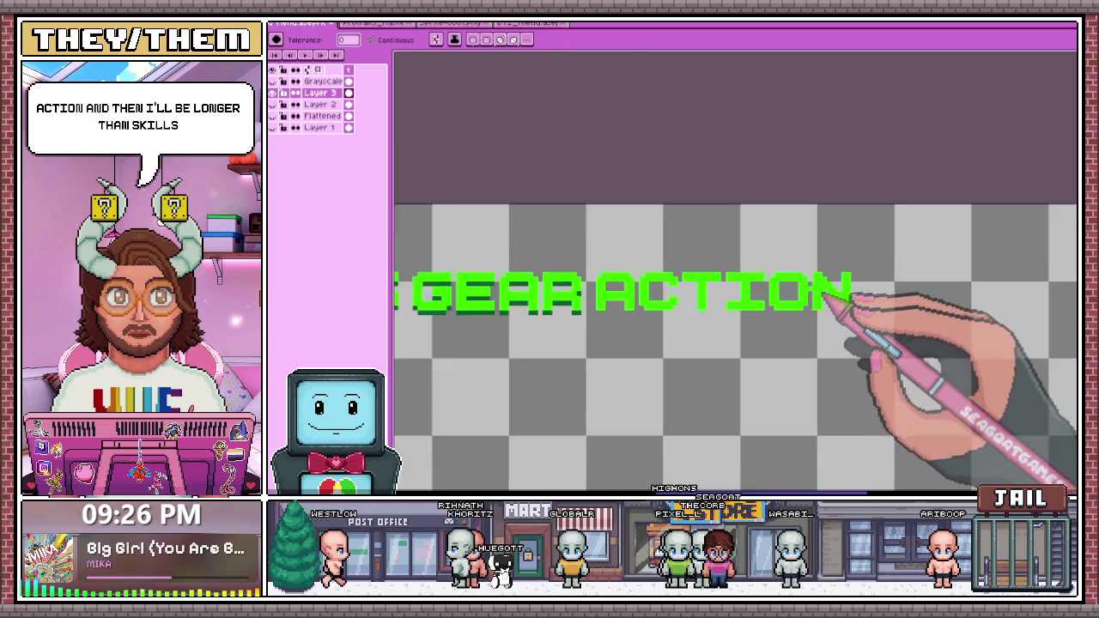
scroll(571, 283, "down", 1)
scroll(556, 273, "down", 1)
scroll(475, 279, "down", 1)
scroll(494, 262, "up", 1)
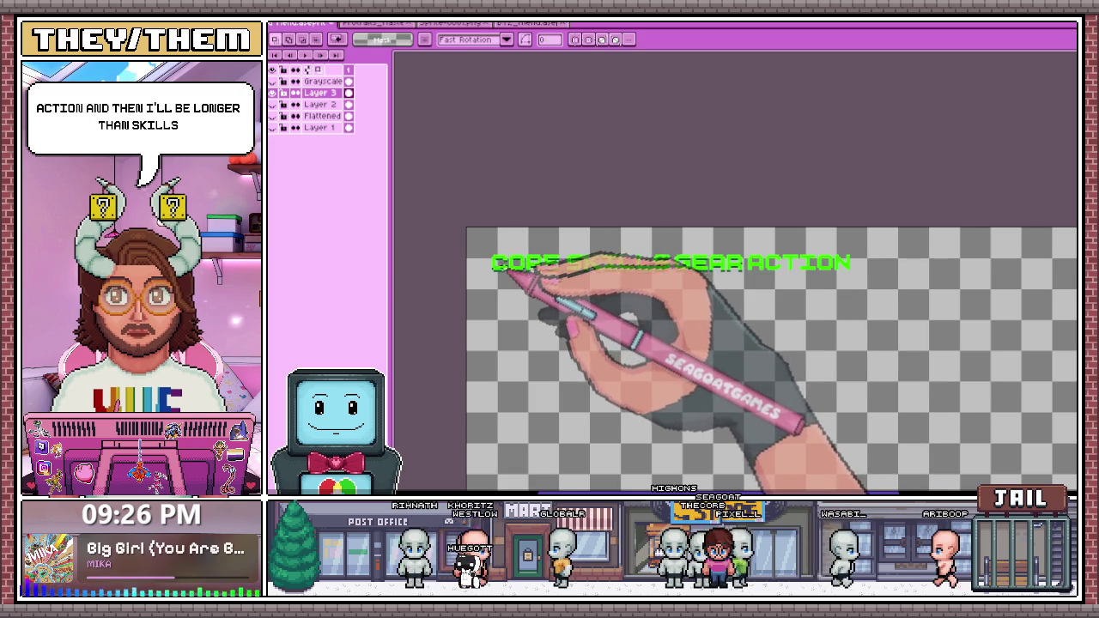
scroll(498, 265, "up", 1)
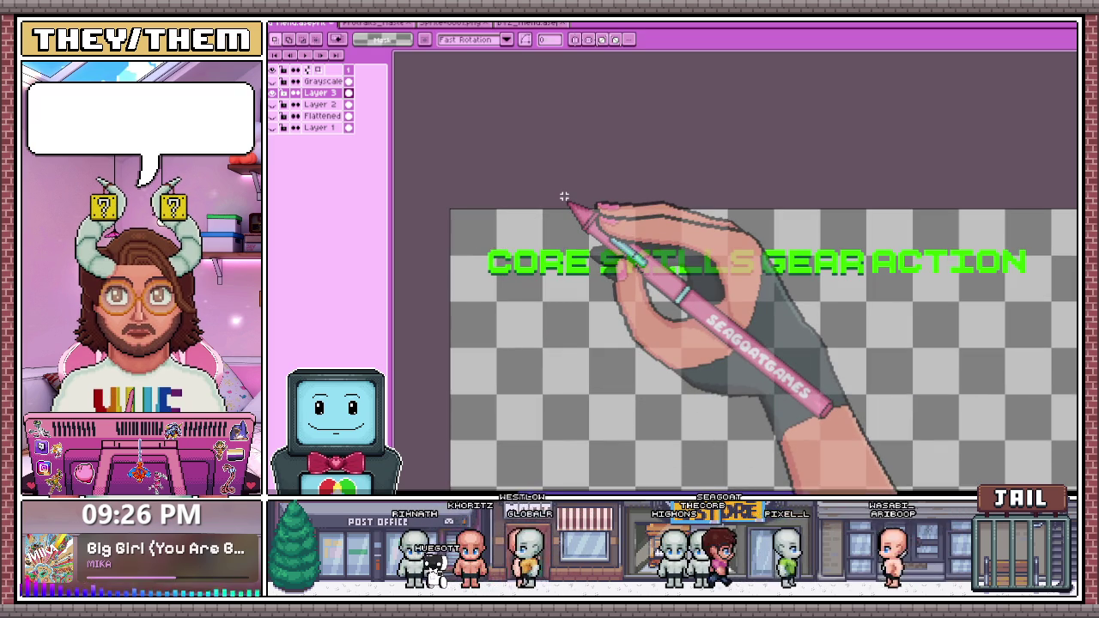
Step: Create a new blank sprite from the 96x96 canvas preset
key("ctrl+shift+n")
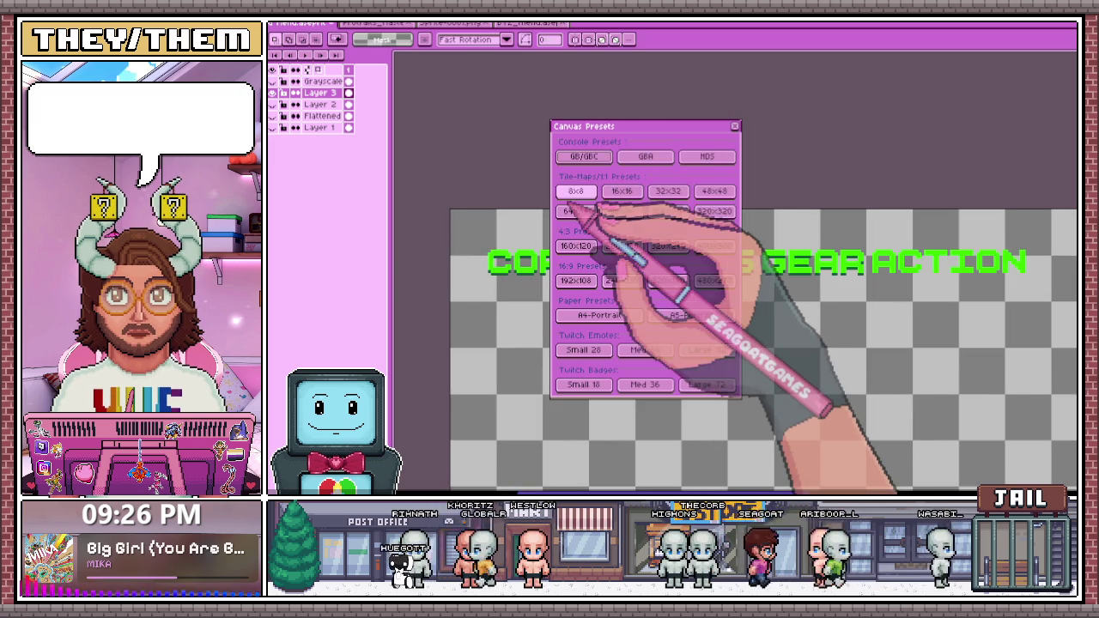
left_click(624, 219)
left_click(734, 126)
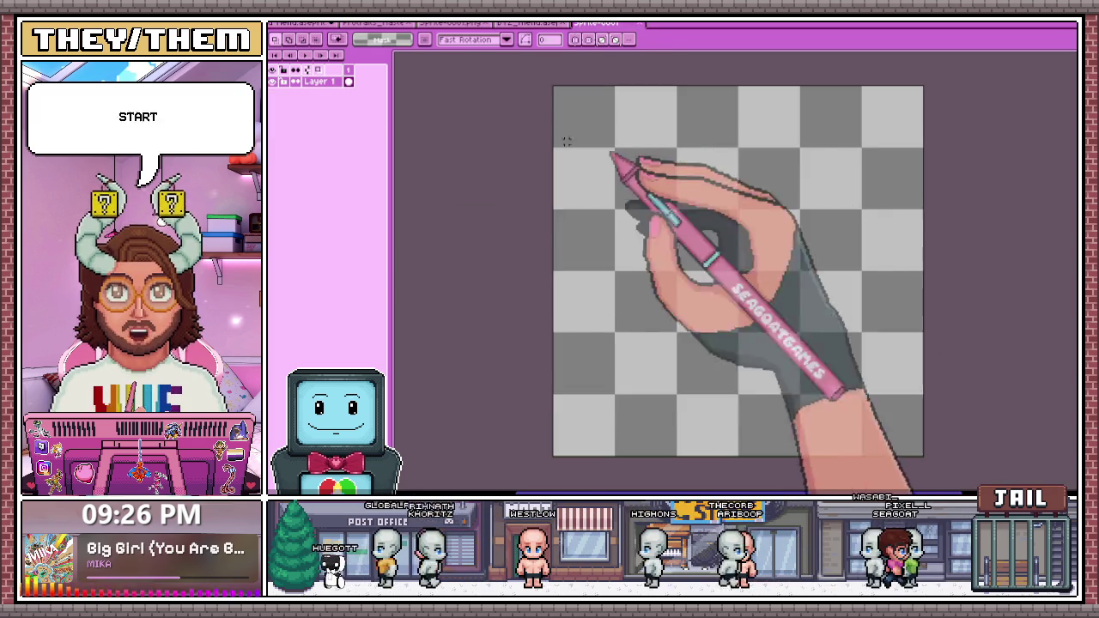
scroll(420, 133, "up", 2)
scroll(694, 164, "down", 1)
scroll(545, 215, "up", 1)
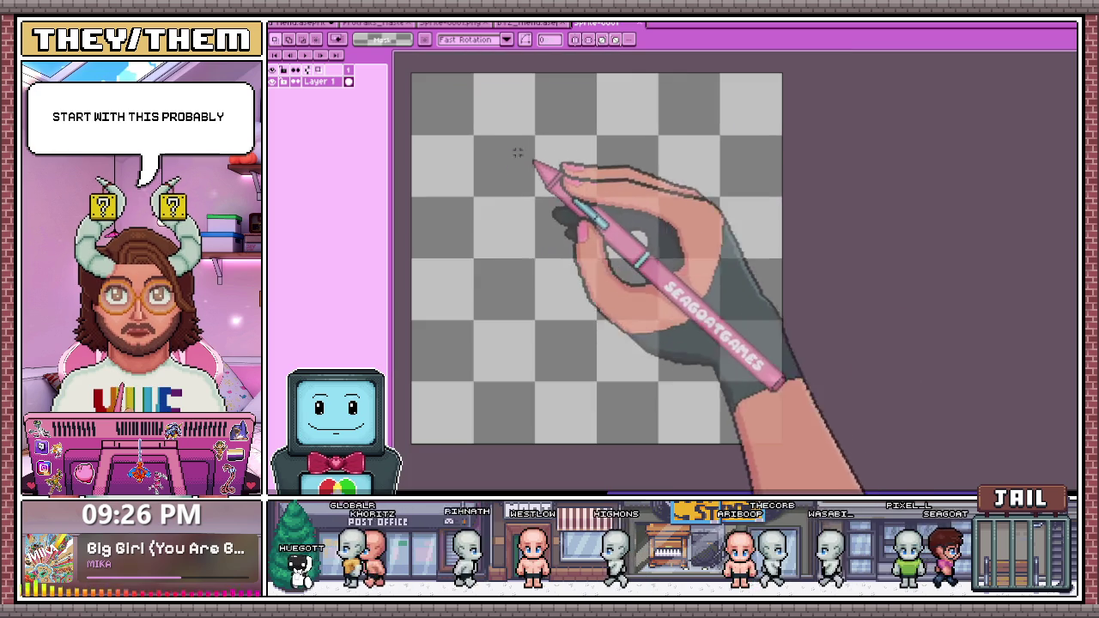
Step: Copy the plain CORE button plate from the button sheet and paste it into the new sprite
left_click(536, 26)
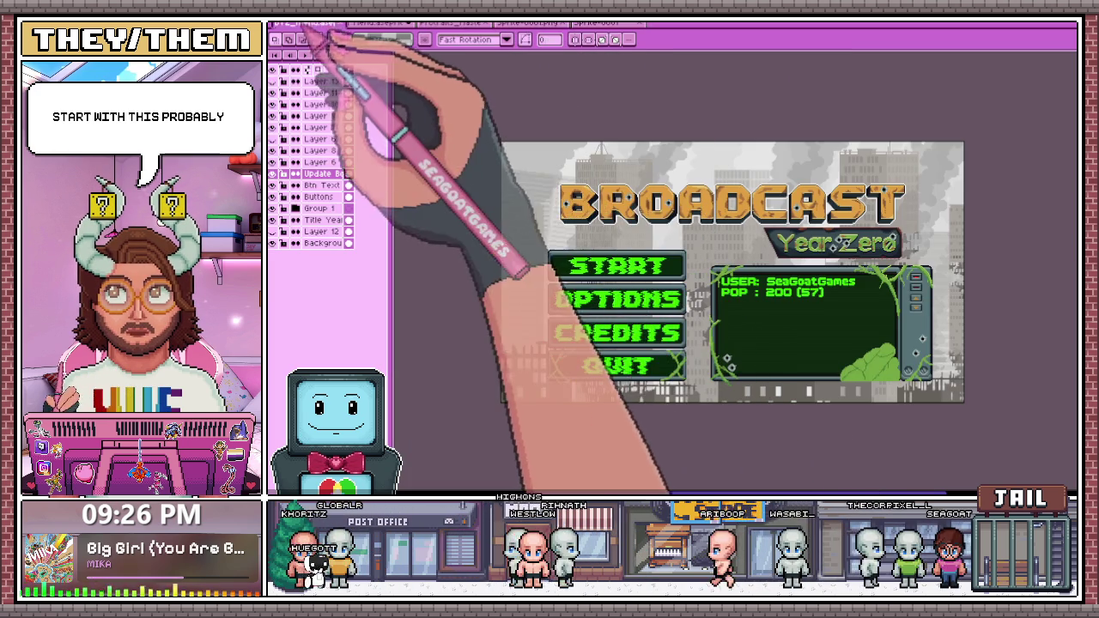
left_click(430, 24)
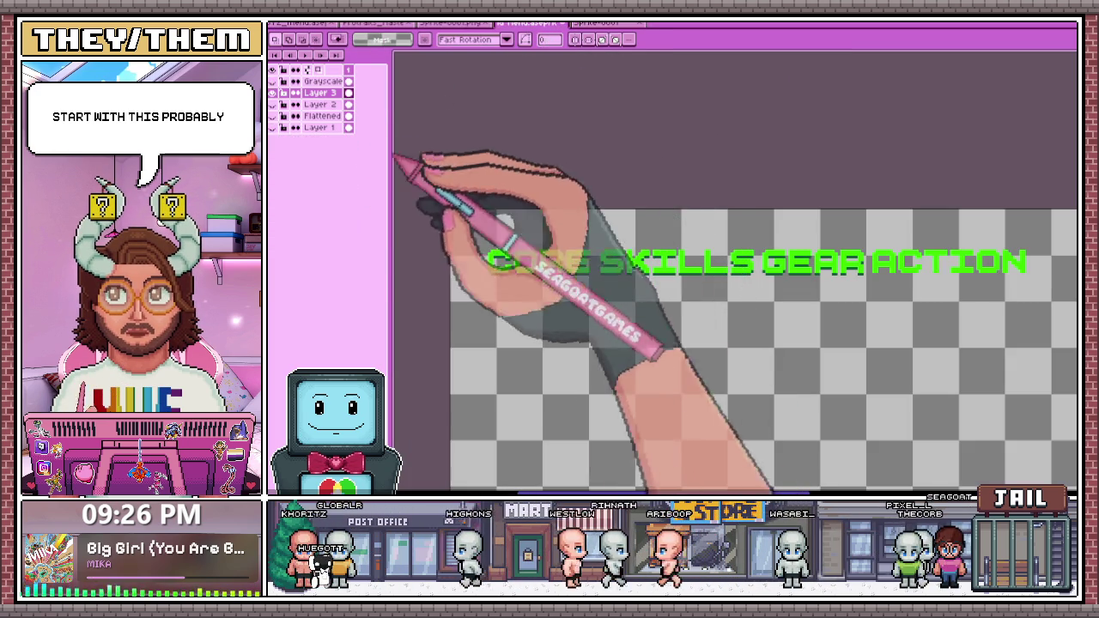
left_click_drag(457, 211, 646, 314)
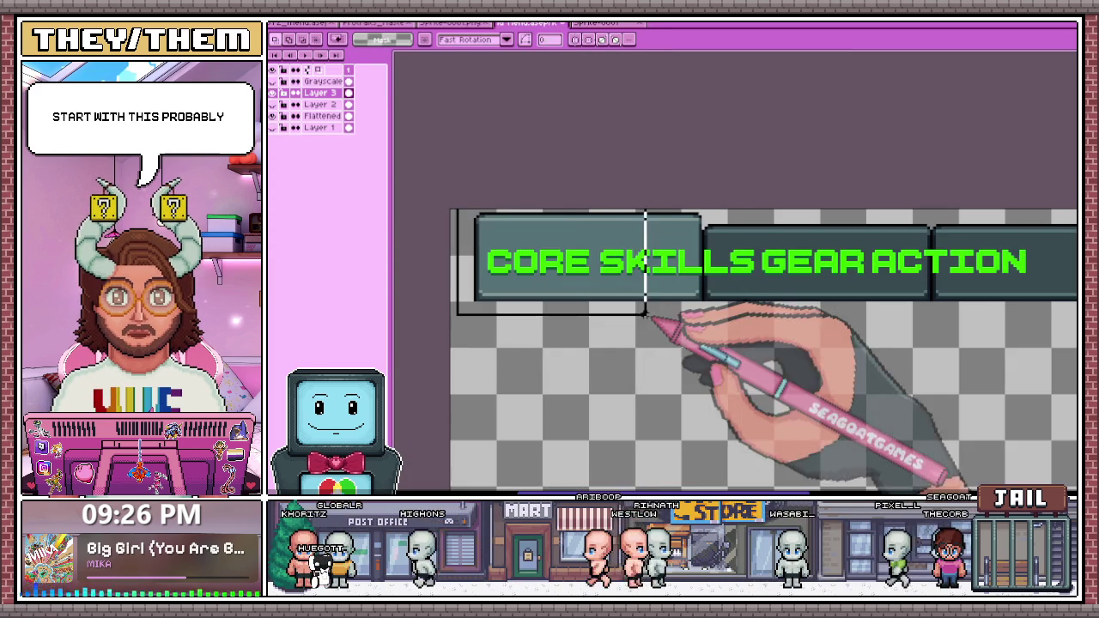
key("ctrl+c")
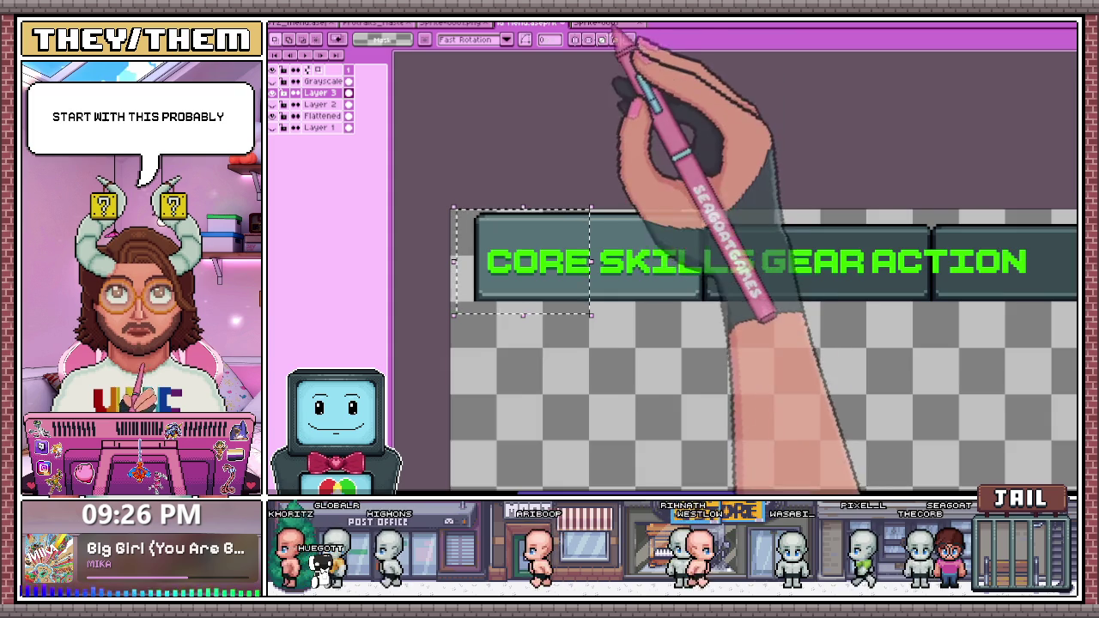
key("ctrl+Tab")
key("ctrl+v")
left_click(524, 23)
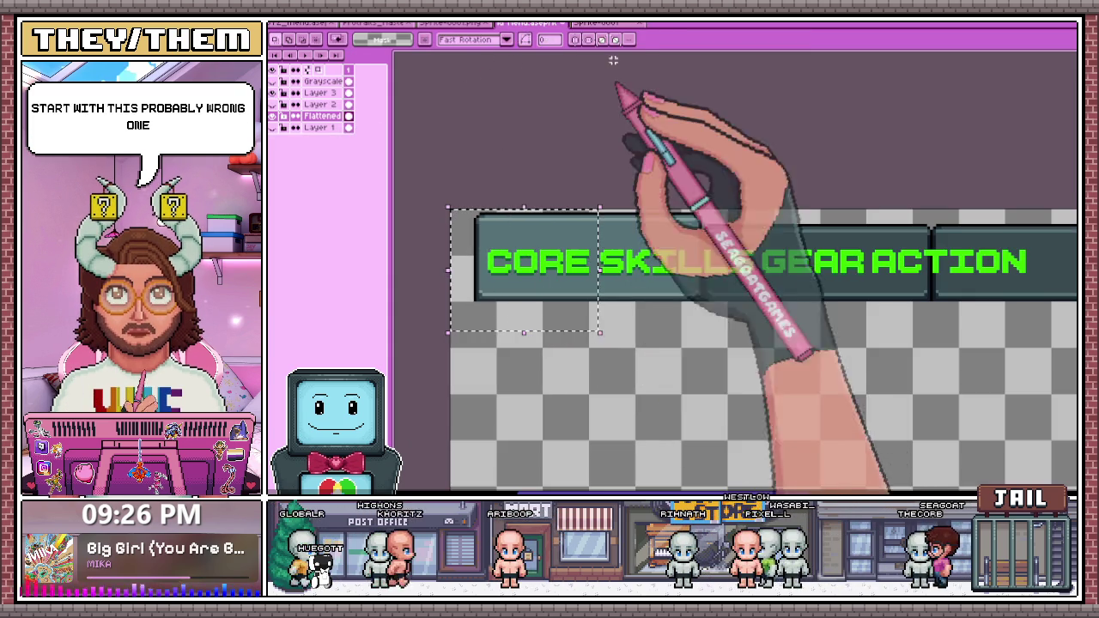
left_click(605, 23)
scroll(577, 191, "up", 1)
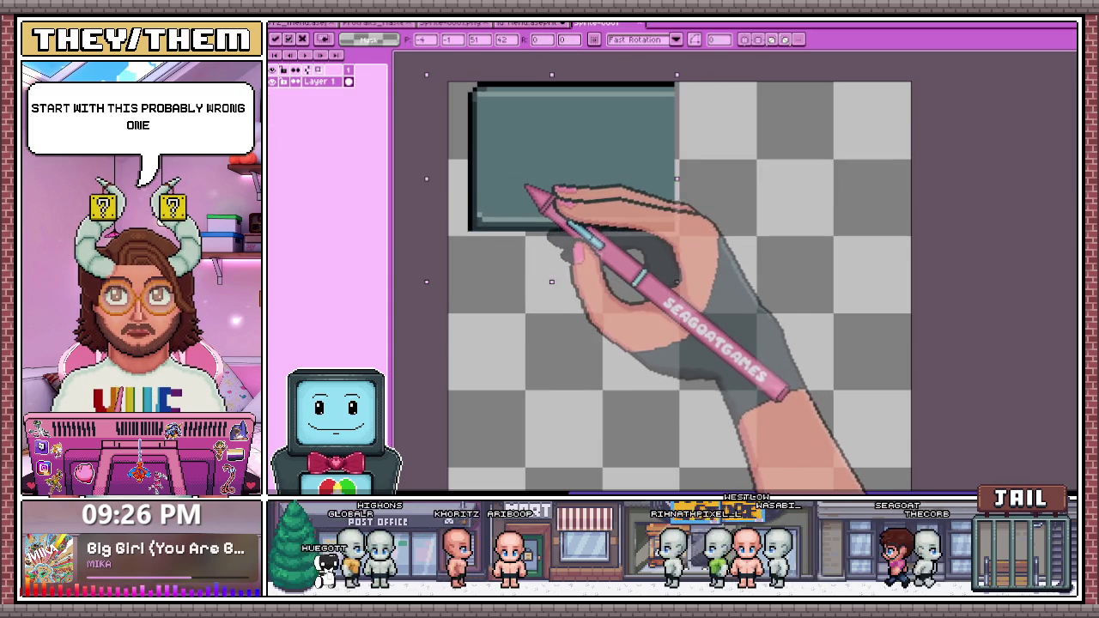
Step: Commit the pasted teal plate in place and select a strip along its right edge
left_click(687, 154)
left_click_drag(654, 93, 647, 232)
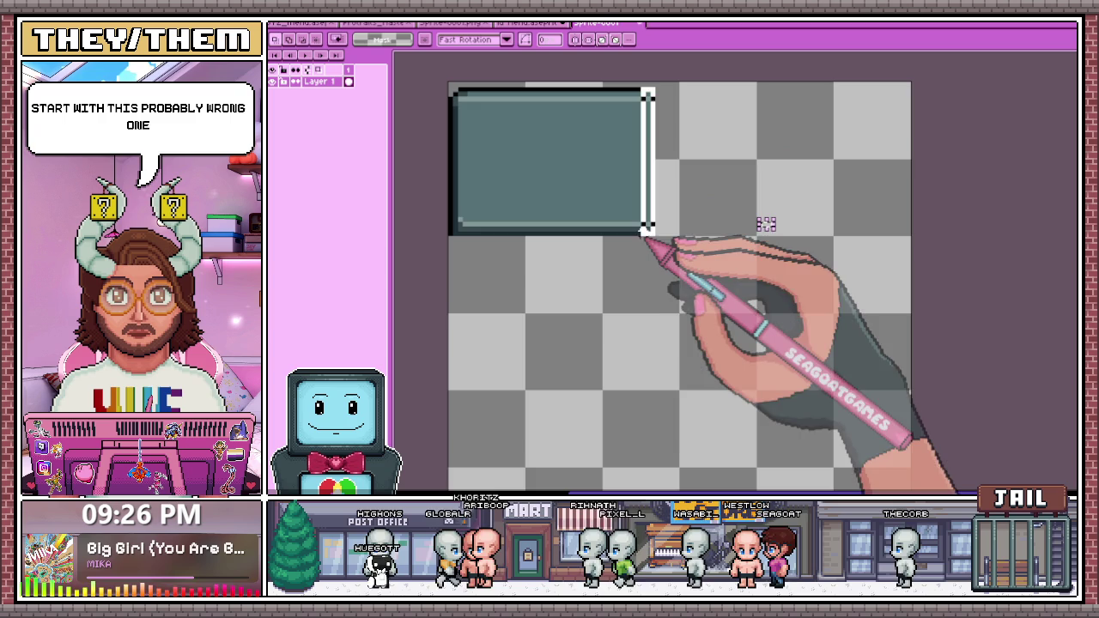
scroll(661, 249, "down", 2)
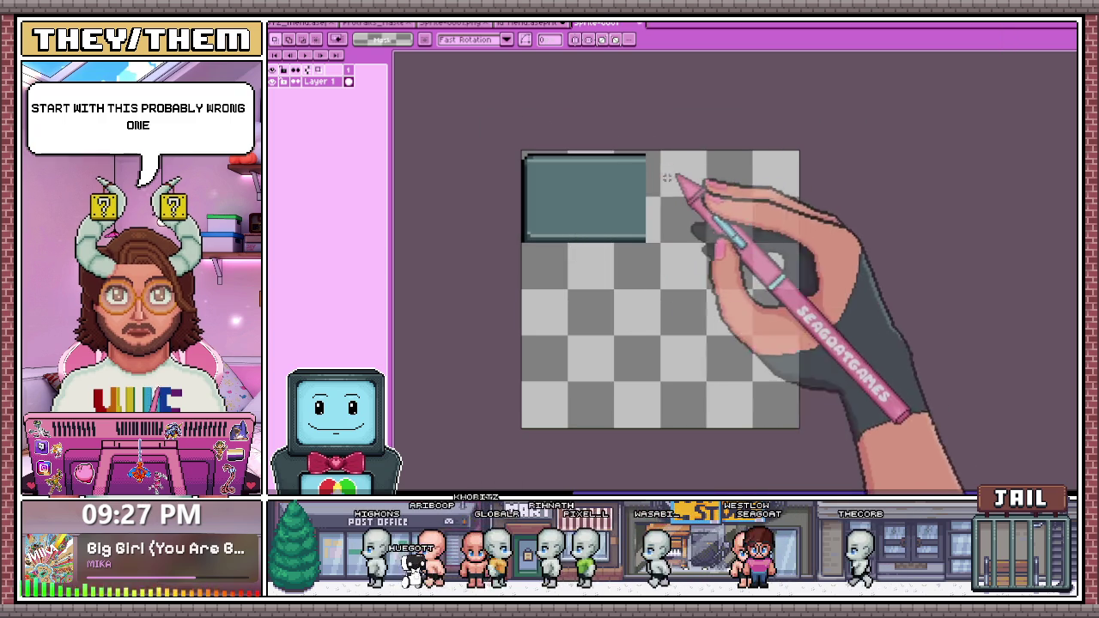
scroll(653, 163, "up", 1)
scroll(639, 154, "up", 2)
scroll(635, 167, "down", 1)
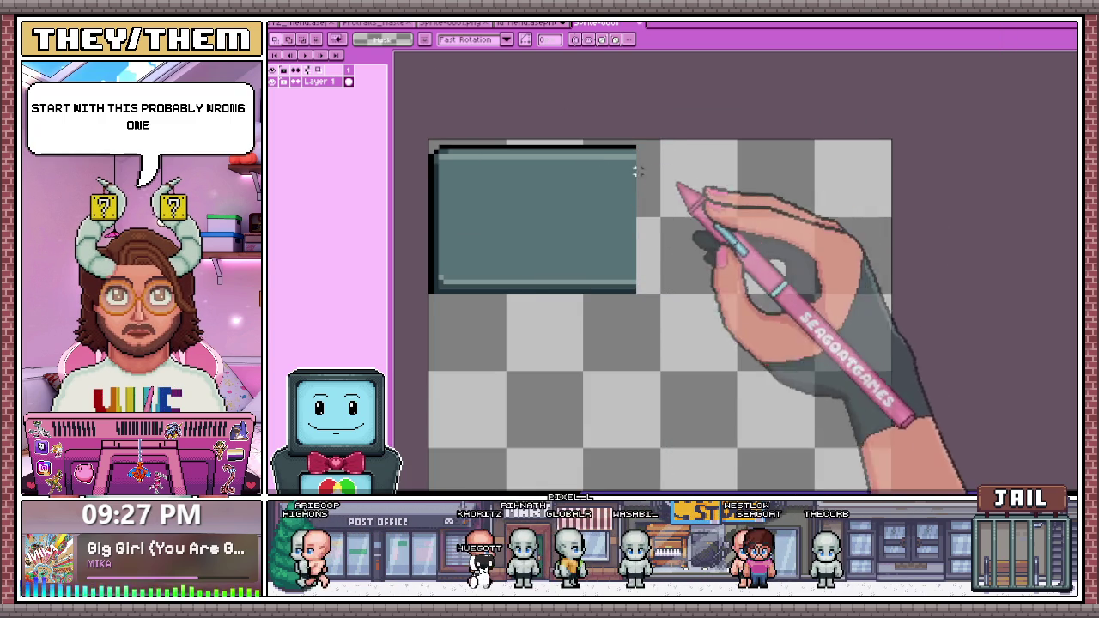
Step: Widen the plate with a right-shifted copy of its left part, then return to the sheet's Layer 3
left_click_drag(428, 139, 518, 343)
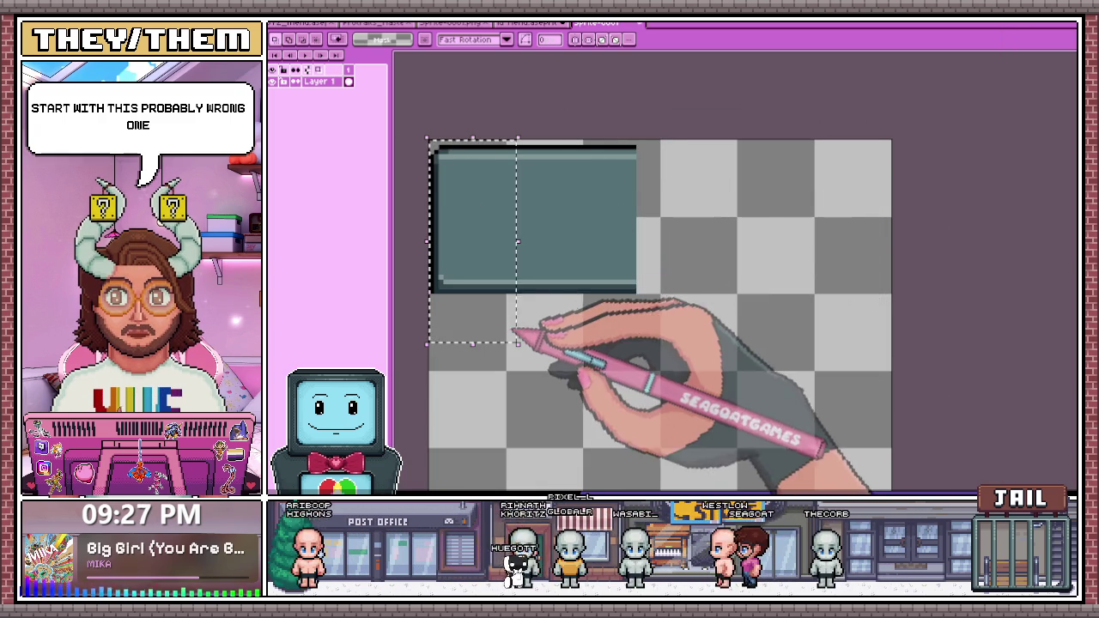
left_click_drag(518, 293, 702, 246)
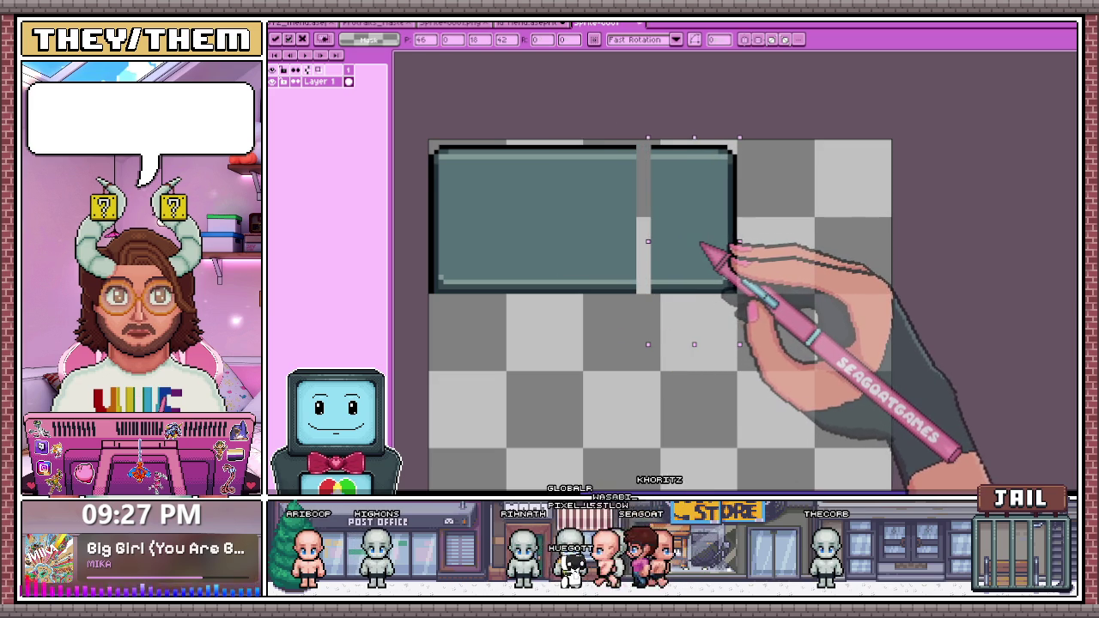
scroll(639, 171, "up", 1)
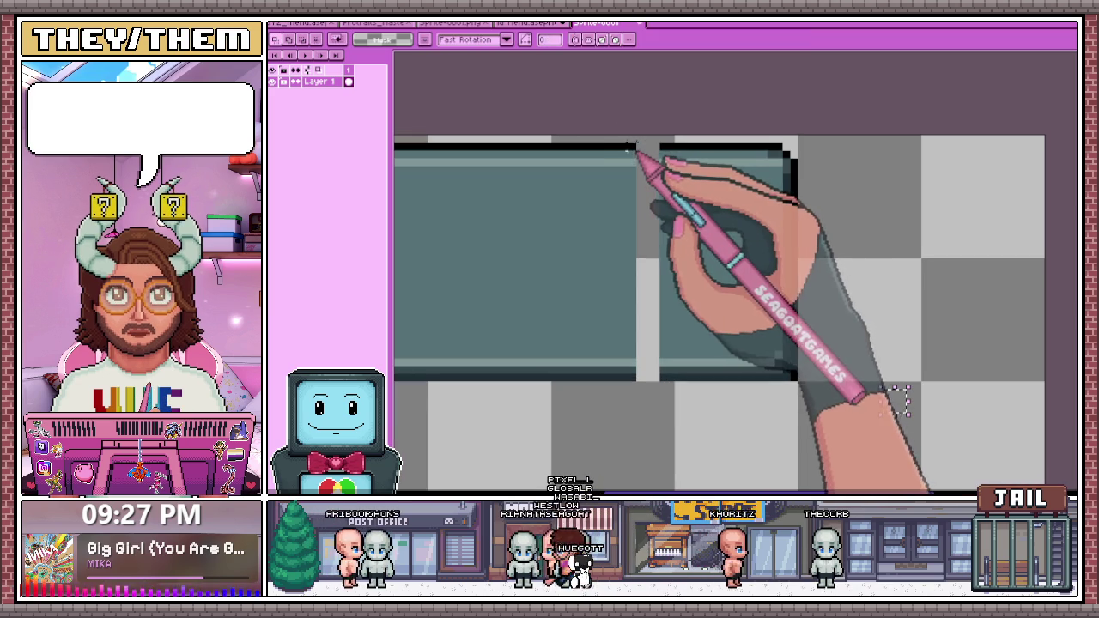
key("Left")
key("Left")
key("Left")
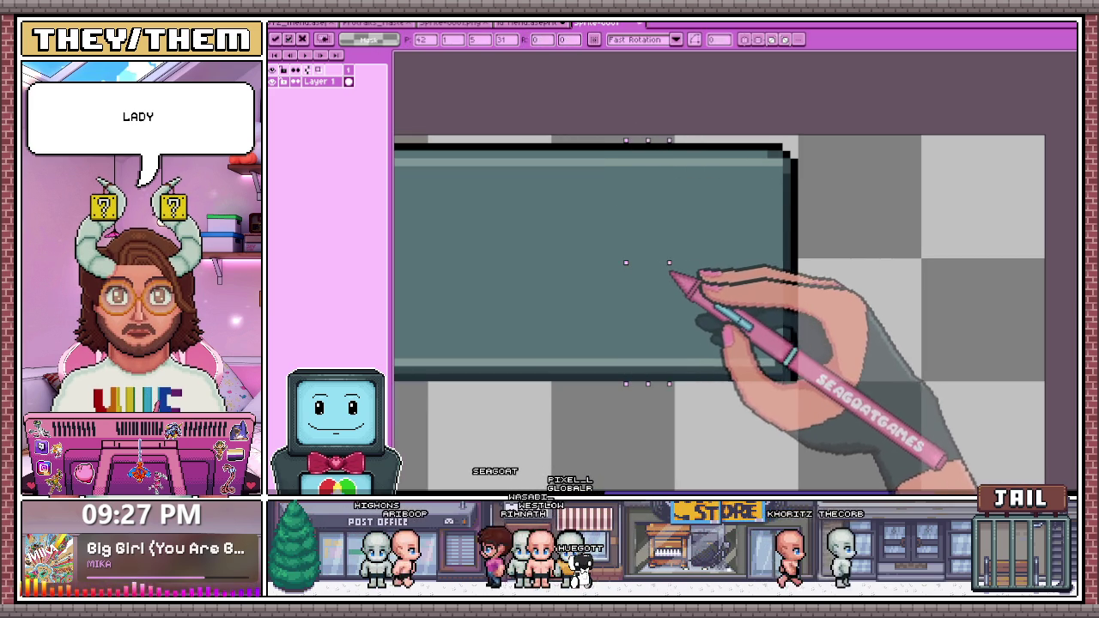
scroll(665, 276, "down", 1)
scroll(669, 250, "down", 1)
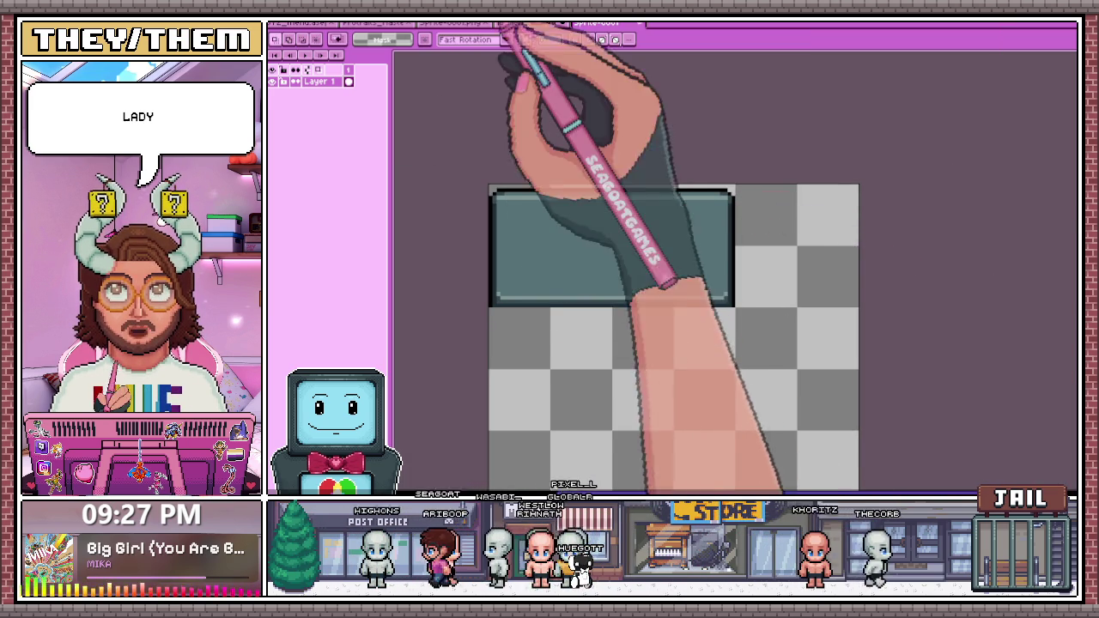
left_click(528, 23)
left_click(321, 93)
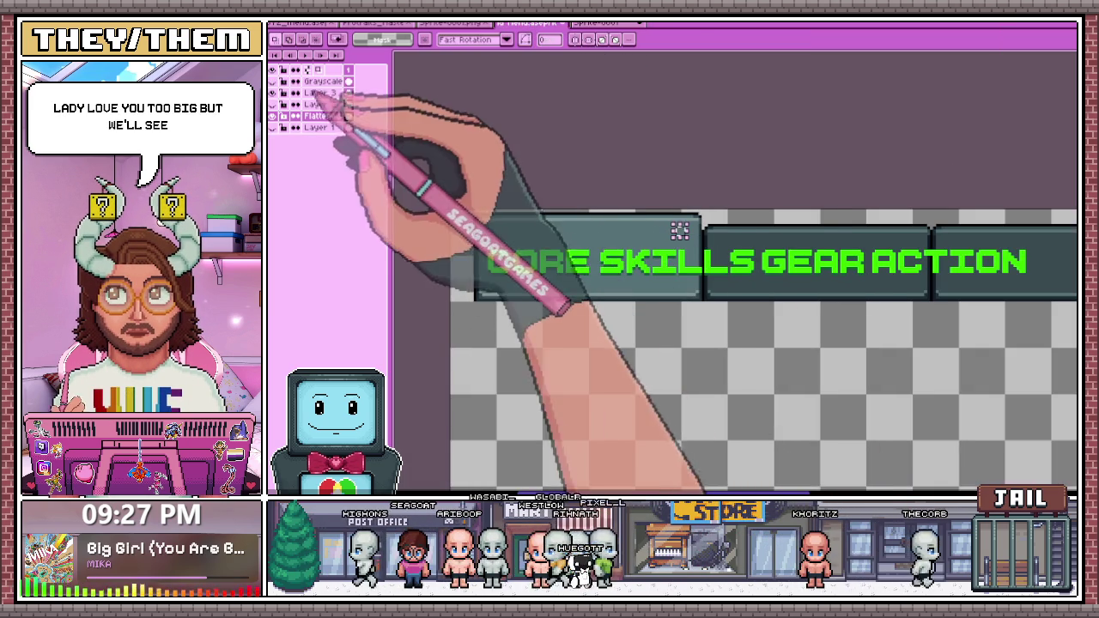
Step: Copy the green CORE lettering from the sheet and paste it into the button sprite on its own layer
left_click_drag(477, 233, 593, 300)
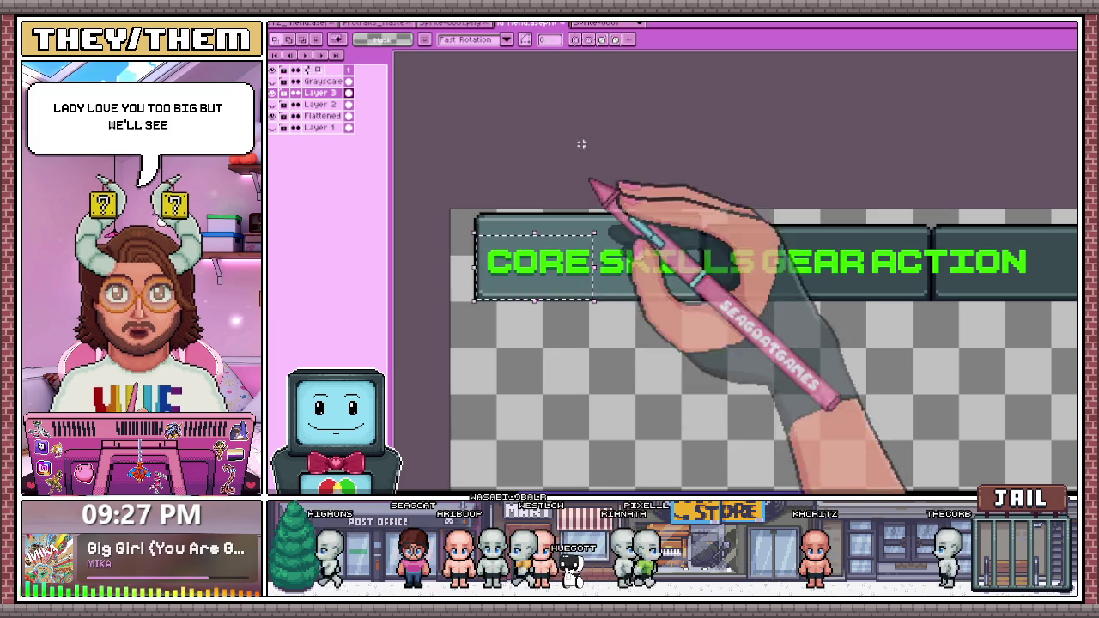
left_click(601, 23)
key("ctrl+v")
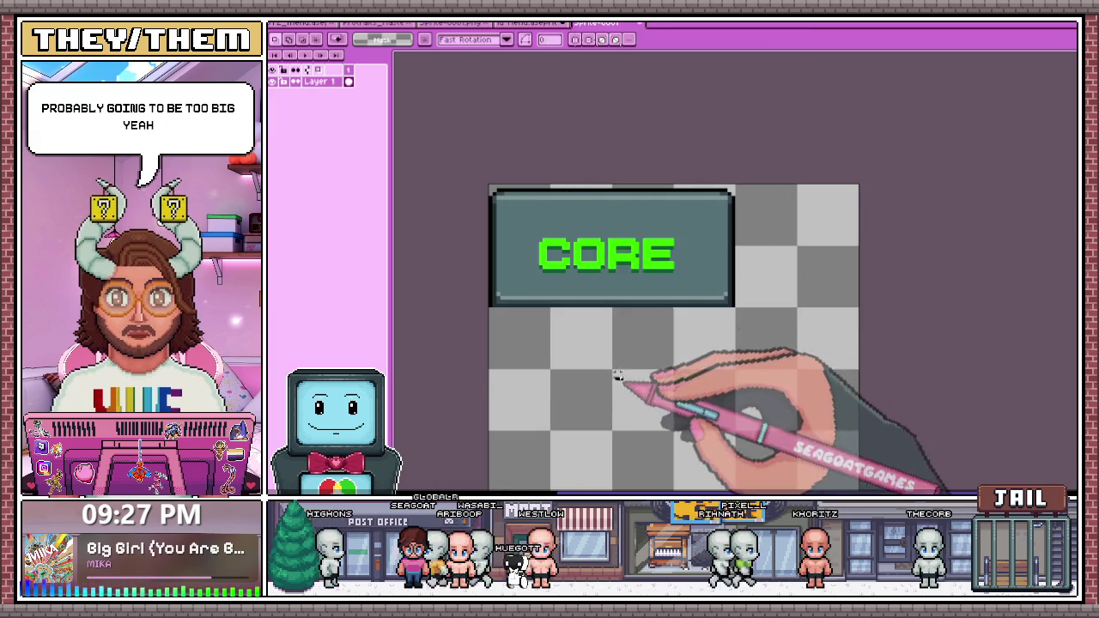
left_click_drag(559, 245, 707, 306)
left_click_drag(678, 260, 687, 369)
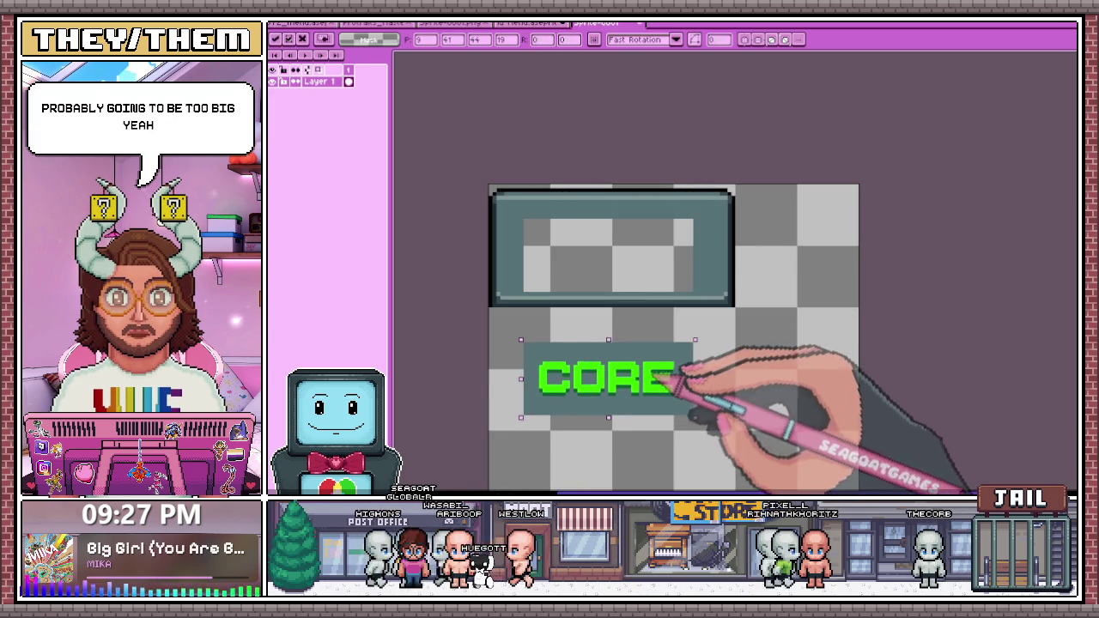
key("ctrl+z")
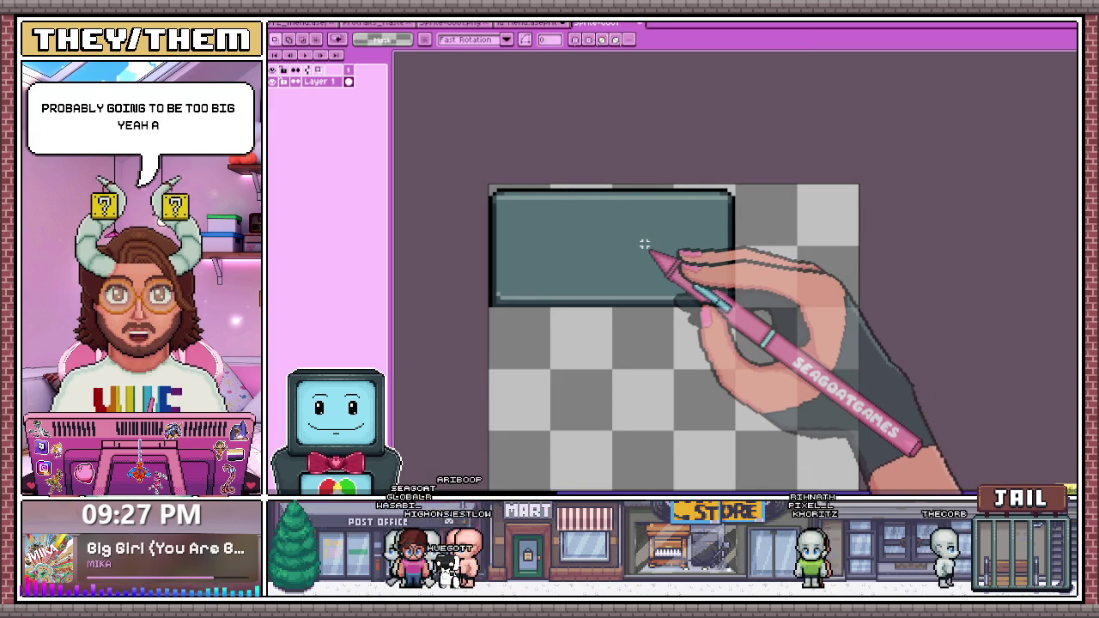
key("ctrl+v")
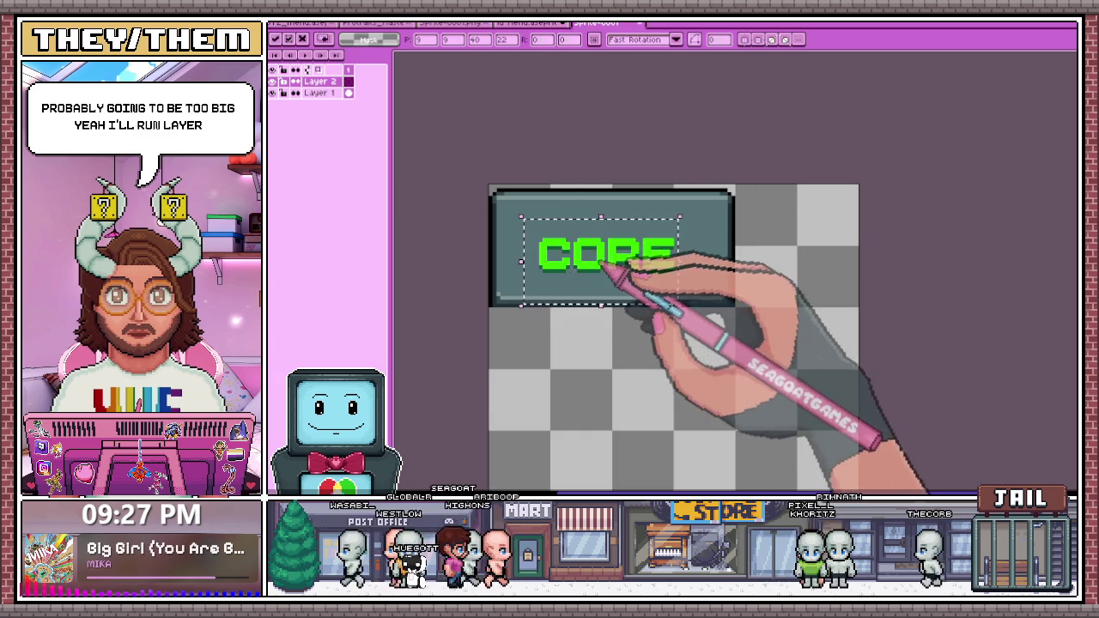
scroll(621, 264, "down", 1)
left_click_drag(633, 277, 625, 282)
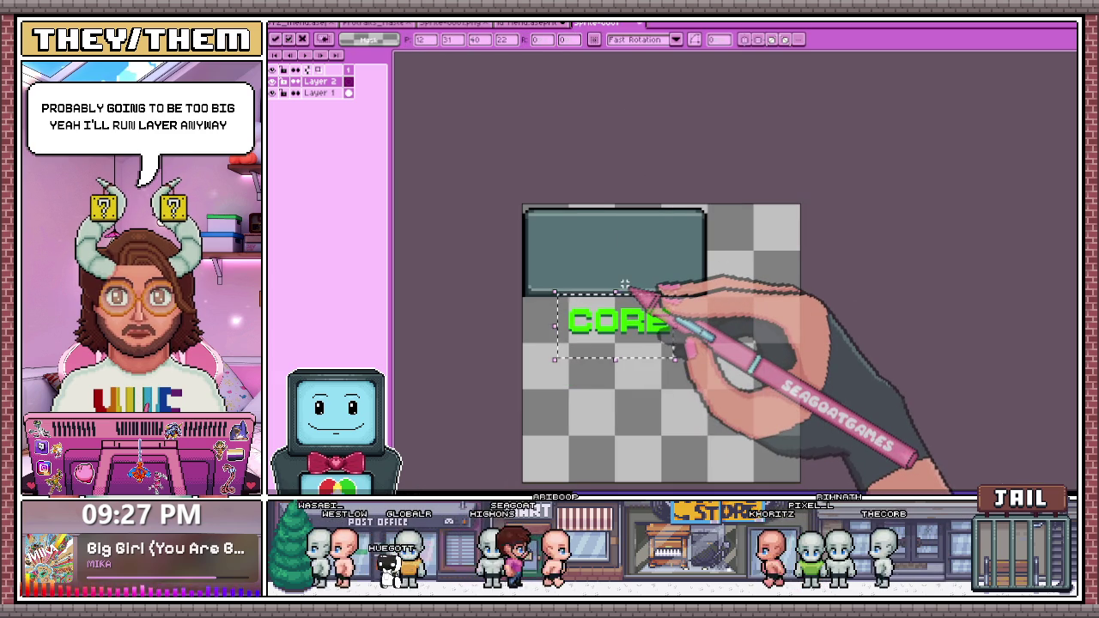
key("Return")
scroll(537, 211, "down", 1)
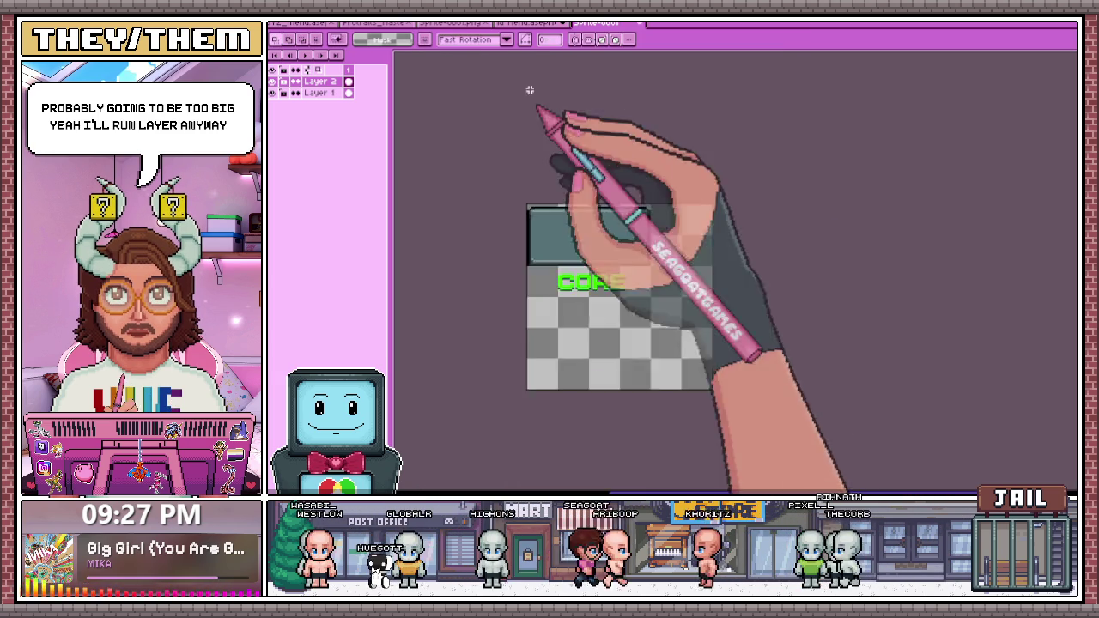
scroll(532, 215, "up", 1)
scroll(446, 185, "up", 1)
Step: Move the teal button plate on Layer 1 up to the sprite's top edge
left_click_drag(445, 185, 760, 247)
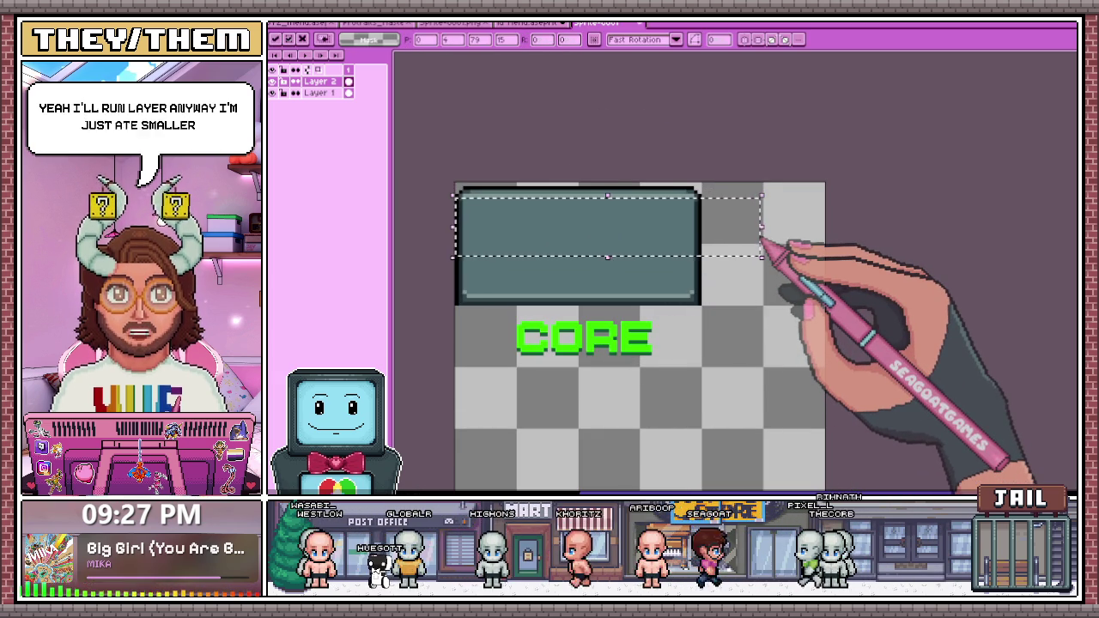
left_click(320, 93)
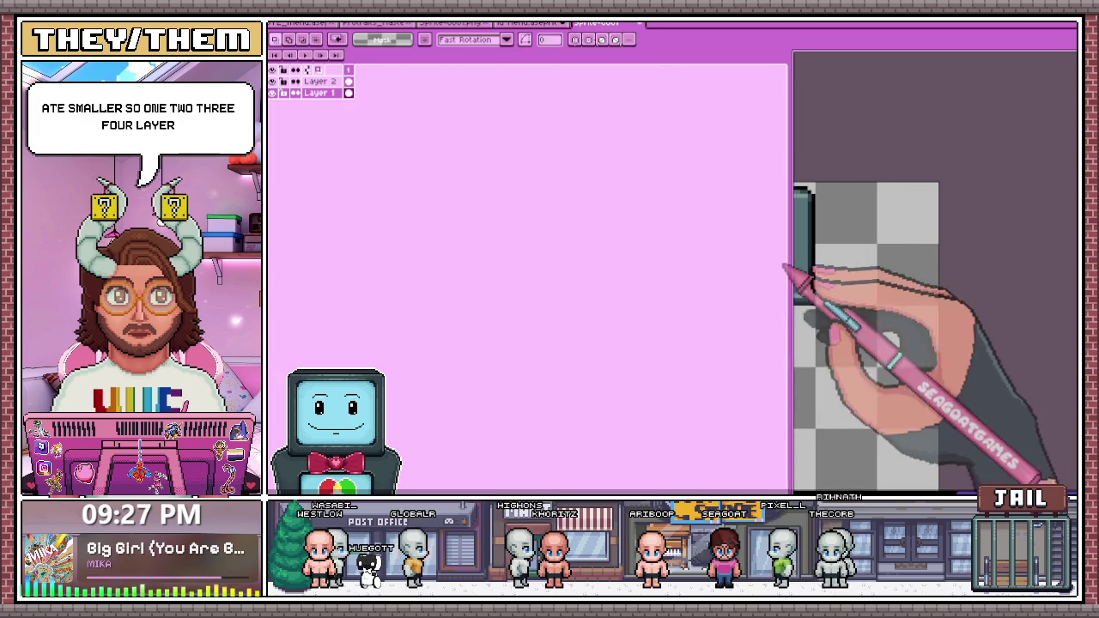
scroll(638, 214, "down", 2)
scroll(638, 214, "up", 2)
left_click_drag(515, 185, 842, 262)
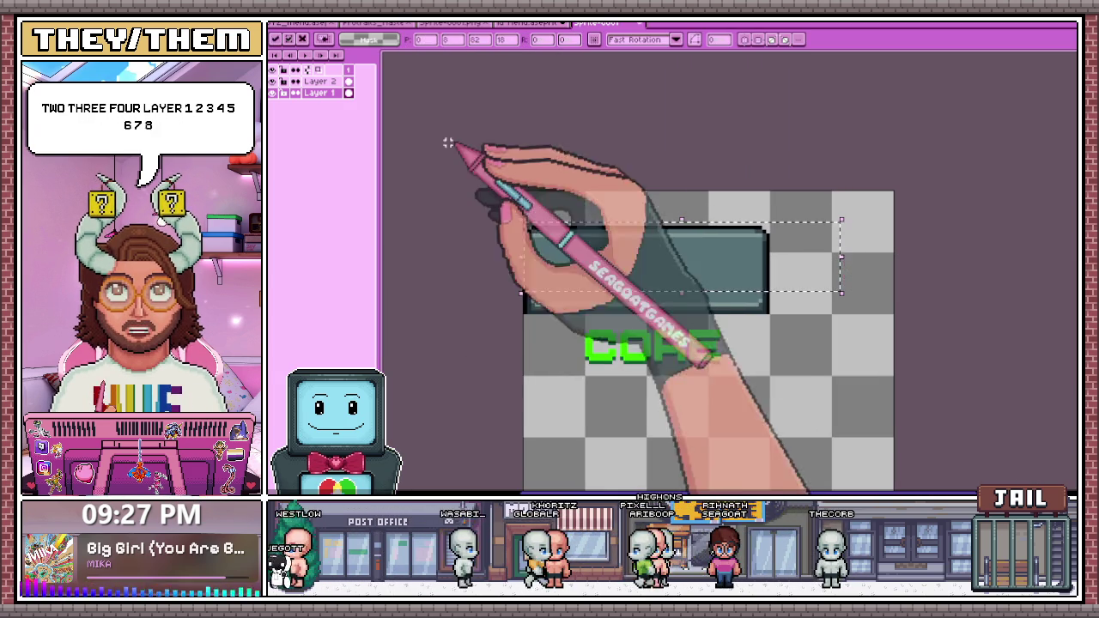
left_click_drag(522, 190, 830, 316)
left_click_drag(753, 259, 693, 252)
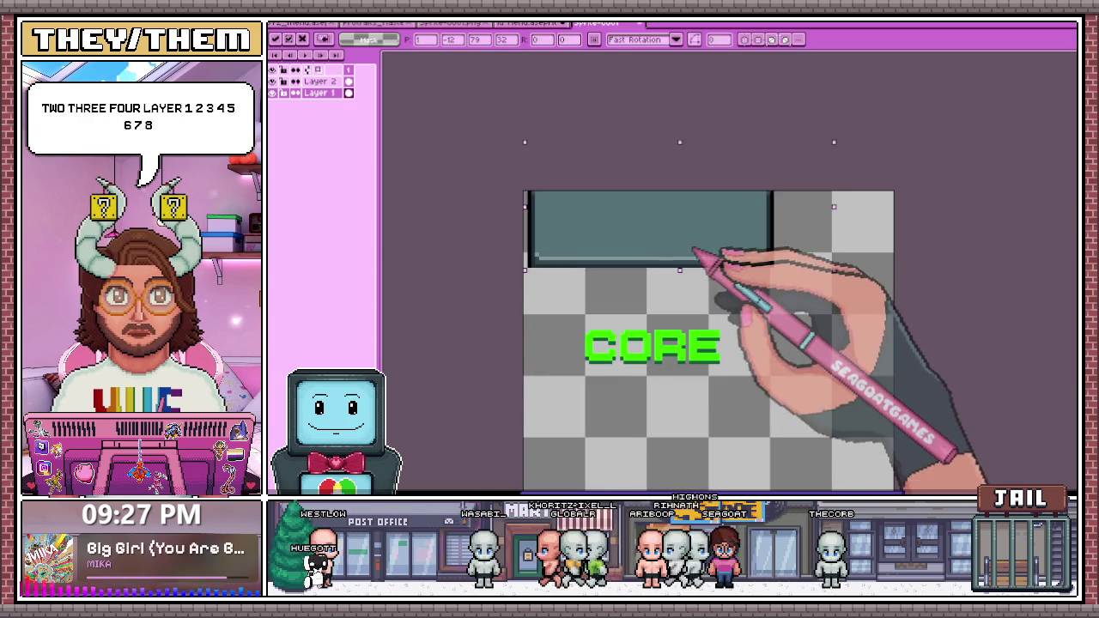
key("Return")
scroll(601, 287, "down", 1)
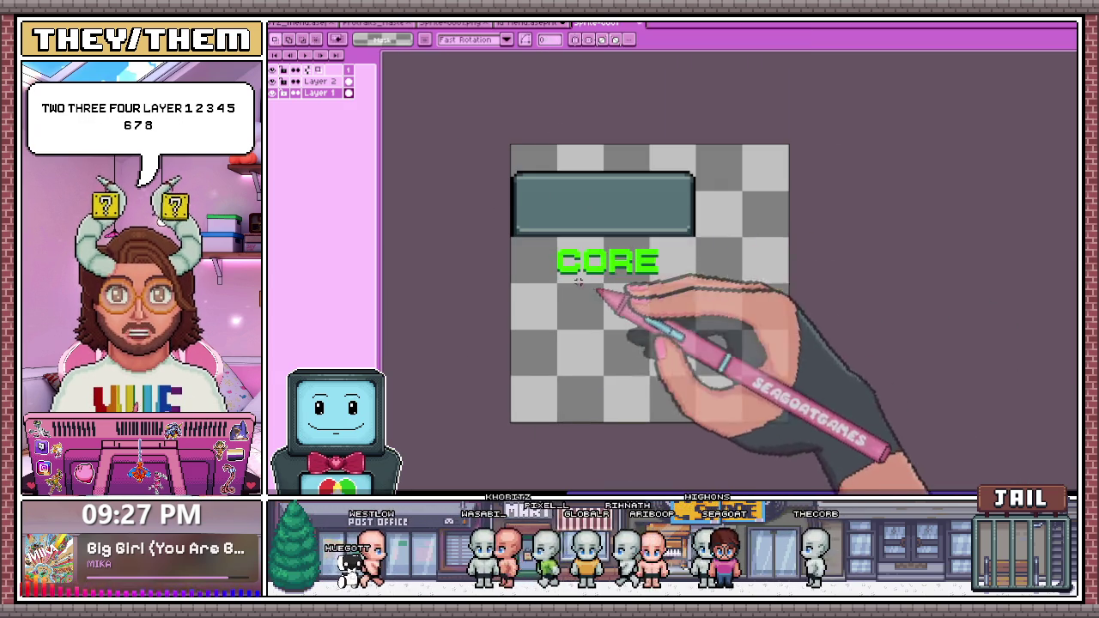
left_click_drag(559, 254, 704, 309)
left_click(319, 80)
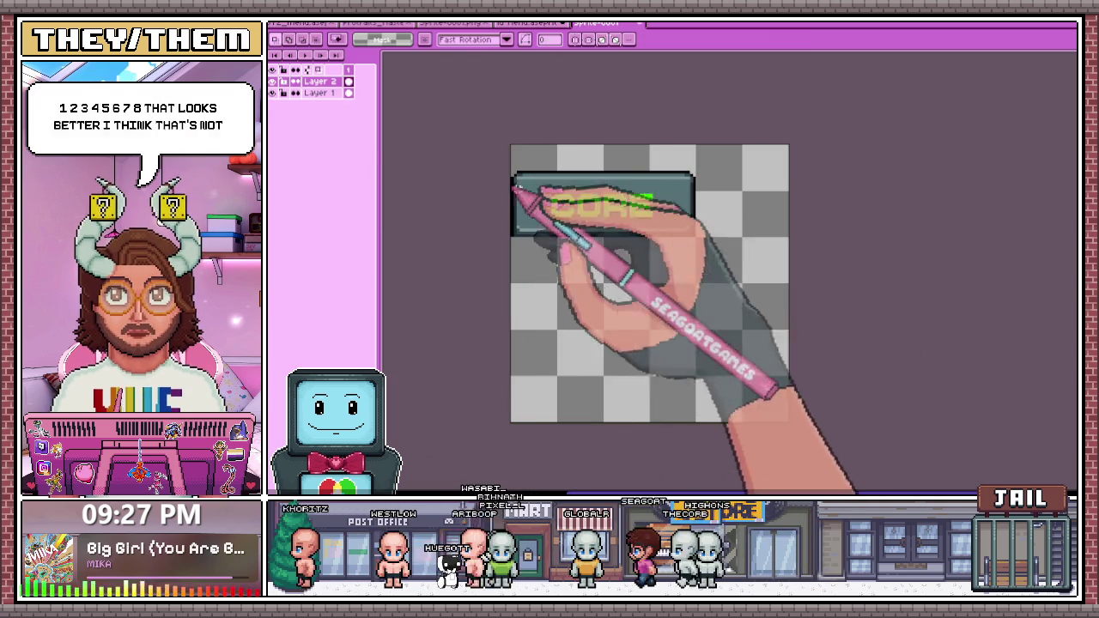
Step: Marquee the whole CORE button and its lettering to gauge the button's length
scroll(475, 176, "up", 1)
scroll(477, 174, "up", 1)
left_click_drag(478, 164, 848, 303)
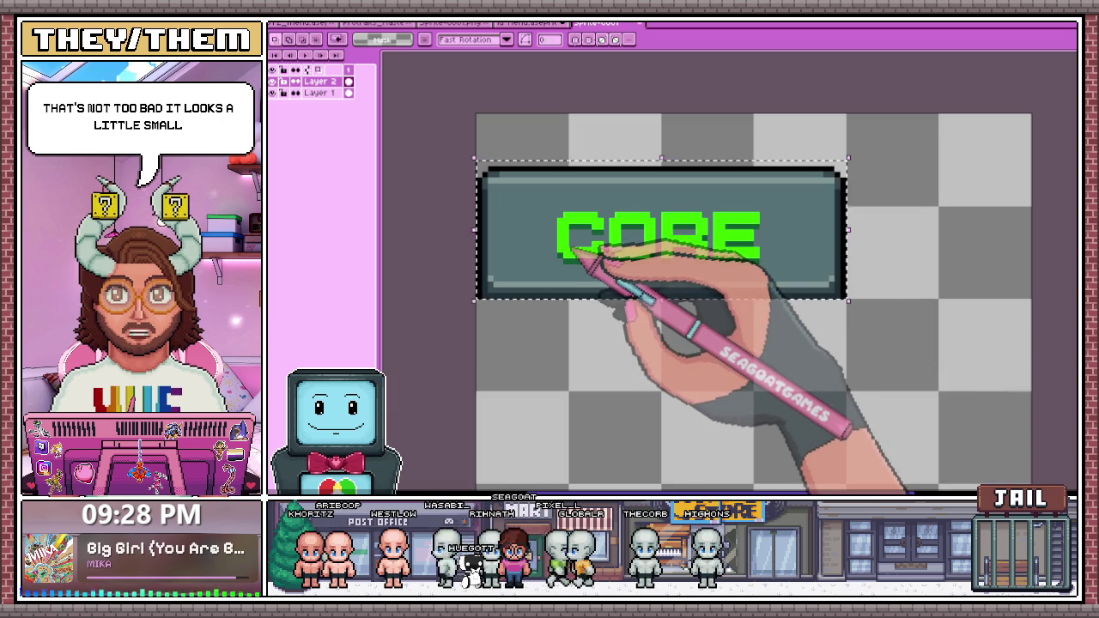
left_click_drag(478, 165, 838, 297)
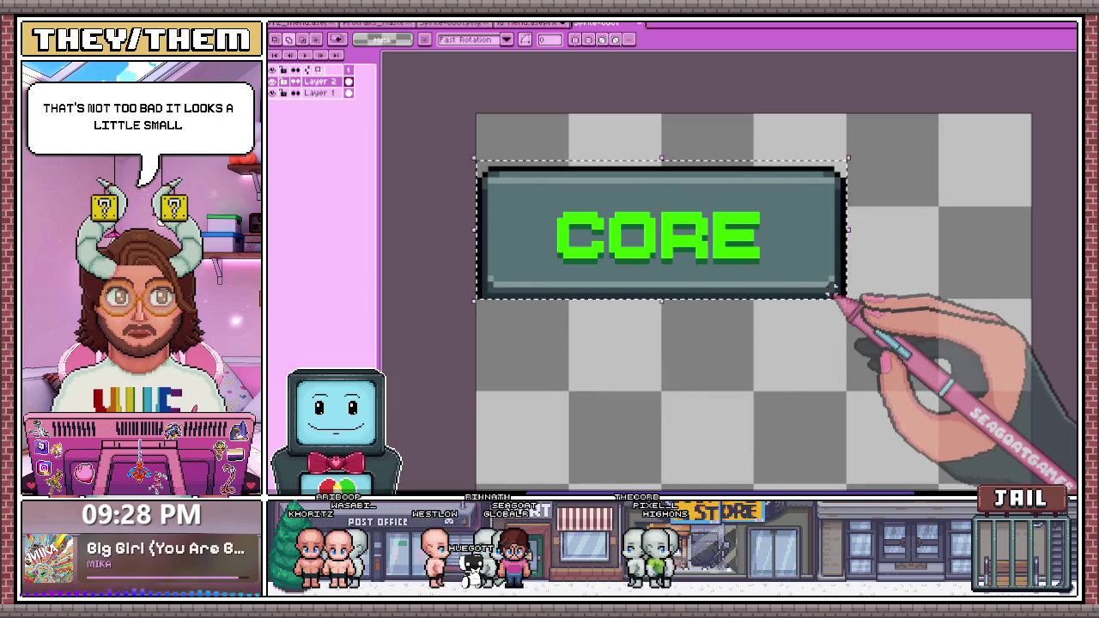
scroll(625, 270, "down", 1)
scroll(515, 289, "down", 2)
scroll(520, 363, "down", 3)
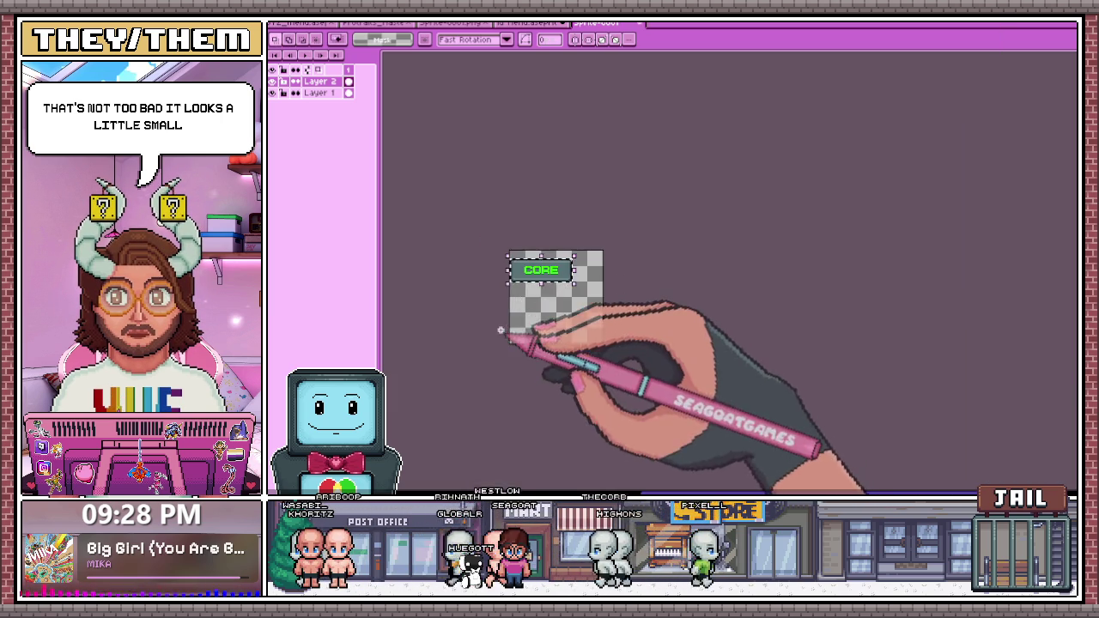
scroll(546, 288, "up", 2)
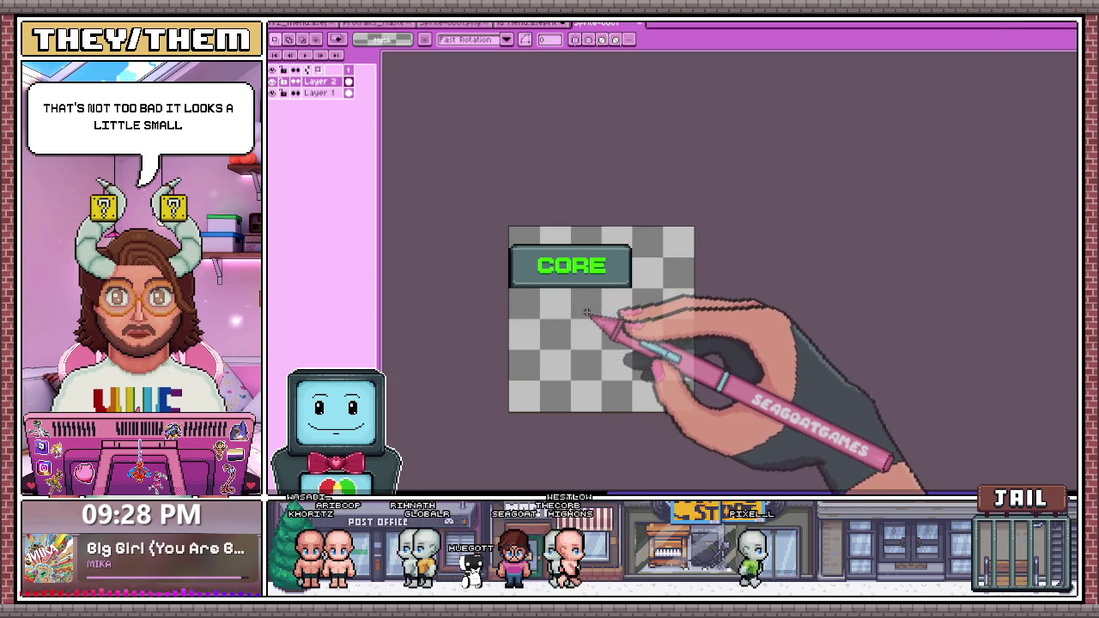
scroll(642, 292, "up", 2)
scroll(515, 249, "up", 1)
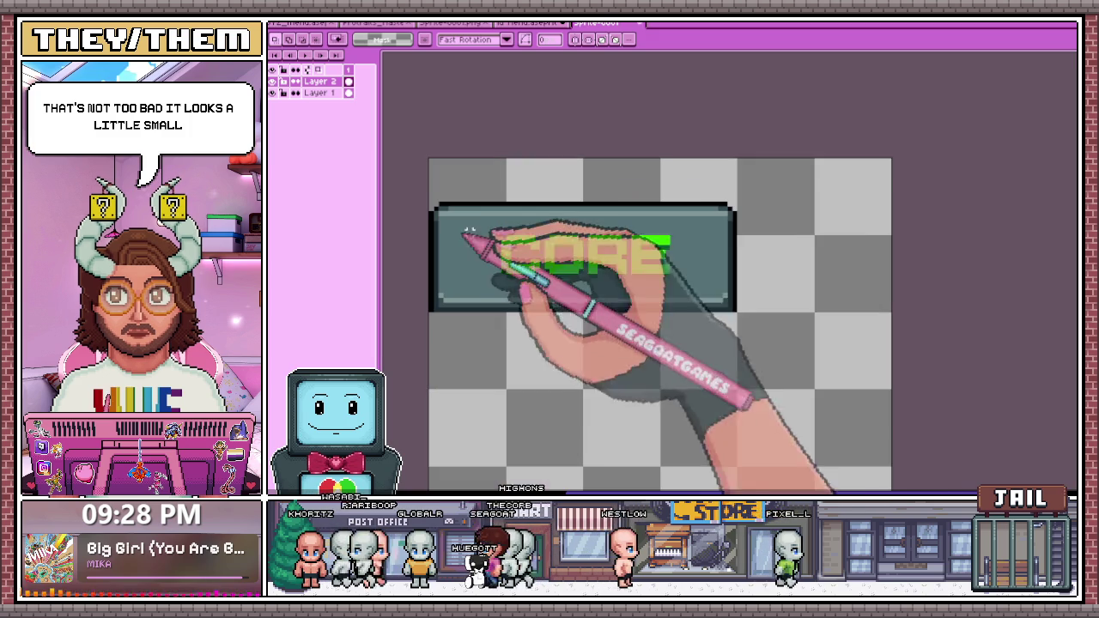
left_click_drag(478, 223, 573, 261)
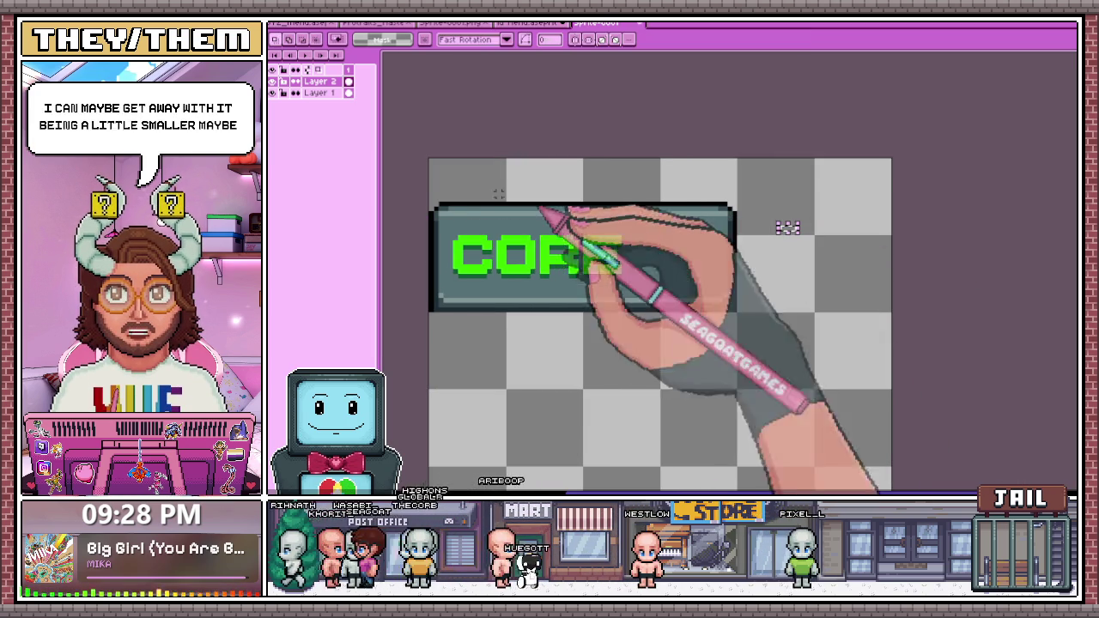
left_click(440, 208)
left_click_drag(431, 206, 650, 313)
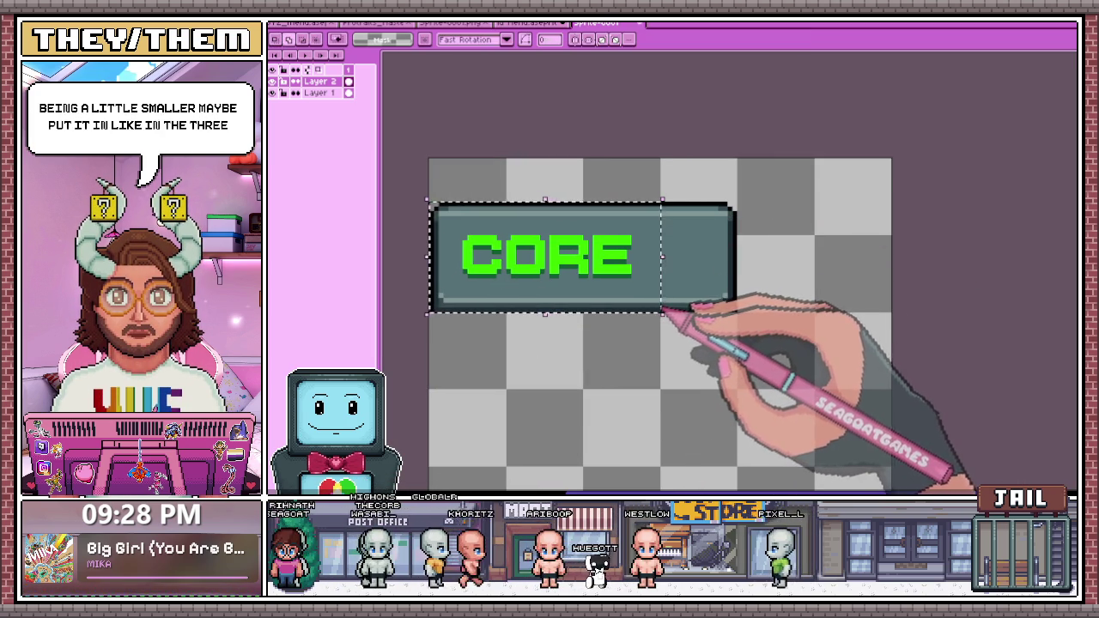
Step: On Layer 1, move the button's right end left so it sits closer to the CORE lettering
left_click(326, 92)
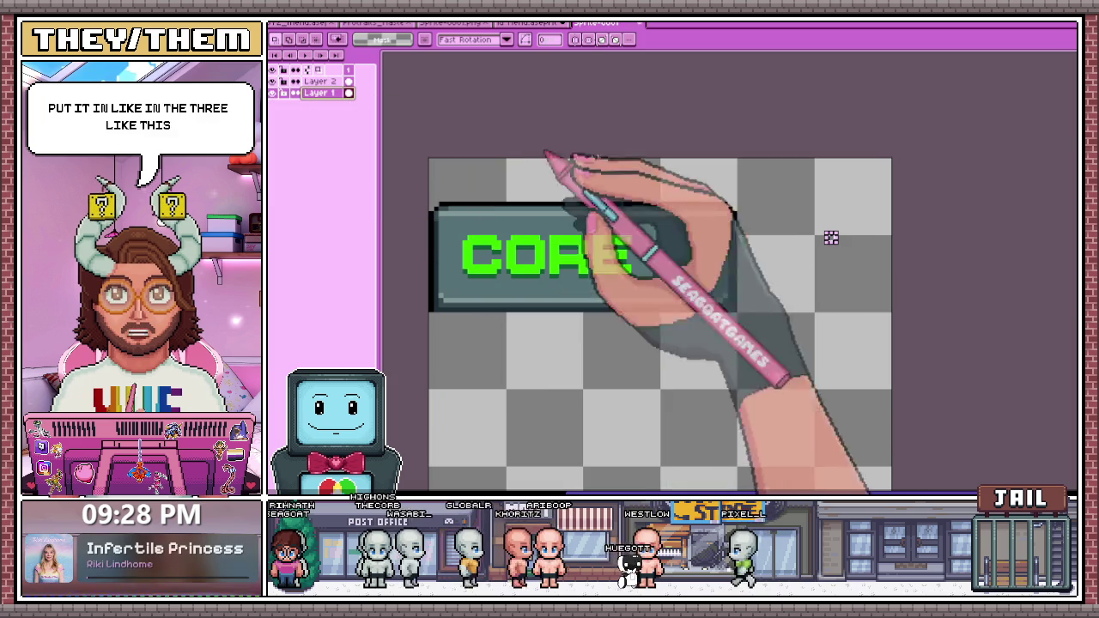
left_click_drag(662, 189, 750, 363)
left_click_drag(733, 284, 666, 282)
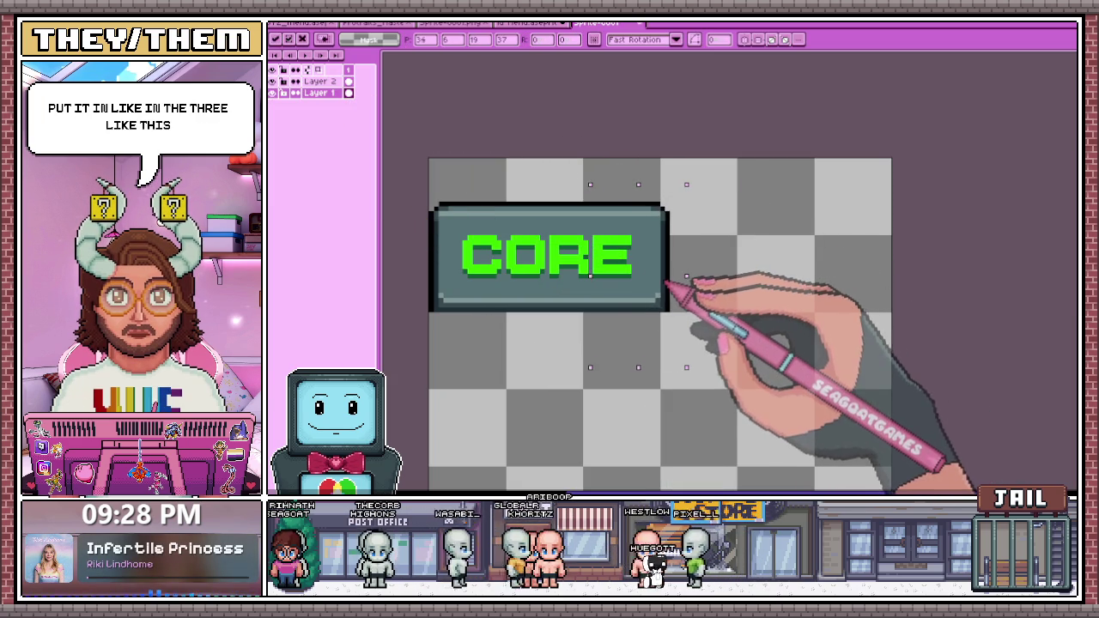
scroll(659, 283, "down", 1)
scroll(699, 290, "down", 2)
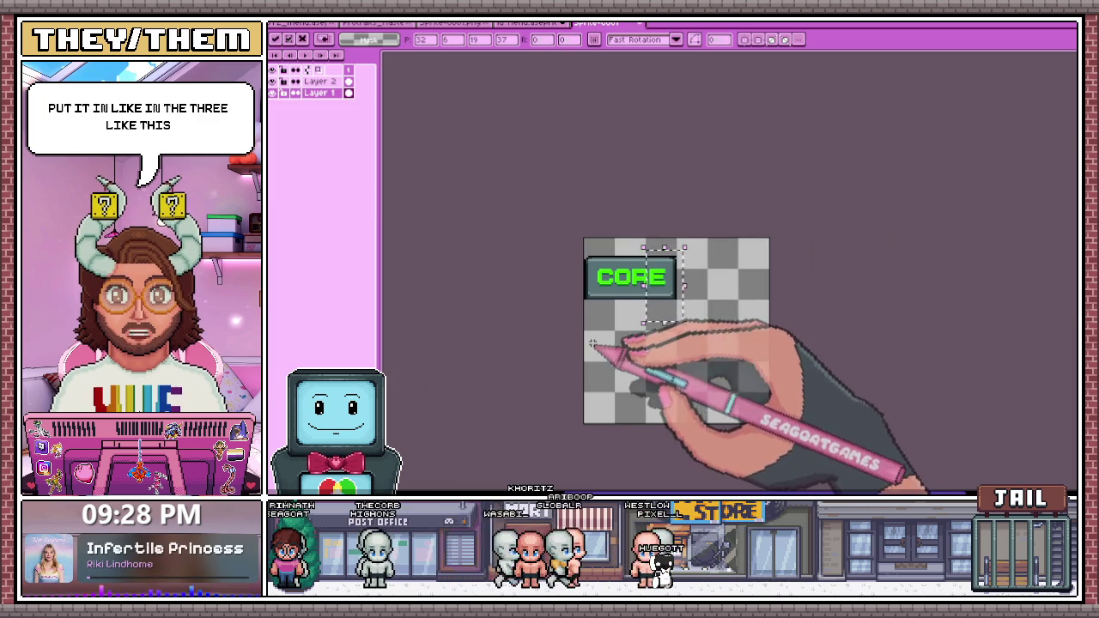
key("ctrl+d")
scroll(613, 344, "up", 1)
scroll(643, 306, "up", 2)
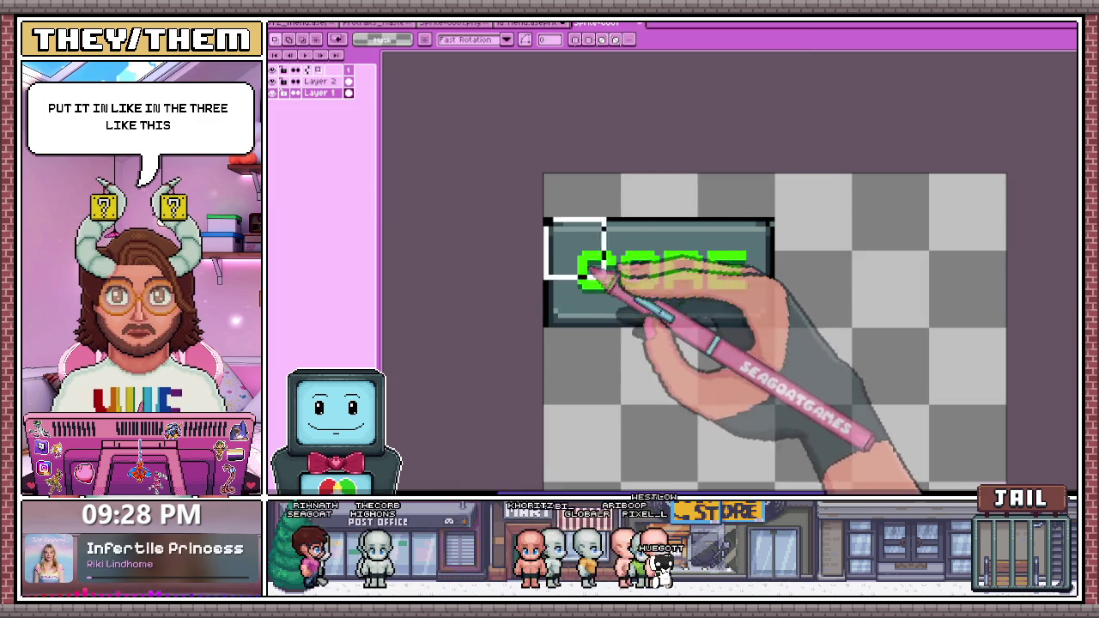
Step: With the Pencil active, zoom in to inspect the button's edge pixels on both layers
left_click(319, 81)
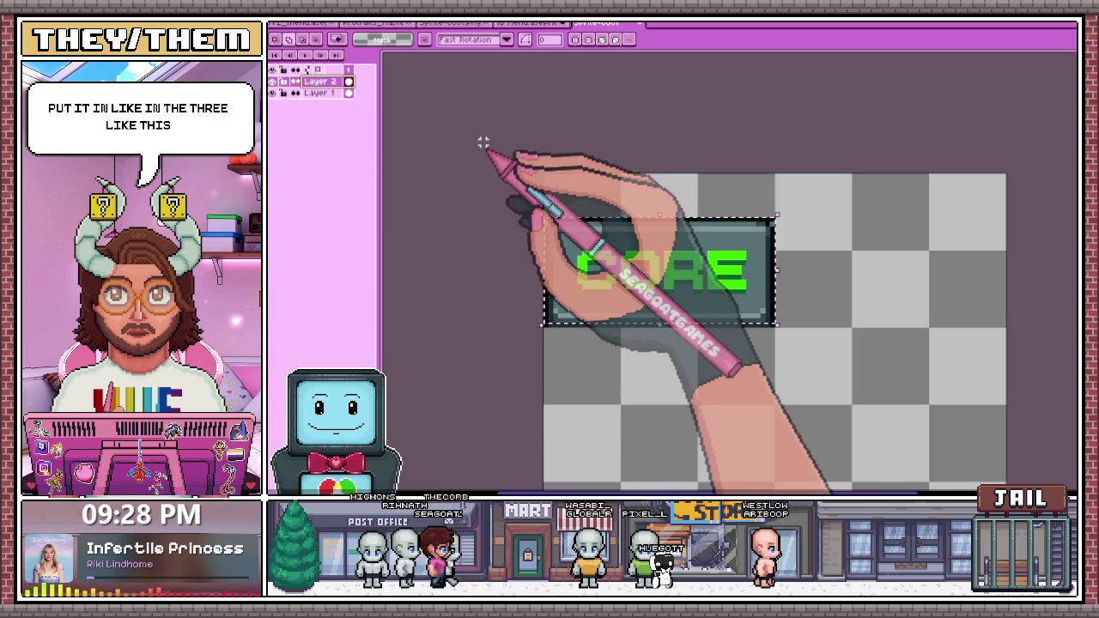
scroll(550, 249, "down", 2)
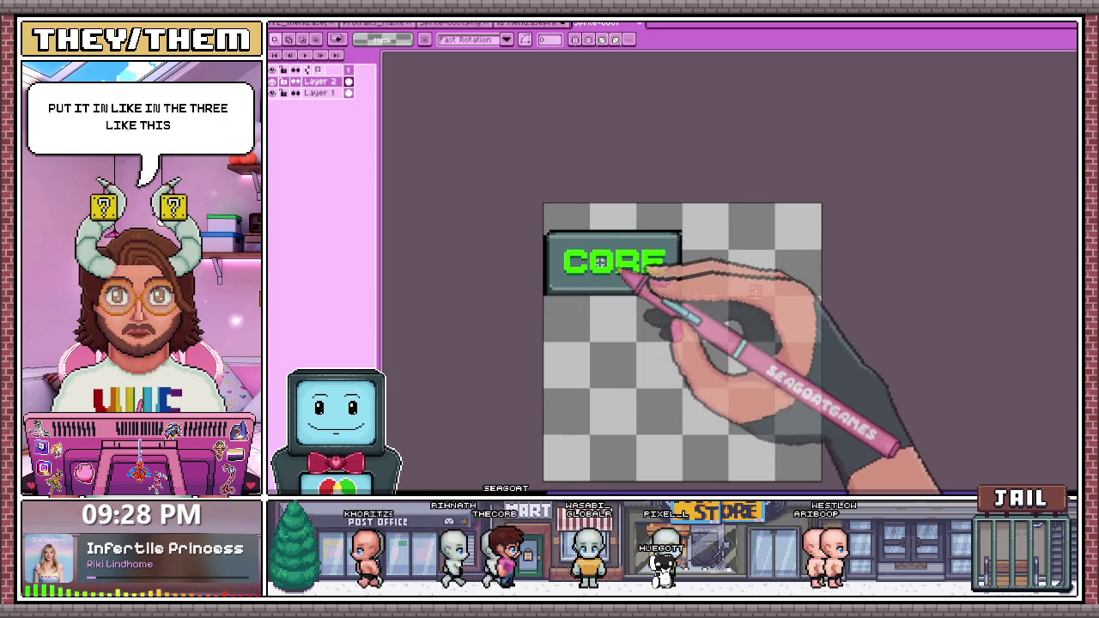
scroll(584, 250, "up", 2)
scroll(661, 206, "up", 1)
key("b")
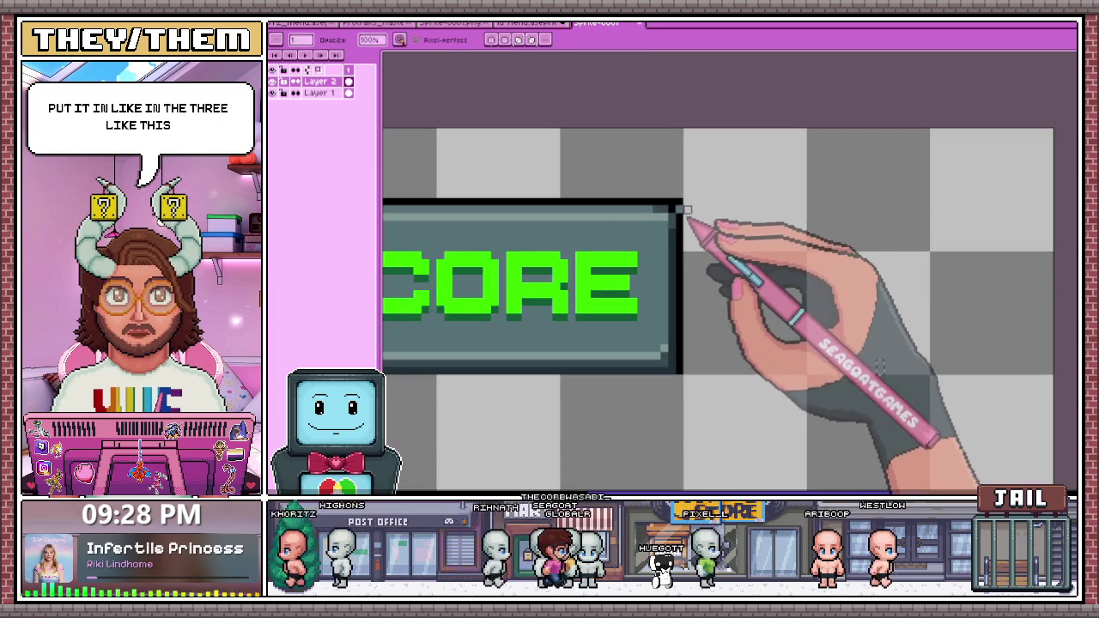
scroll(687, 209, "down", 2)
scroll(678, 197, "up", 2)
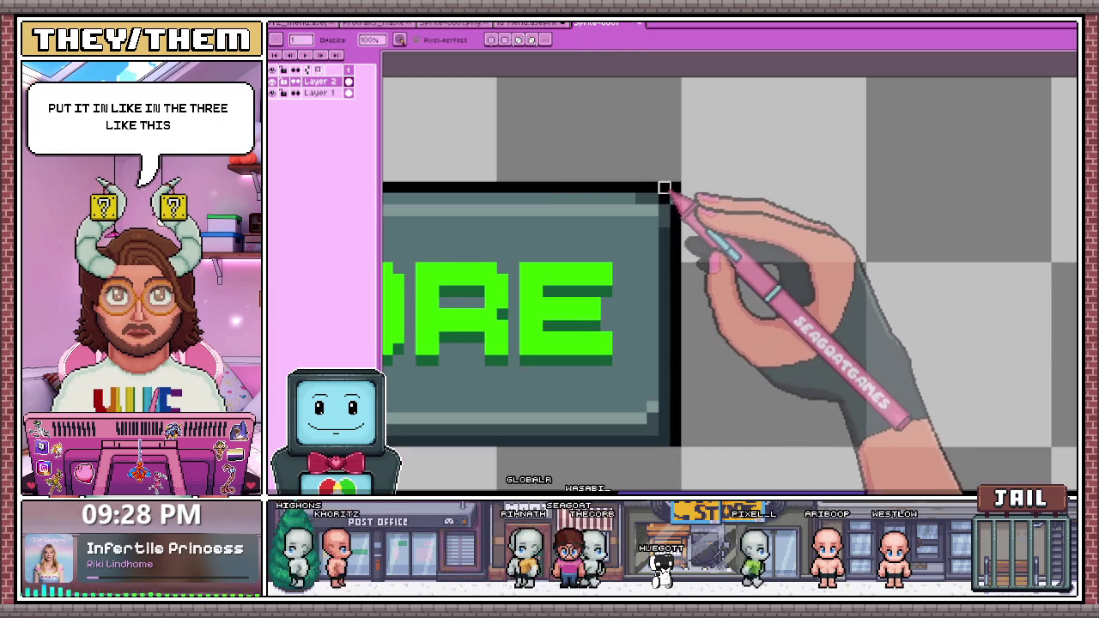
scroll(663, 187, "down", 2)
left_click(319, 93)
scroll(679, 180, "up", 1)
scroll(656, 178, "up", 2)
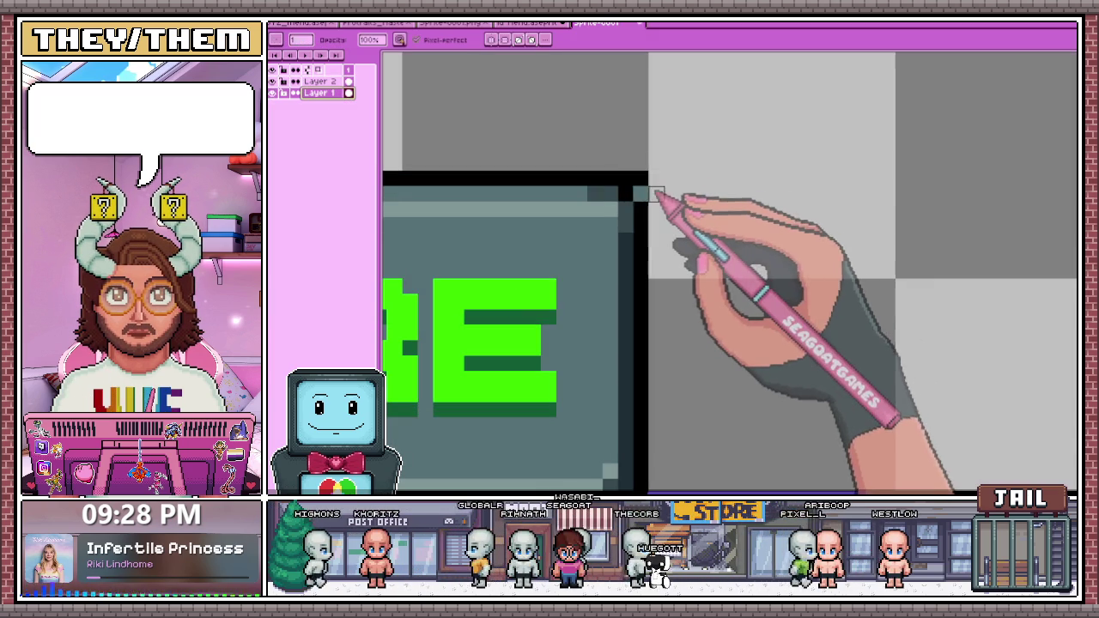
scroll(656, 163, "down", 3)
scroll(593, 189, "down", 1)
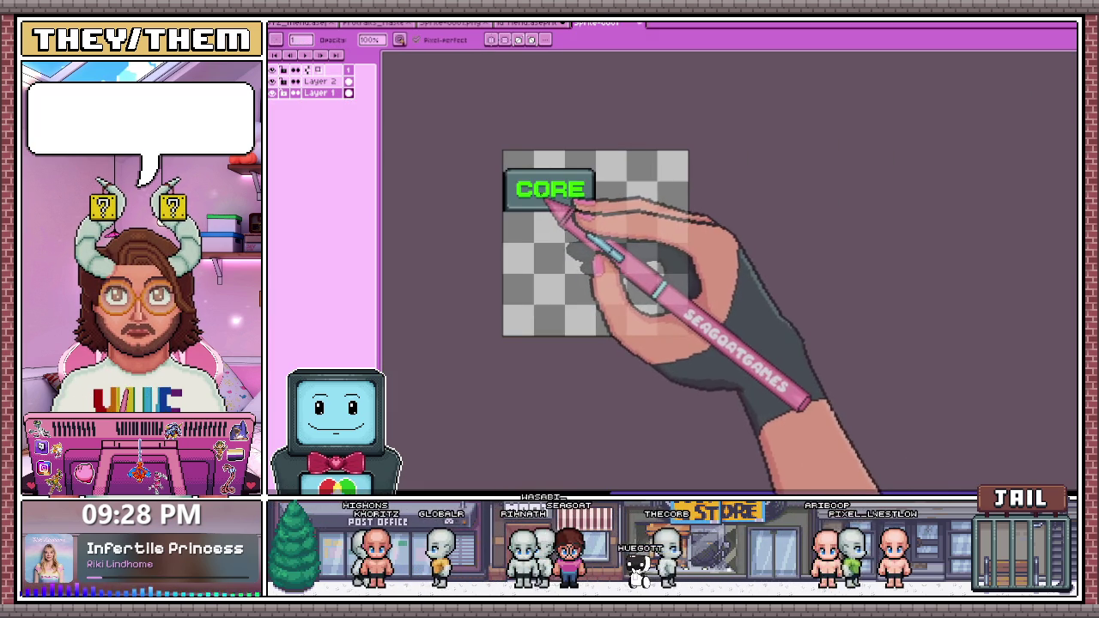
scroll(539, 190, "up", 2)
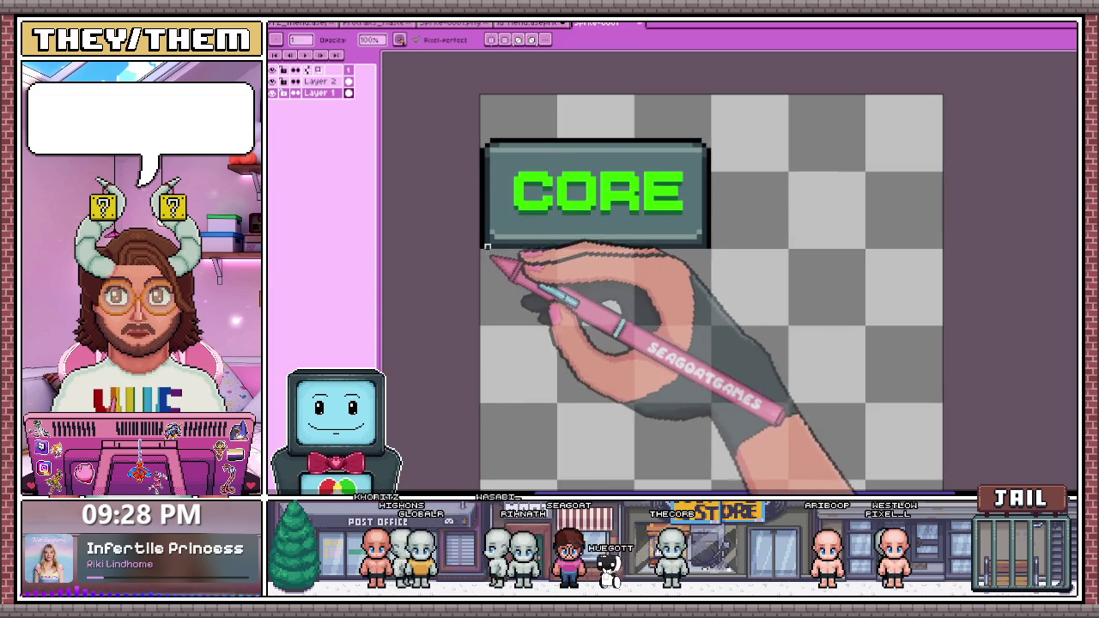
scroll(493, 219, "up", 1)
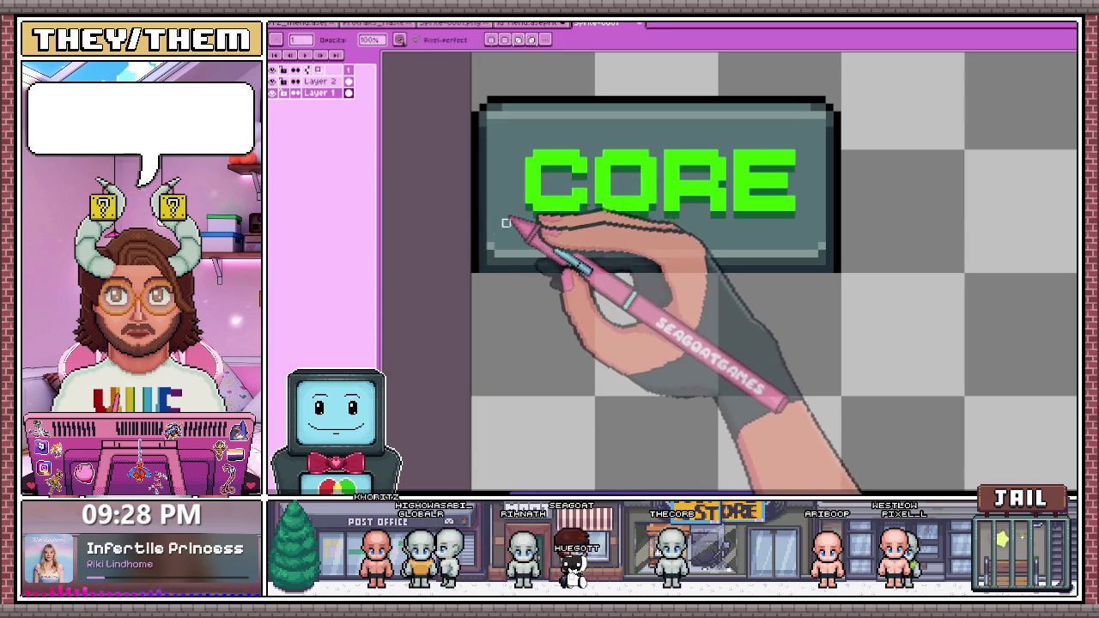
scroll(505, 223, "up", 1)
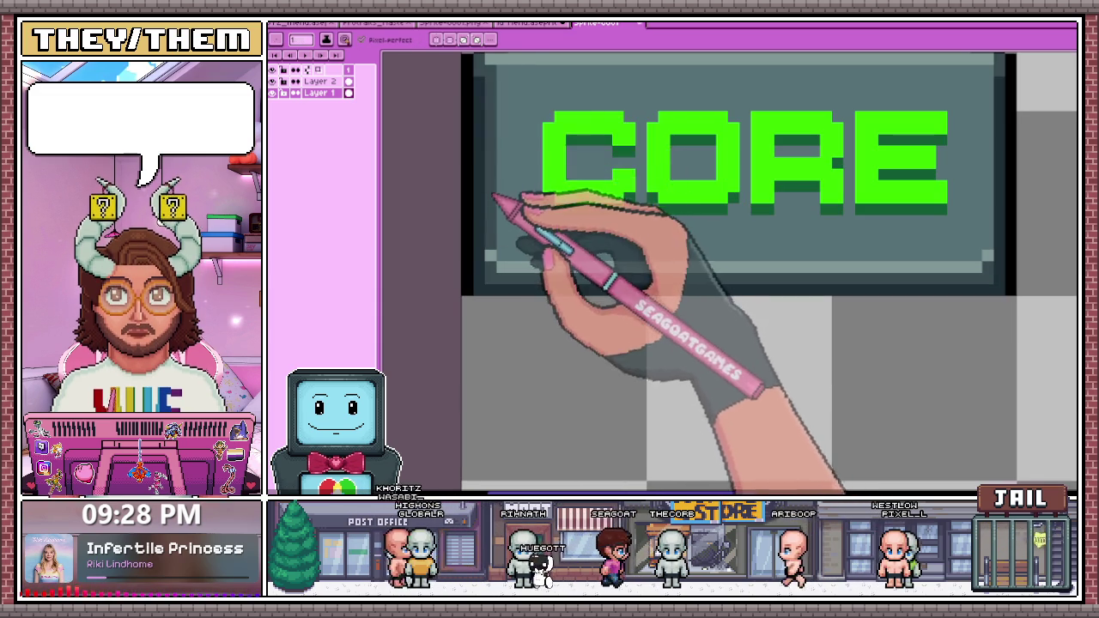
scroll(507, 202, "down", 2)
scroll(520, 209, "up", 1)
scroll(643, 196, "up", 2)
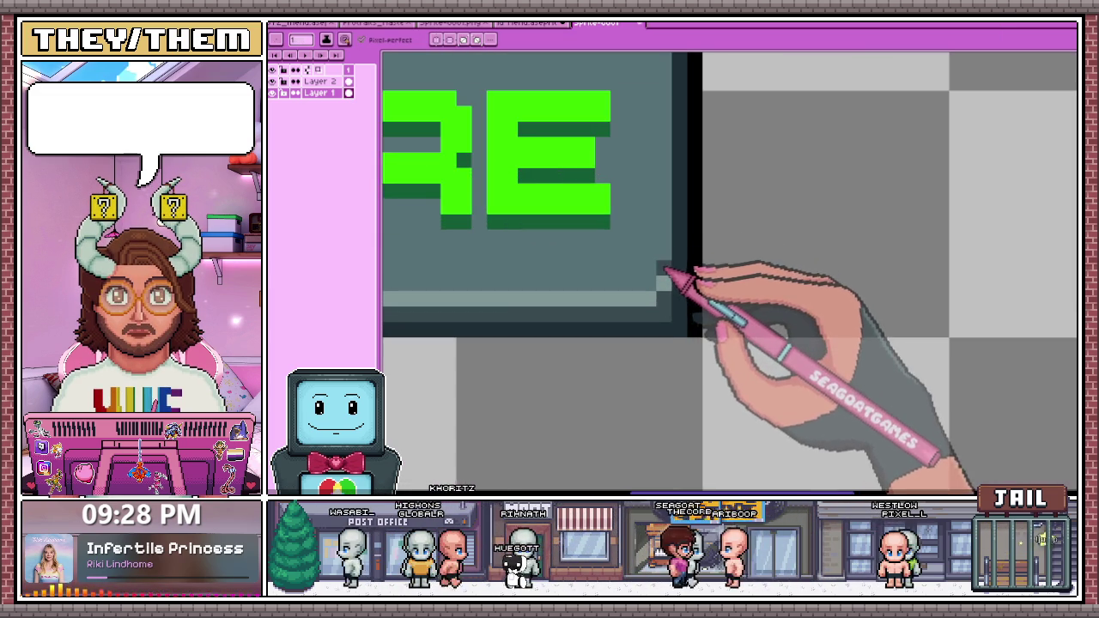
scroll(666, 257, "down", 2)
scroll(668, 171, "up", 1)
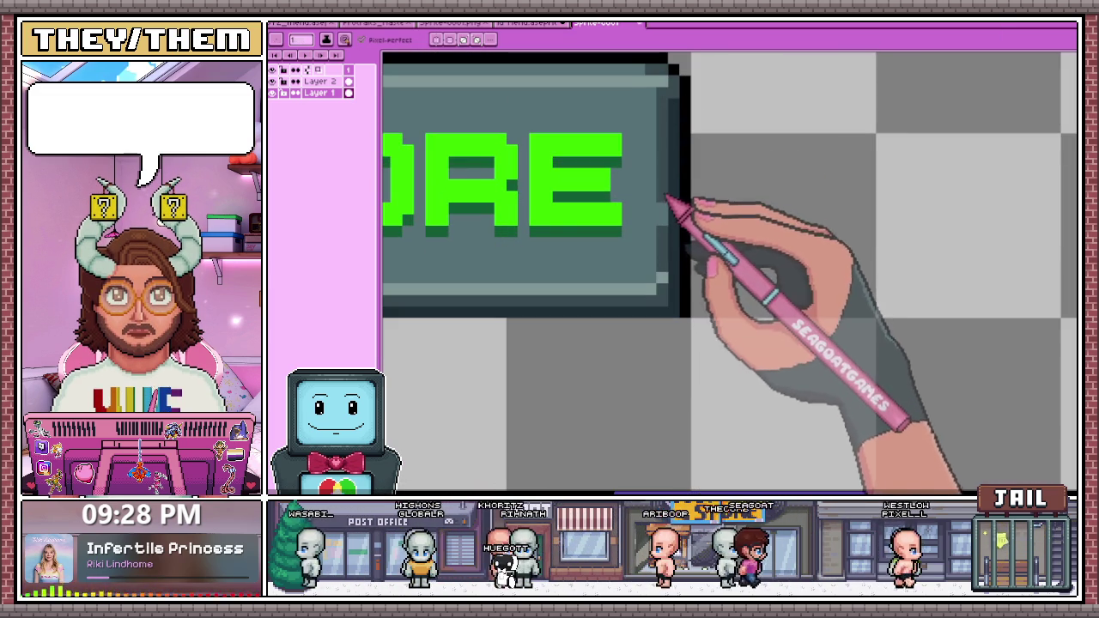
scroll(674, 231, "down", 1)
scroll(662, 163, "down", 1)
scroll(683, 190, "up", 2)
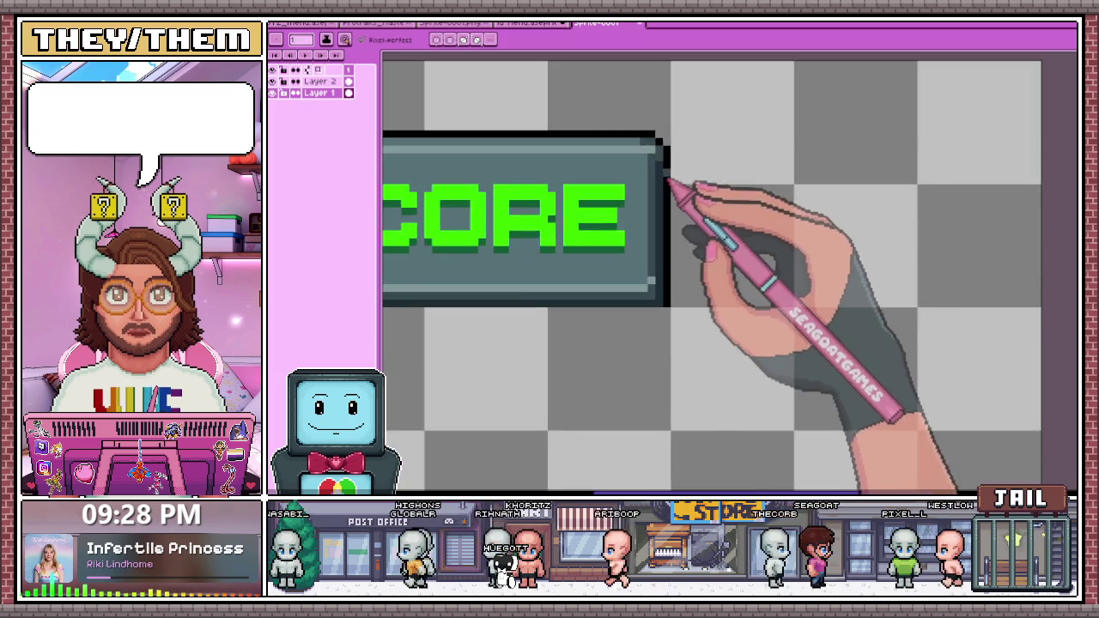
scroll(668, 183, "down", 2)
scroll(667, 225, "down", 1)
scroll(640, 232, "up", 1)
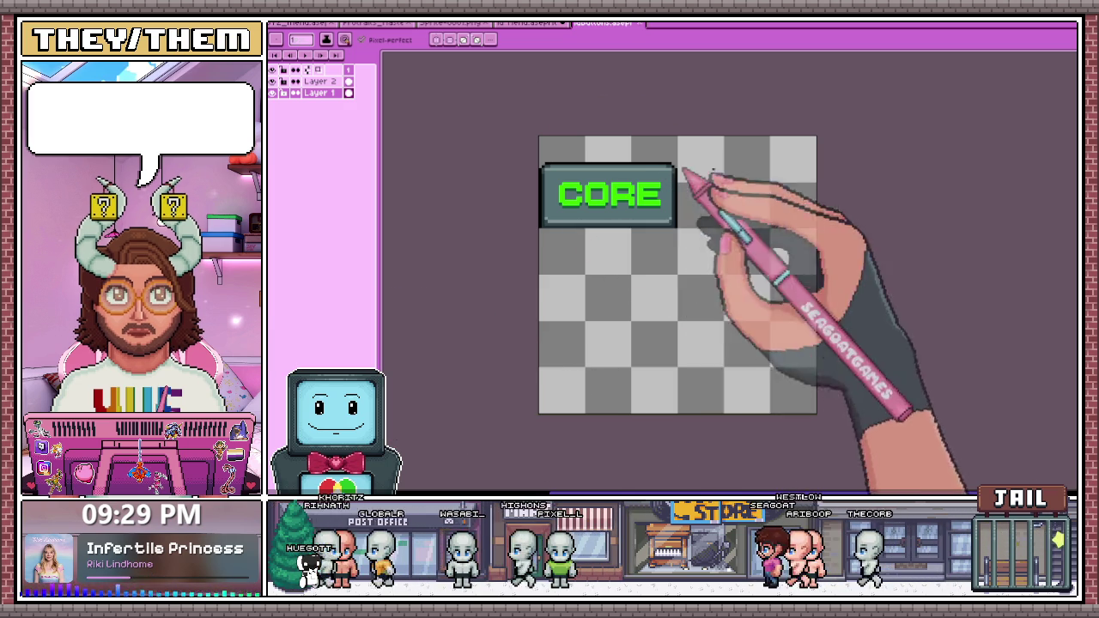
Step: Duplicate the CORE button's blank teal base and place the copy just right of CORE
scroll(734, 212, "up", 1)
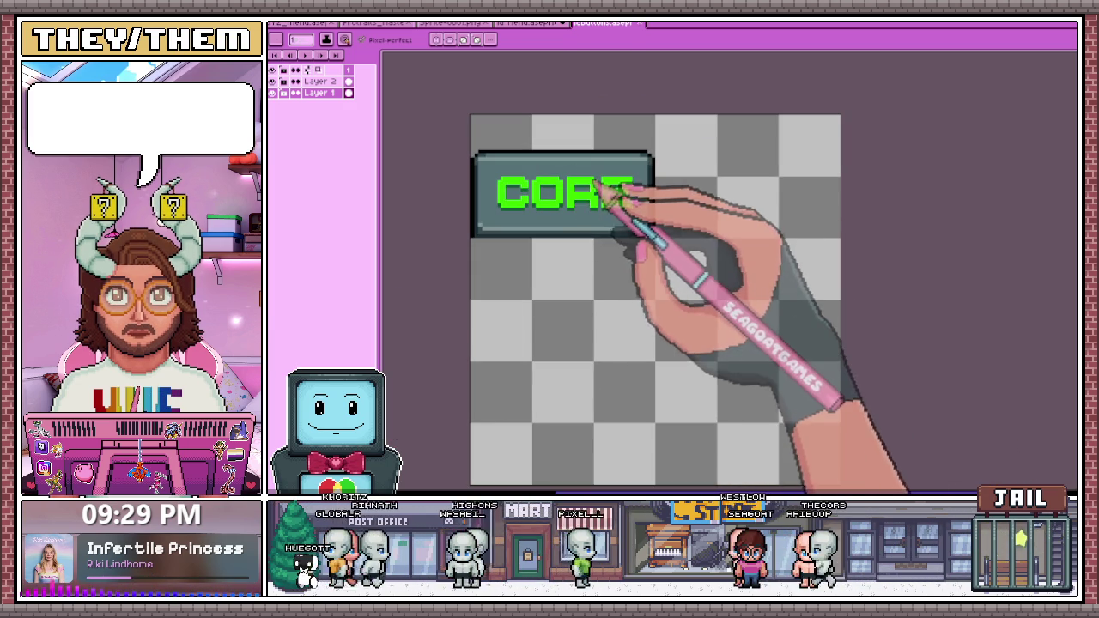
key("m")
scroll(583, 221, "down", 1)
scroll(583, 222, "up", 1)
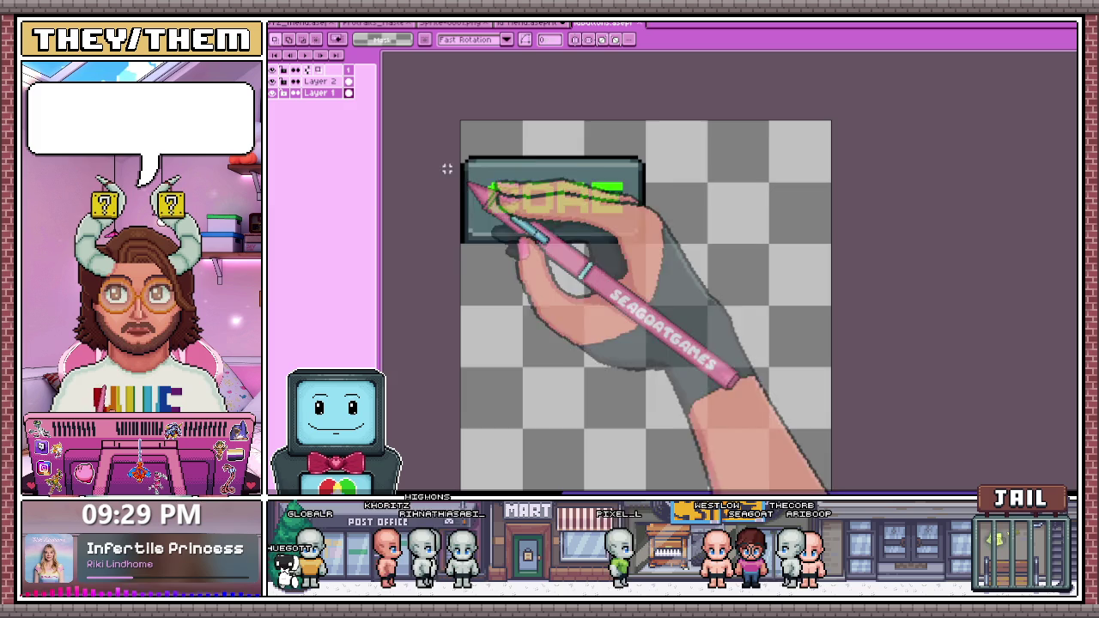
left_click_drag(448, 161, 683, 284)
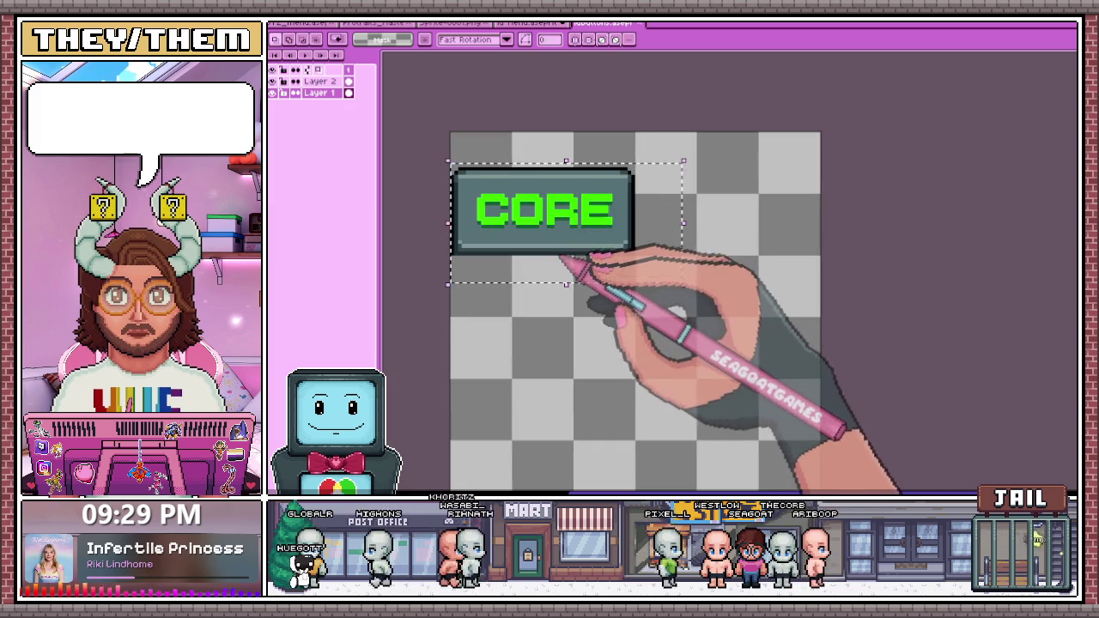
key("ctrl+c")
key("ctrl+v")
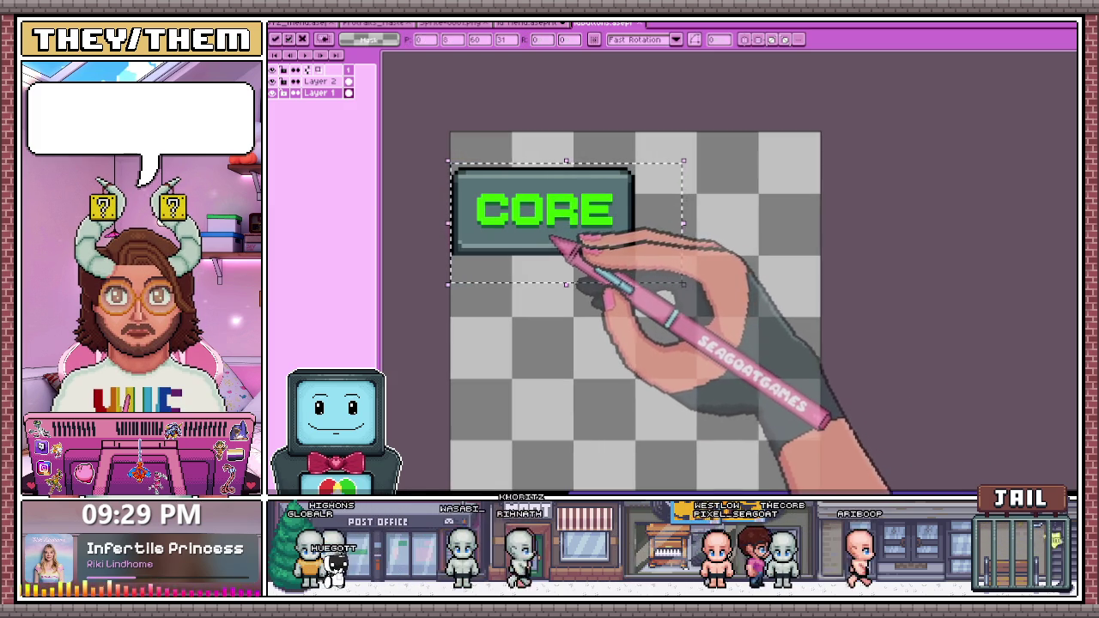
left_click_drag(559, 244, 740, 240)
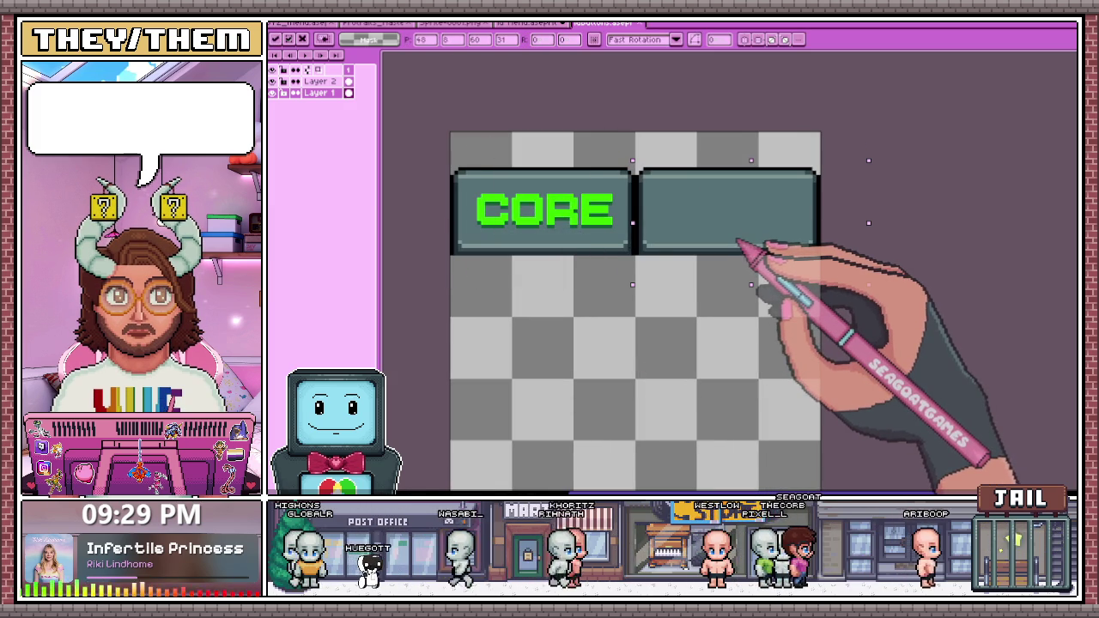
scroll(724, 241, "down", 1)
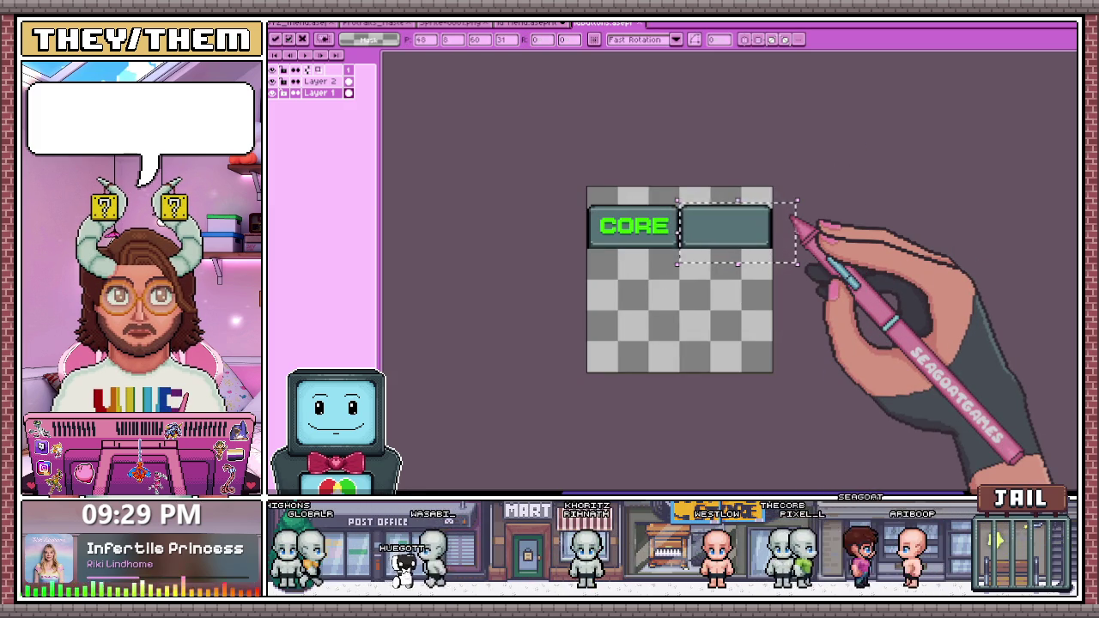
scroll(584, 176, "down", 2)
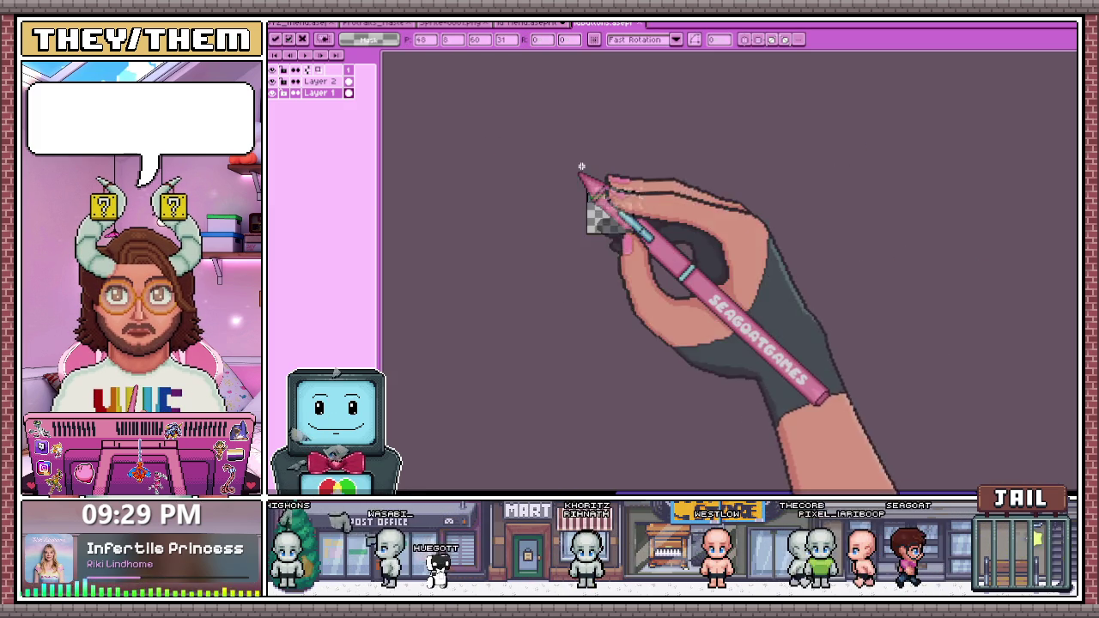
scroll(609, 177, "up", 1)
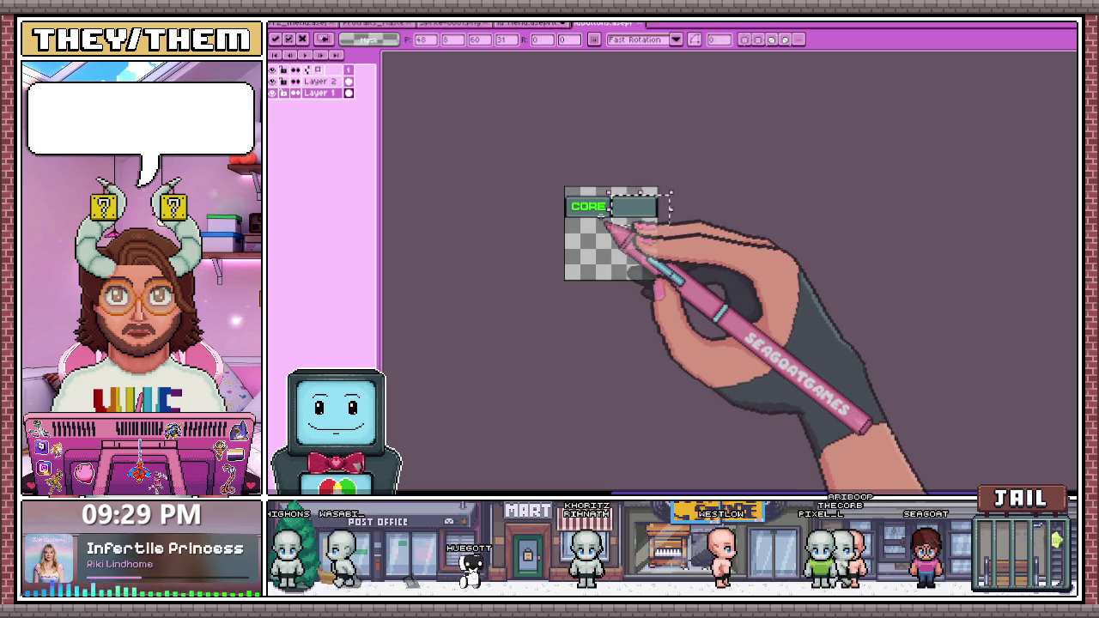
scroll(661, 215, "up", 2)
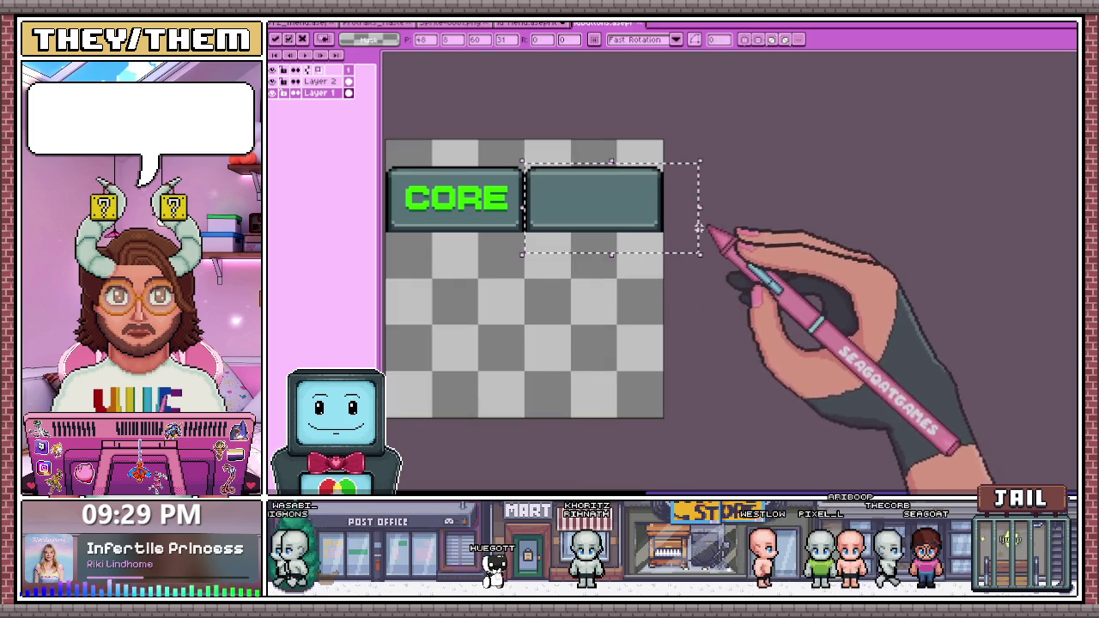
key("ctrl+d")
scroll(535, 181, "up", 1)
scroll(569, 197, "up", 1)
Step: Nudge the blank right button down one pixel to align with CORE, then deselect
mouse_move(558, 155)
left_mouse_down()
mouse_move(693, 240)
mouse_move(931, 240)
left_mouse_up()
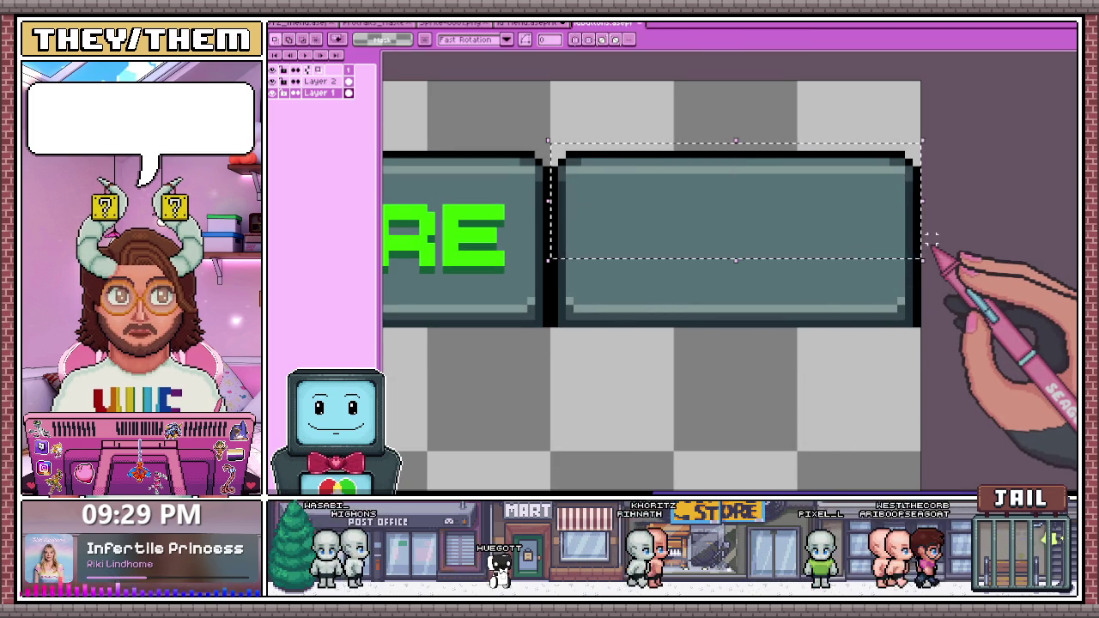
key("Down")
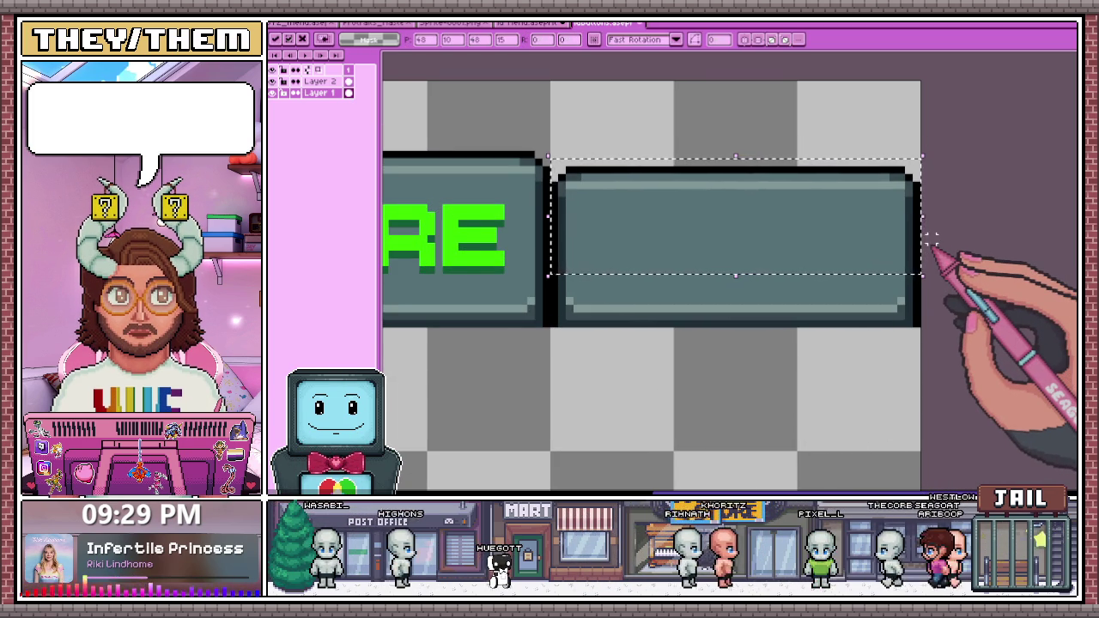
scroll(931, 238, "down", 1)
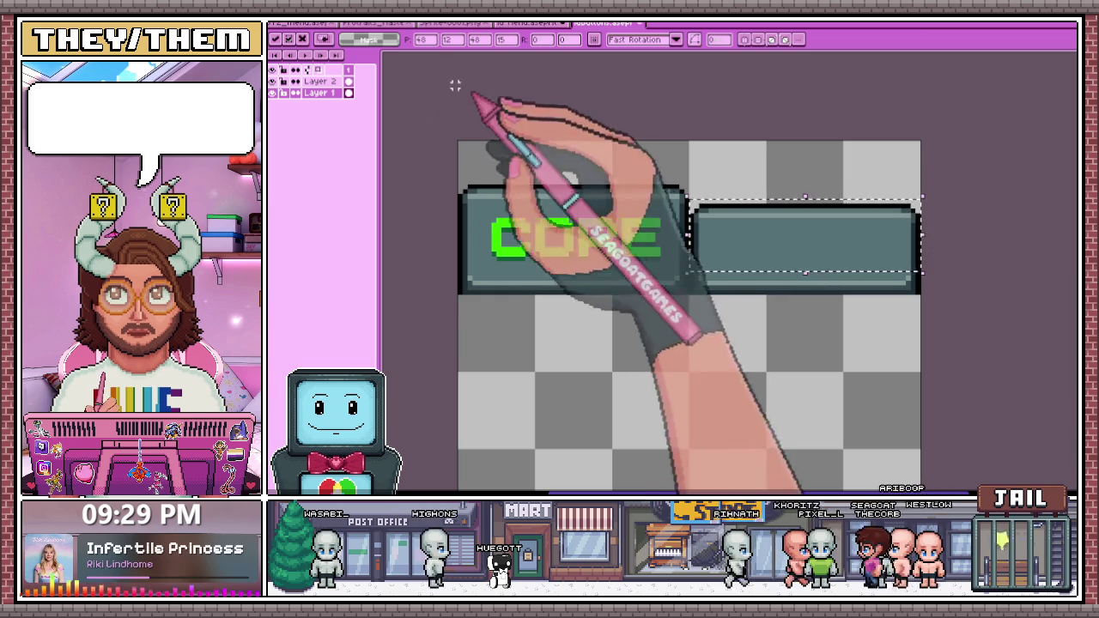
scroll(463, 180, "down", 1)
key("ctrl+d")
scroll(558, 239, "down", 1)
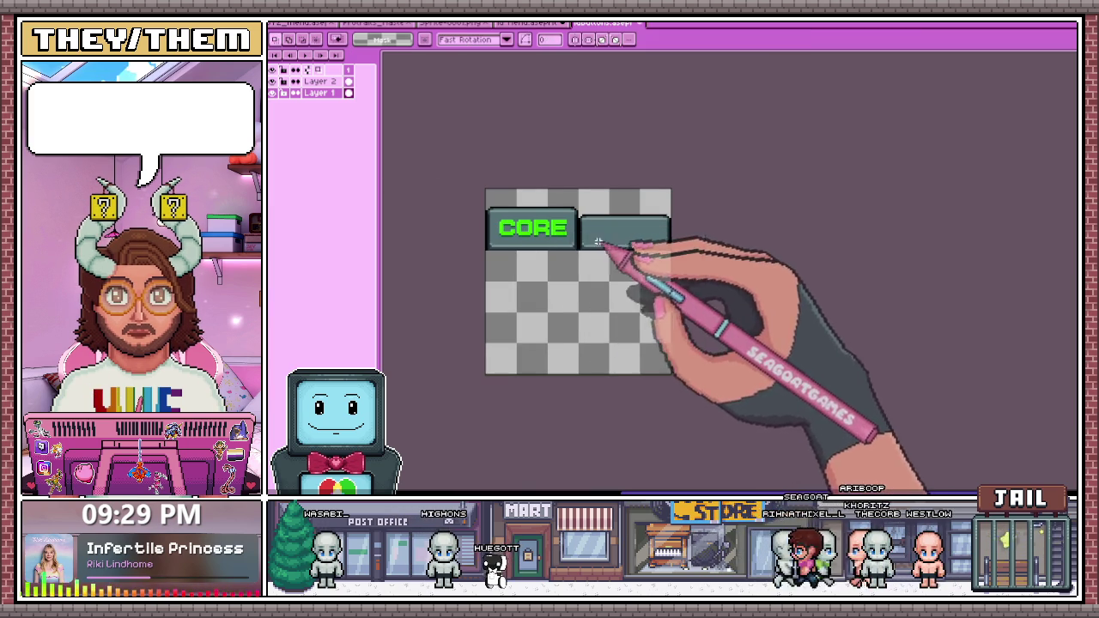
scroll(598, 238, "up", 1)
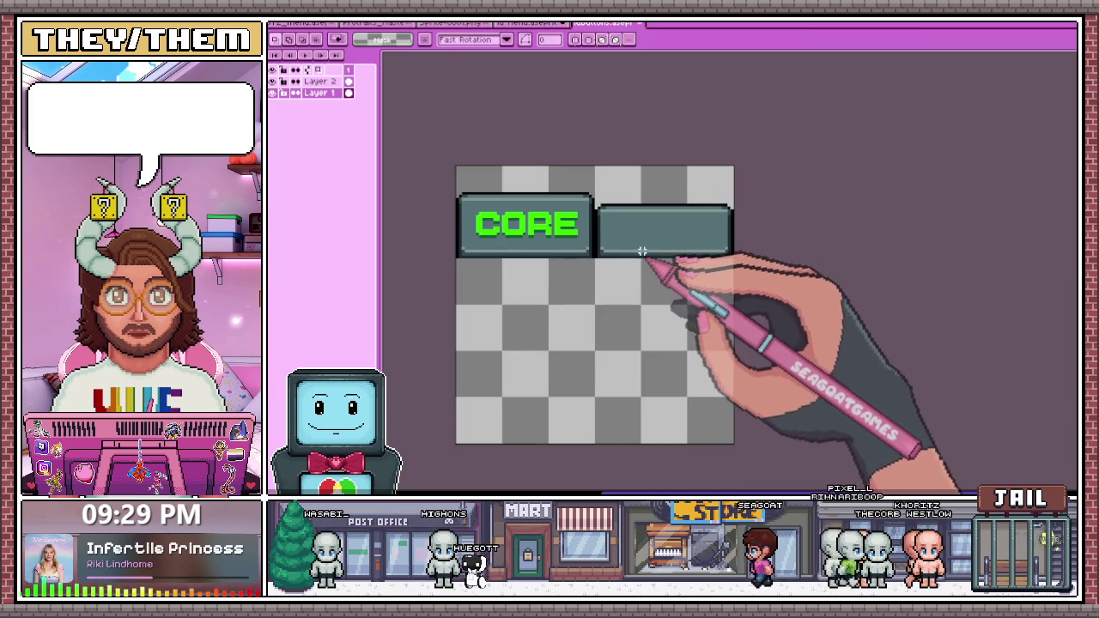
scroll(605, 228, "up", 1)
scroll(571, 231, "up", 1)
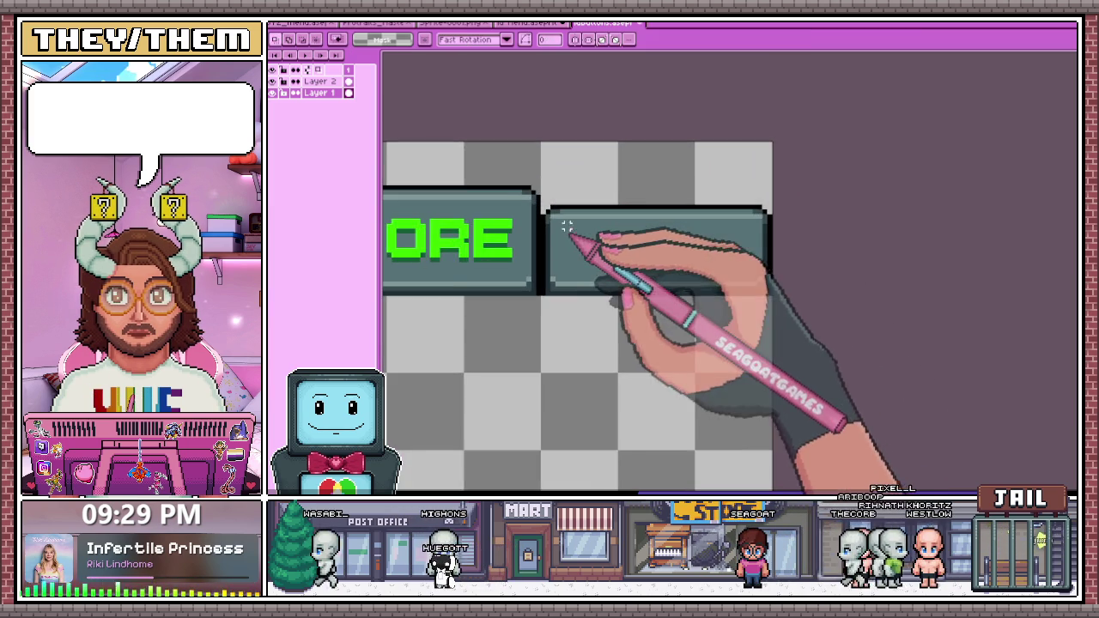
scroll(549, 210, "up", 1)
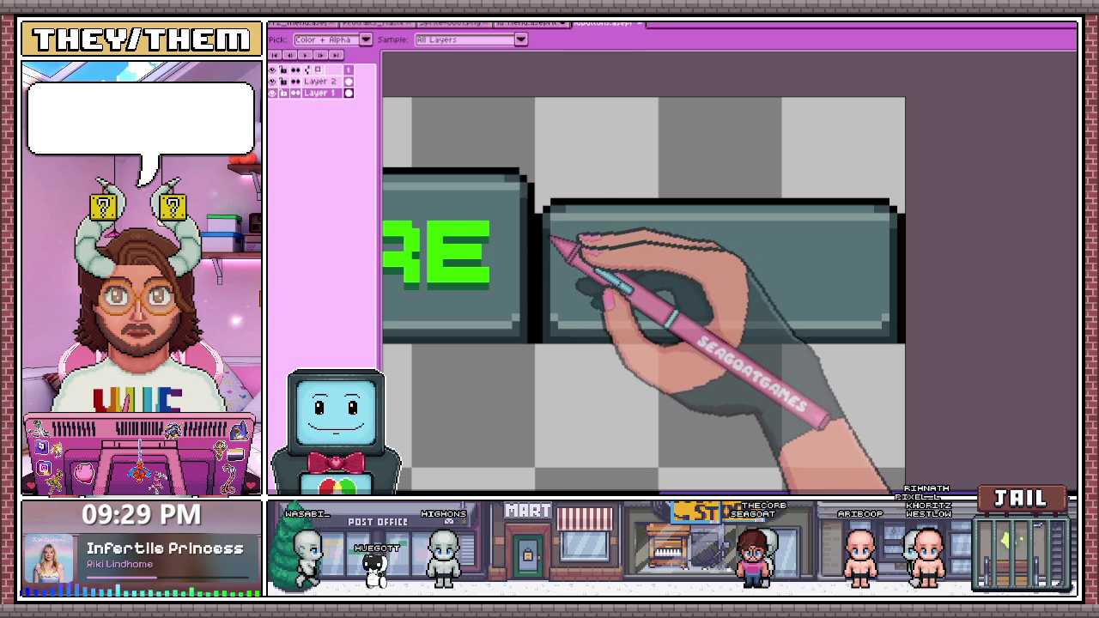
Step: Toggle between the Marquee and Eyedropper tools while panning across the button
key("m")
key("i")
key("m")
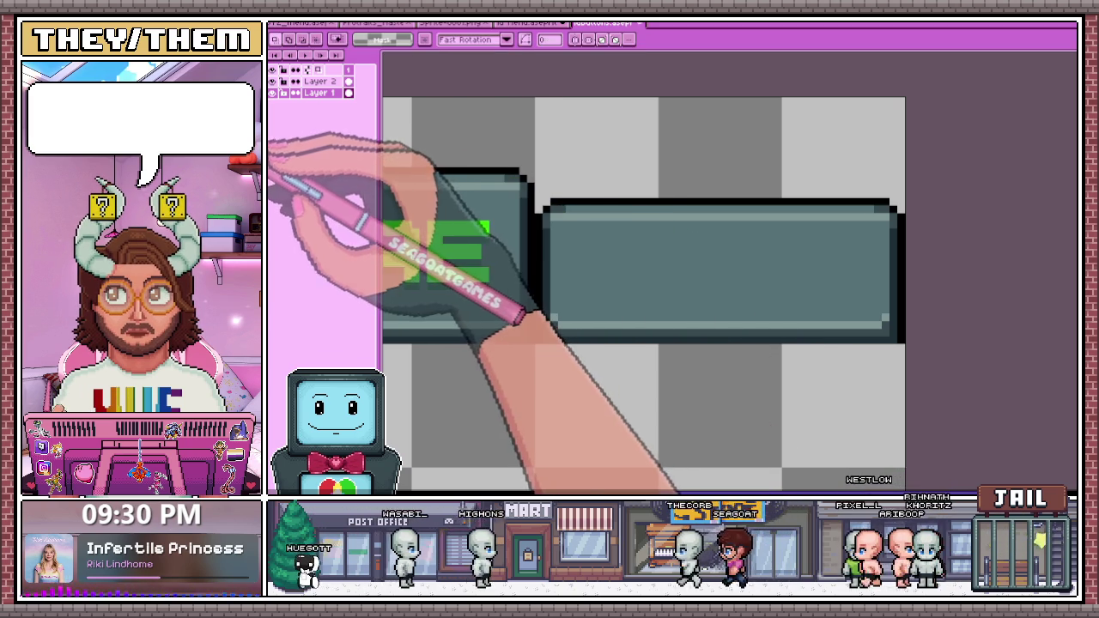
scroll(560, 212, "up", 2)
scroll(545, 177, "down", 3)
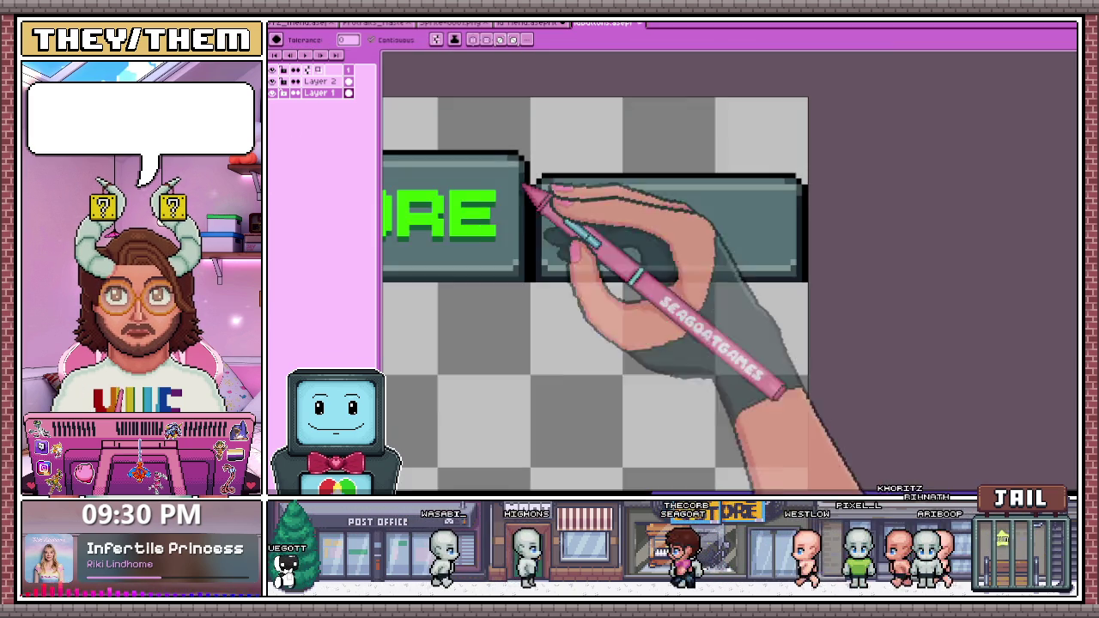
scroll(552, 246, "up", 3)
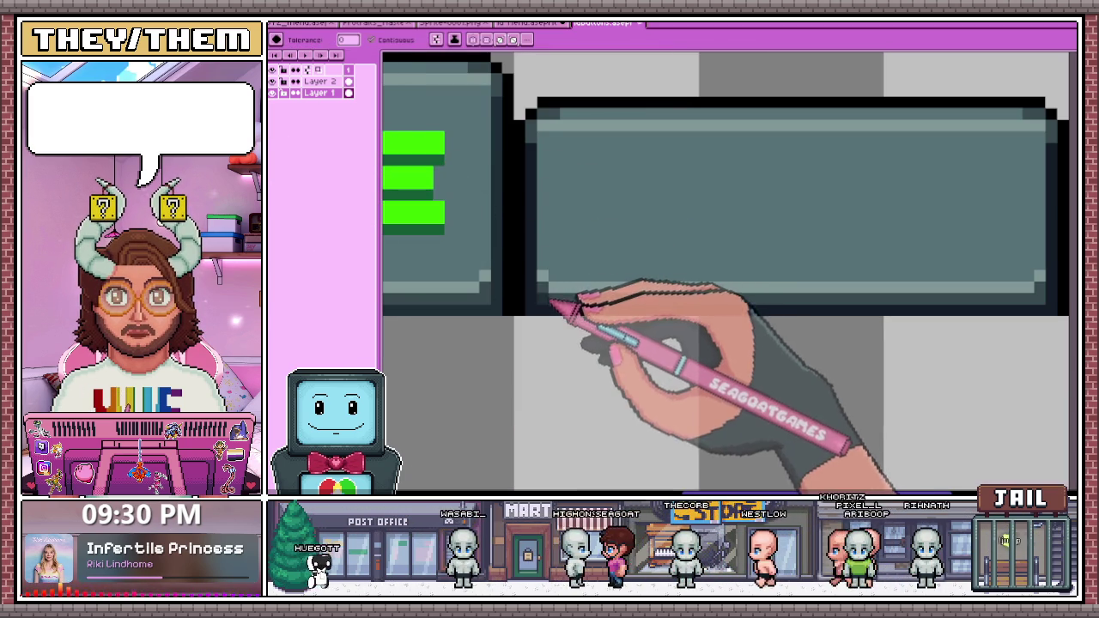
scroll(807, 160, "down", 2)
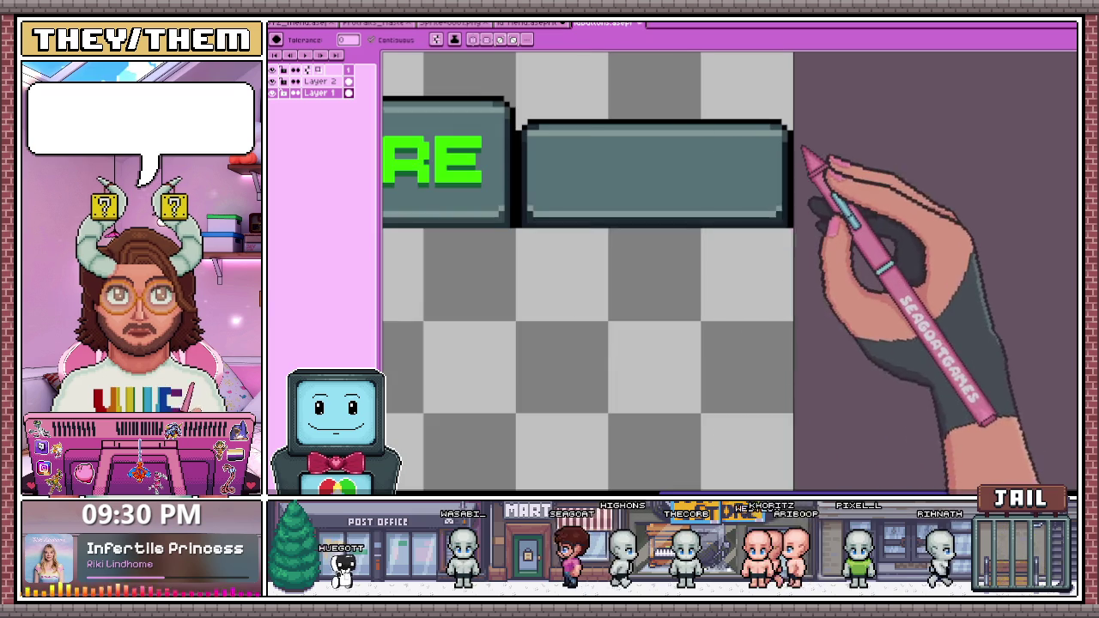
scroll(790, 153, "up", 3)
scroll(762, 140, "down", 2)
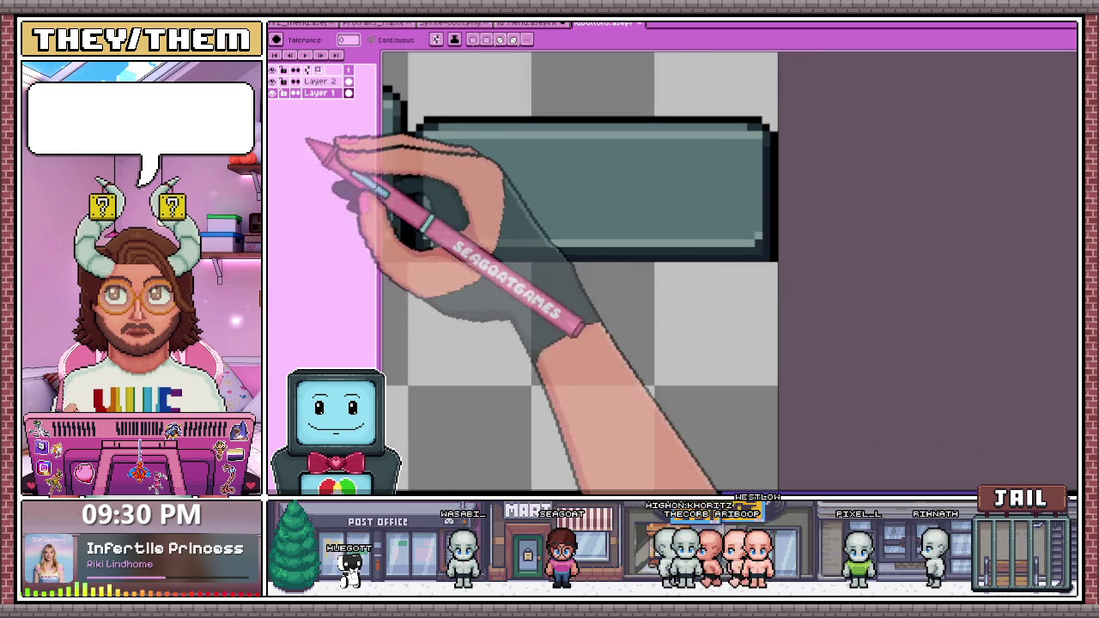
left_click_drag(442, 198, 466, 210)
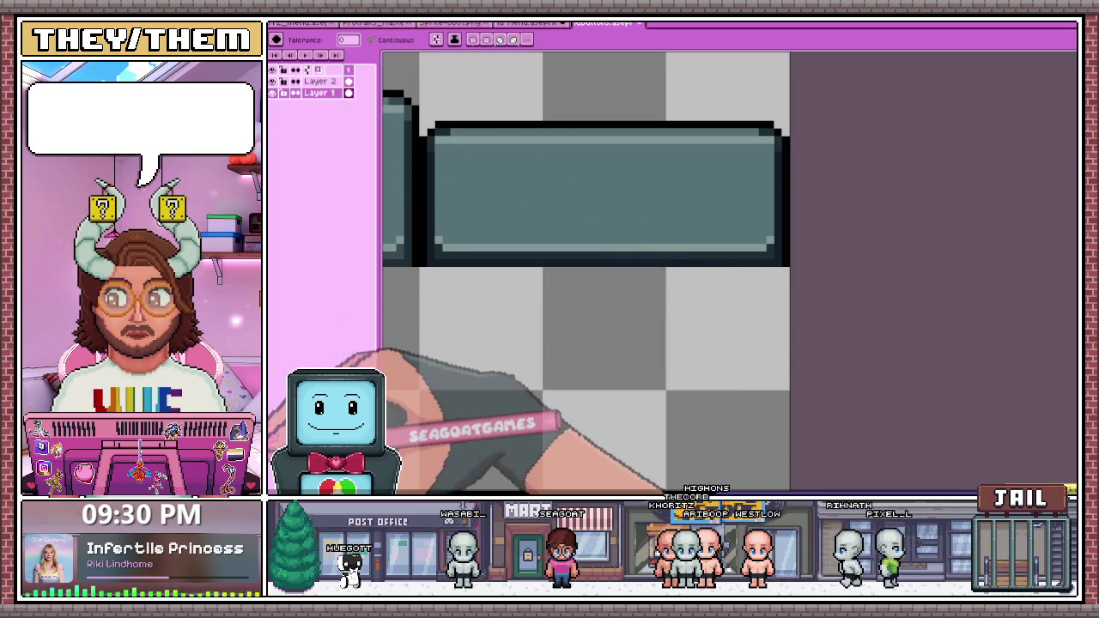
scroll(492, 191, "down", 1)
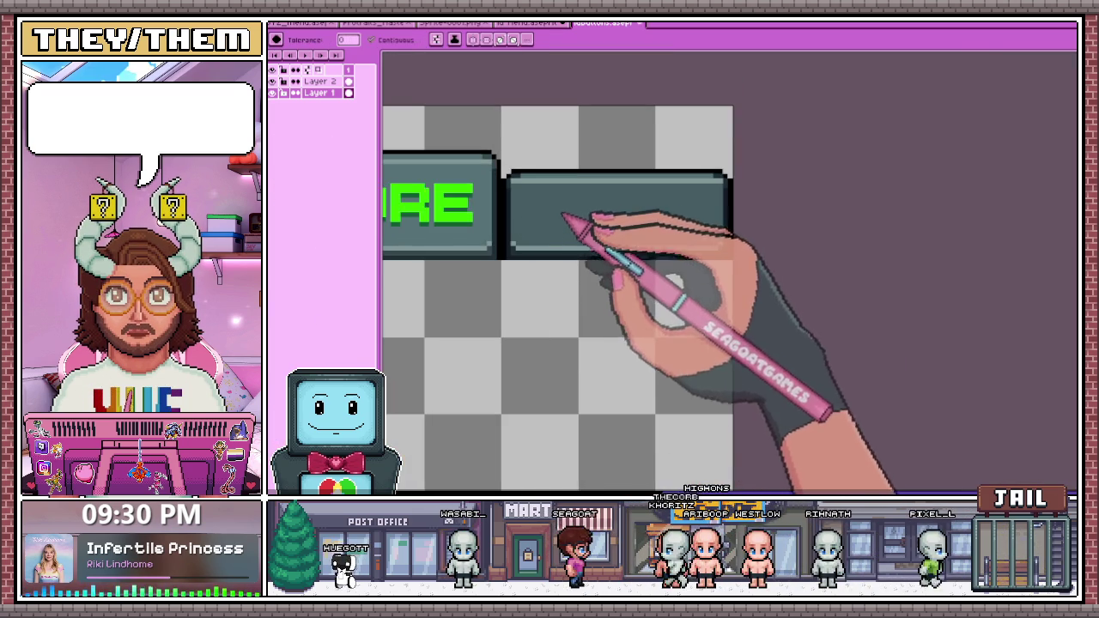
scroll(562, 217, "up", 2)
scroll(540, 172, "down", 2)
scroll(558, 228, "up", 1)
scroll(569, 253, "up", 1)
Step: Switch from Eyedropper to the Paint Bucket tool and make Layer 2 the active layer
key("i")
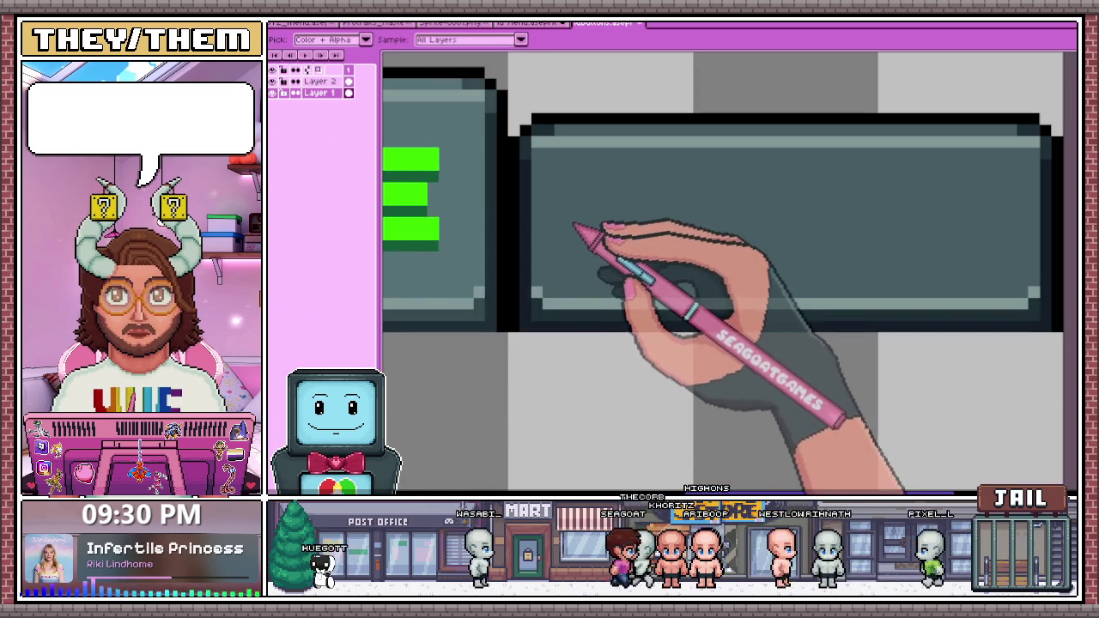
key("g")
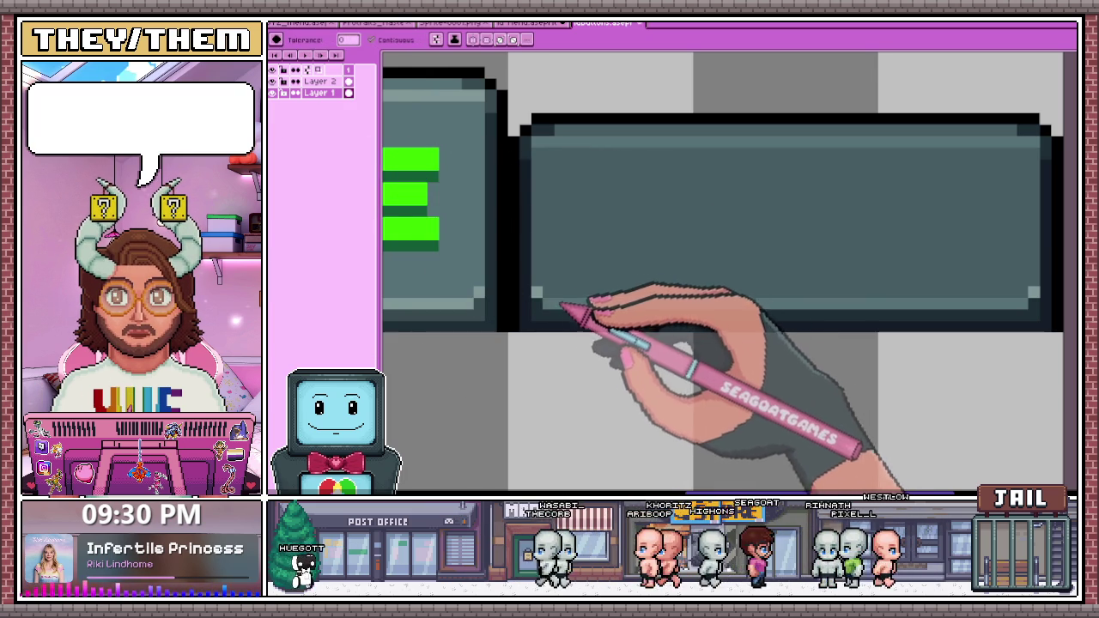
scroll(798, 283, "down", 2)
scroll(798, 287, "up", 1)
scroll(712, 233, "down", 2)
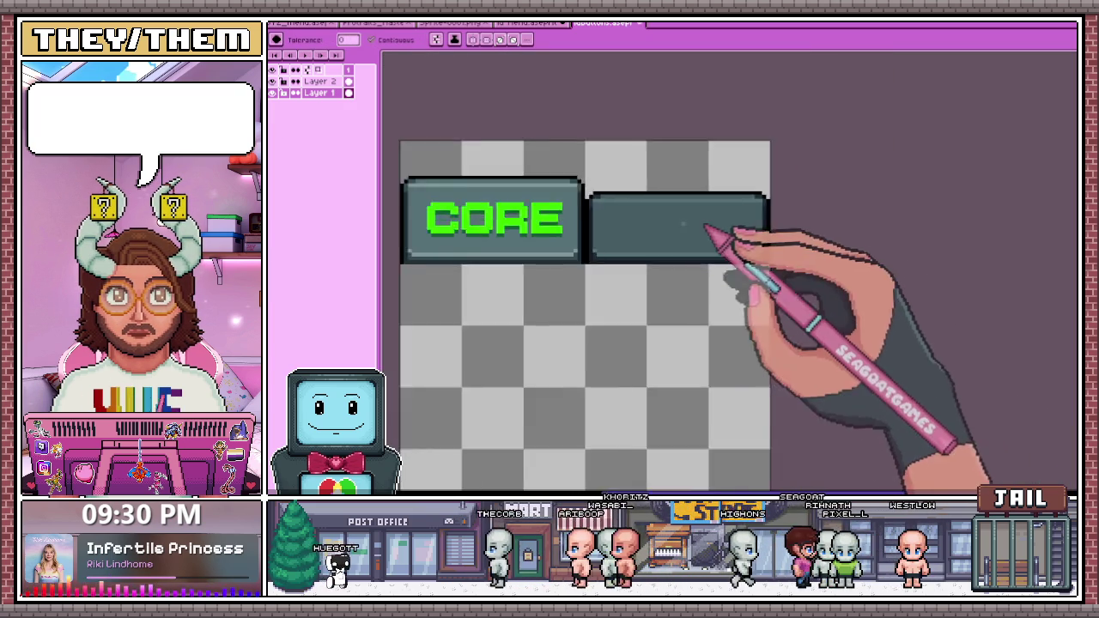
scroll(662, 268, "down", 2)
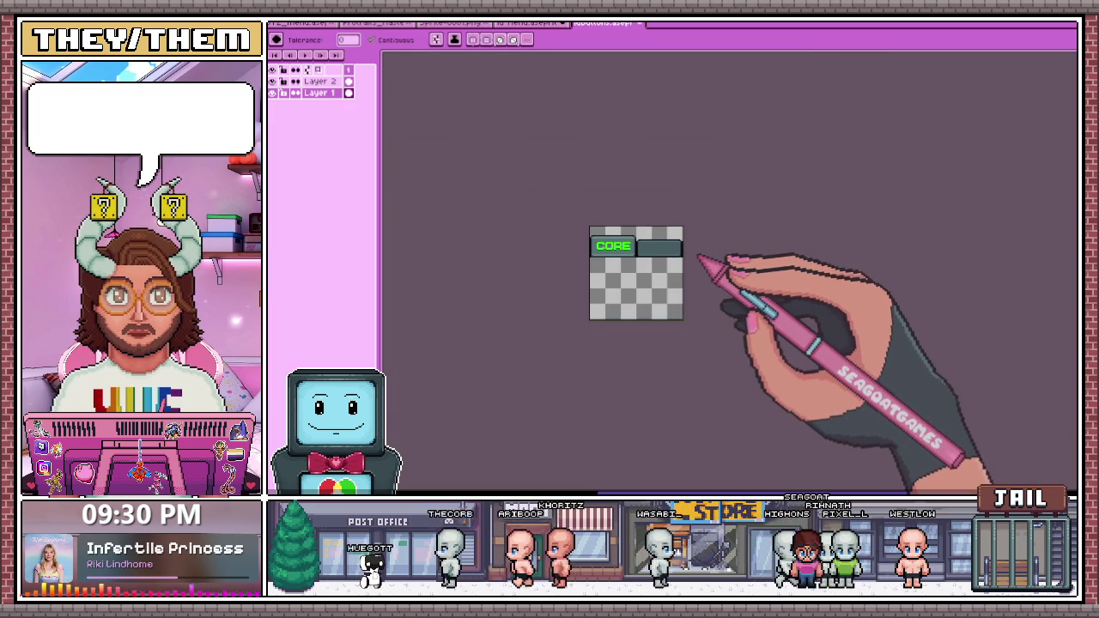
scroll(624, 284, "up", 2)
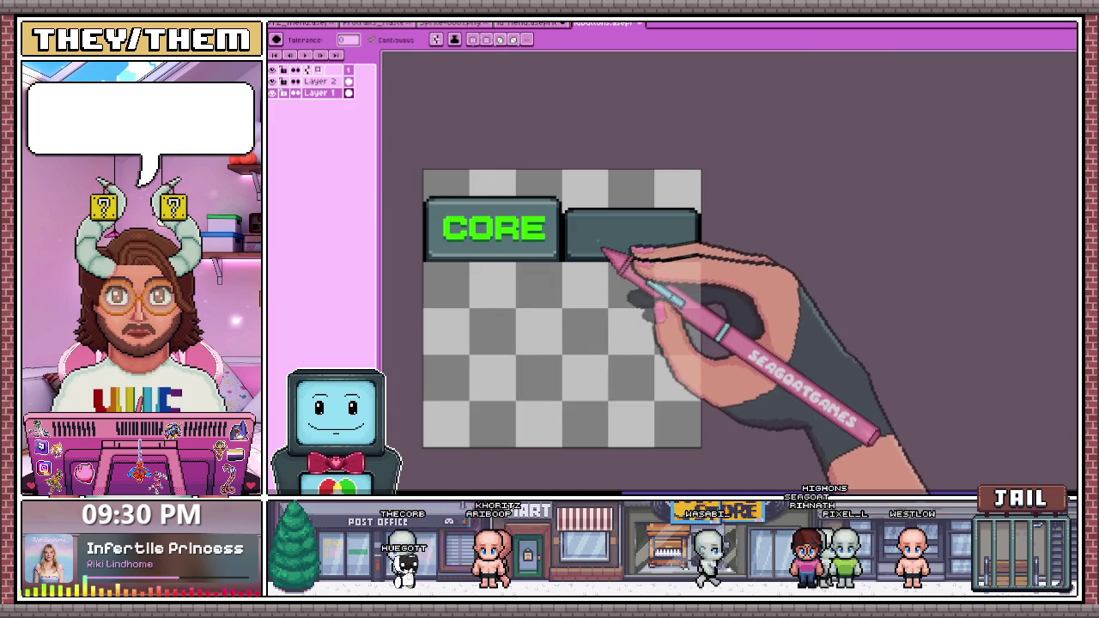
scroll(599, 219, "up", 1)
scroll(614, 266, "down", 3)
scroll(593, 279, "up", 3)
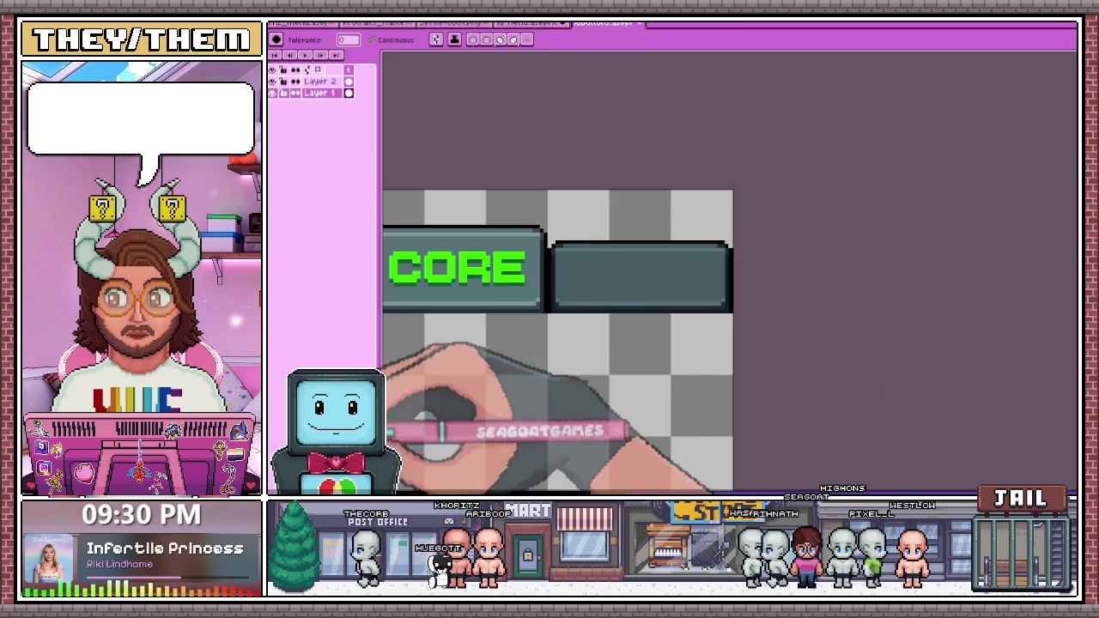
scroll(568, 279, "up", 1)
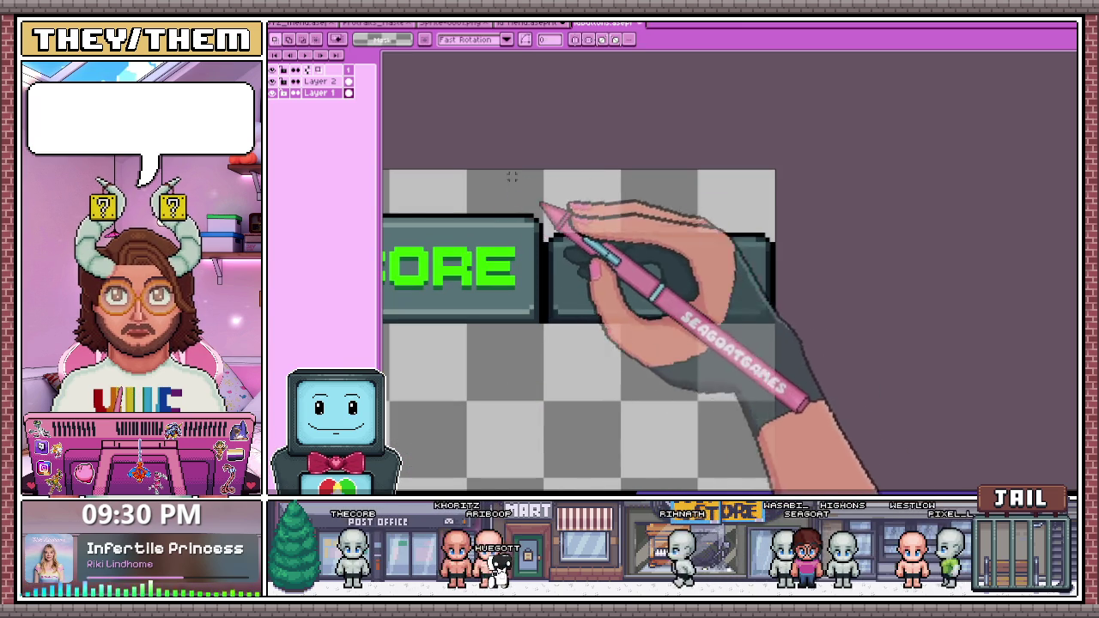
left_click(319, 81)
scroll(564, 191, "down", 1)
Step: Alt-drag a copy of the CORE button on Layer 2 onto the blank plate and deselect
left_click_drag(403, 189, 515, 273)
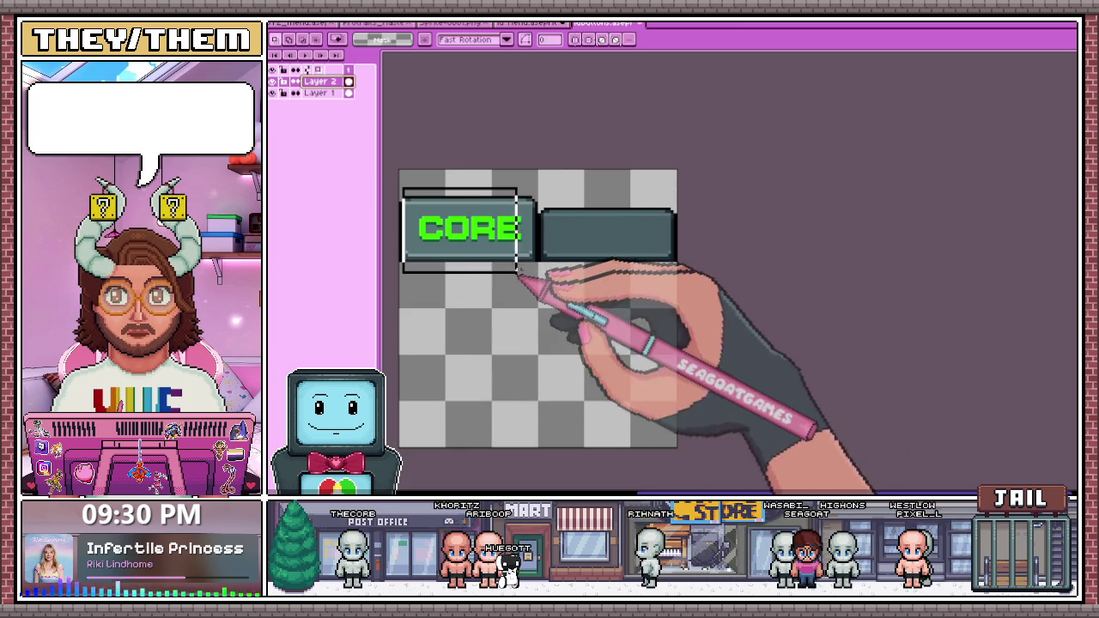
left_click_drag(592, 241, 598, 241)
scroll(599, 240, "up", 2)
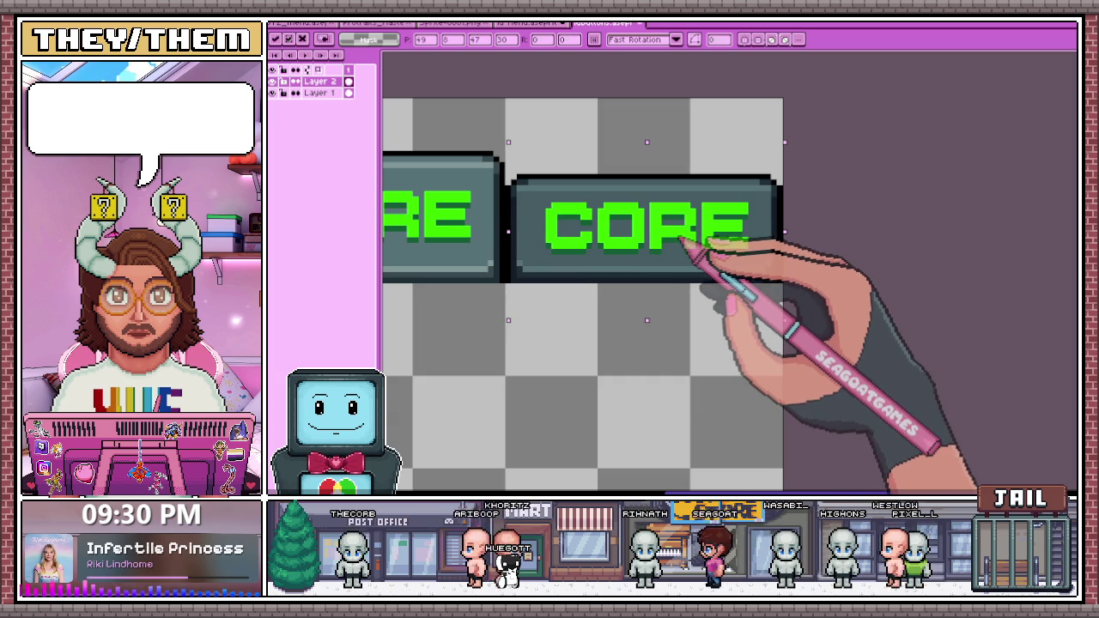
key("ctrl+d")
left_click_drag(510, 176, 778, 284)
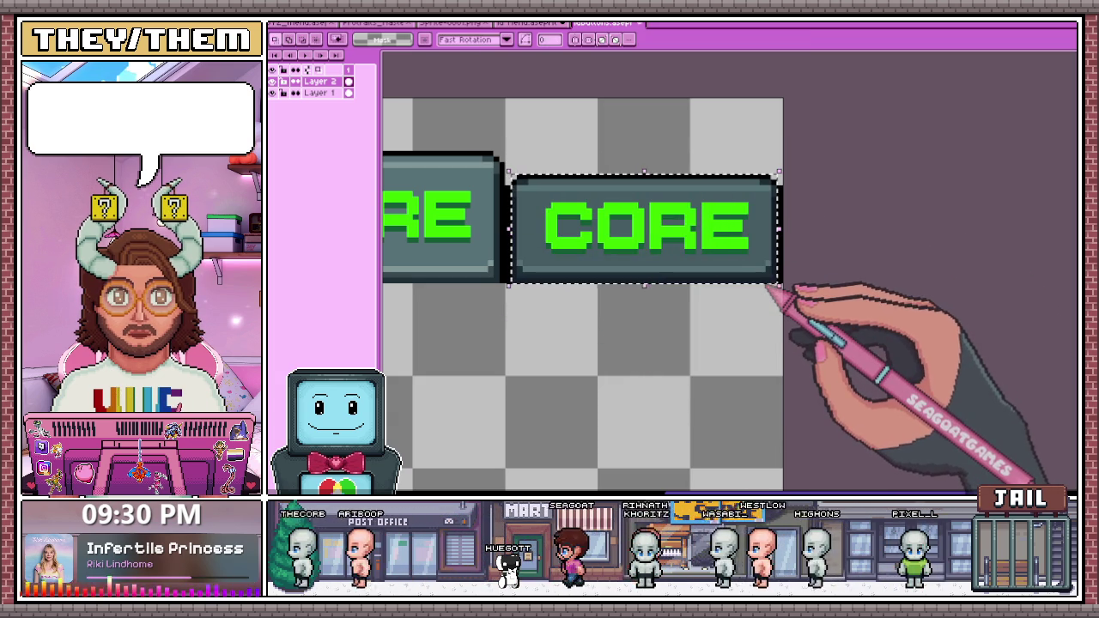
scroll(772, 296, "down", 2)
key("ctrl+d")
scroll(601, 246, "up", 2)
scroll(613, 243, "up", 1)
scroll(550, 258, "down", 1)
scroll(515, 252, "up", 1)
scroll(581, 256, "up", 1)
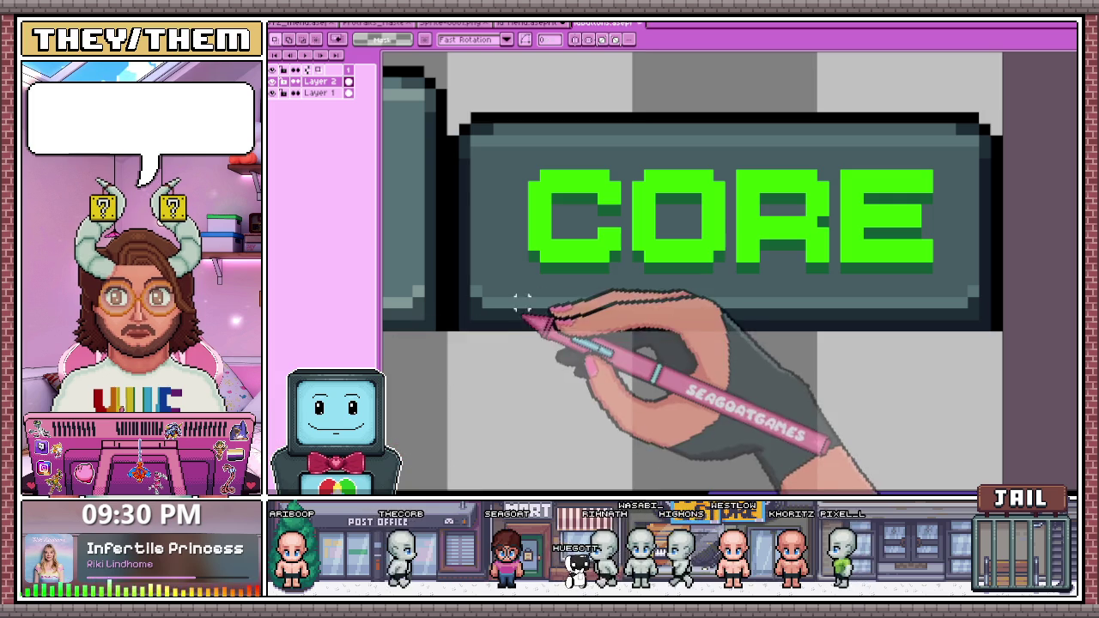
key("b")
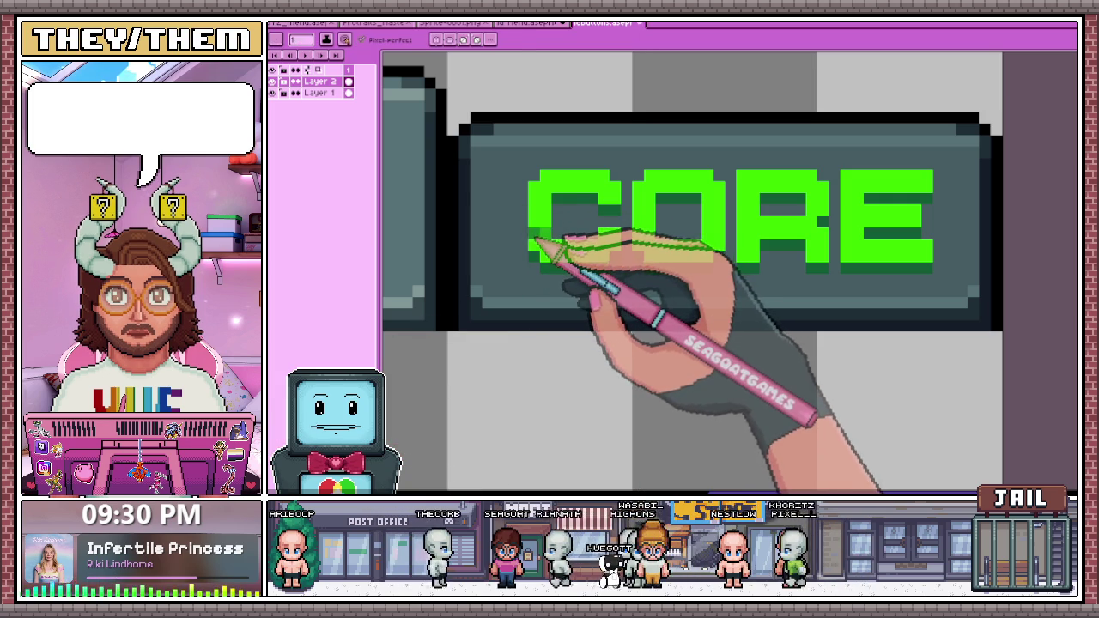
Step: Paint-bucket the right CORE button's letters with darker green, which floods the canvas green
key("g")
left_click(562, 236)
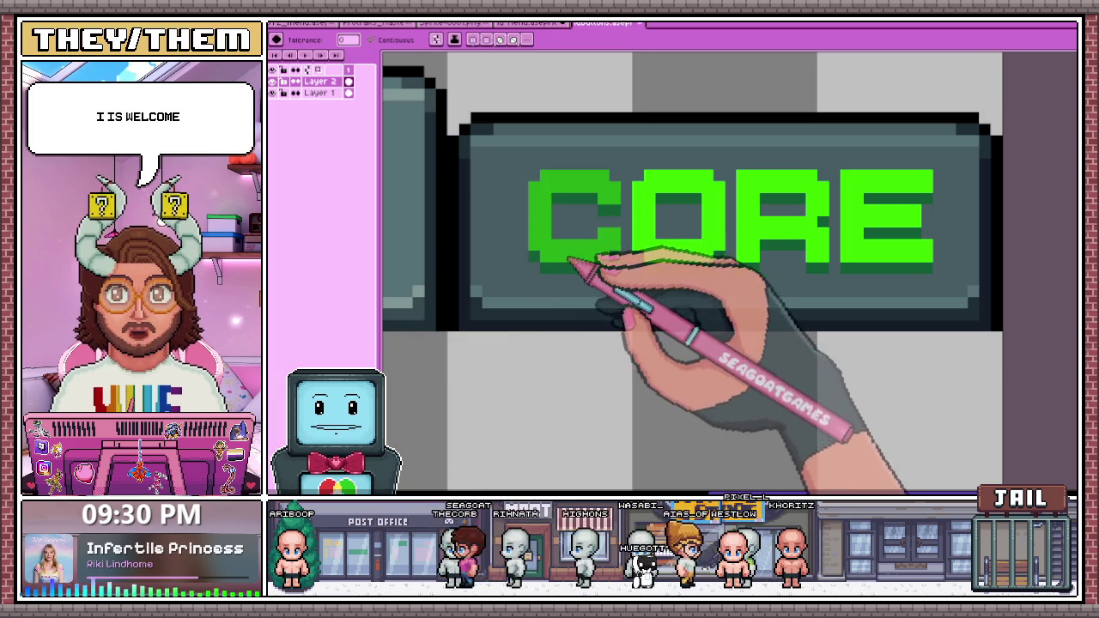
scroll(731, 152, "down", 1)
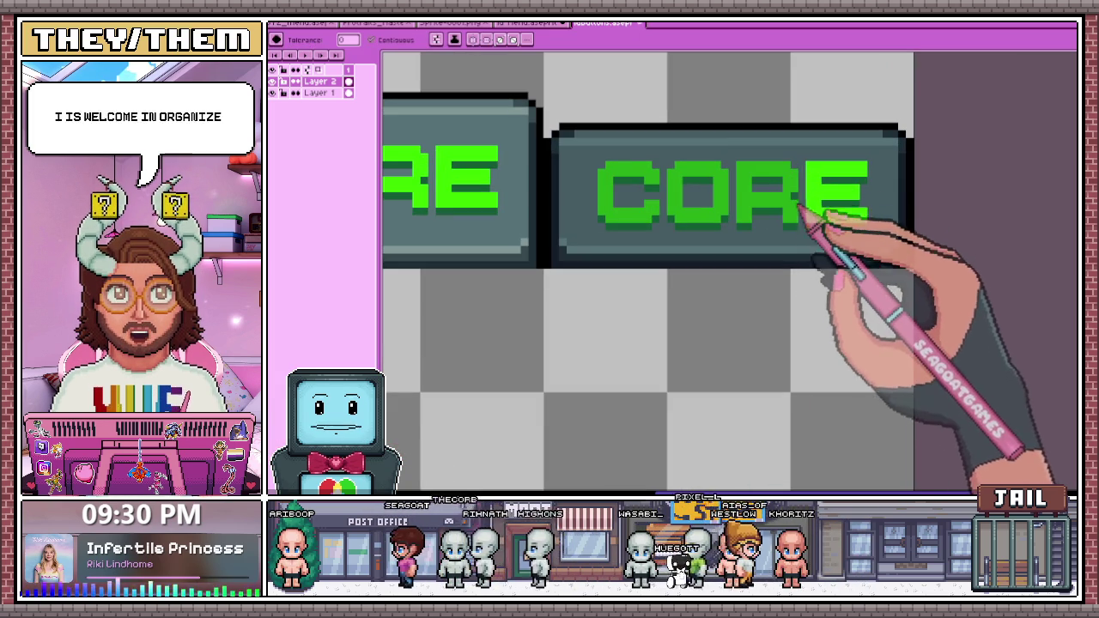
scroll(618, 273, "down", 1)
scroll(601, 258, "down", 3)
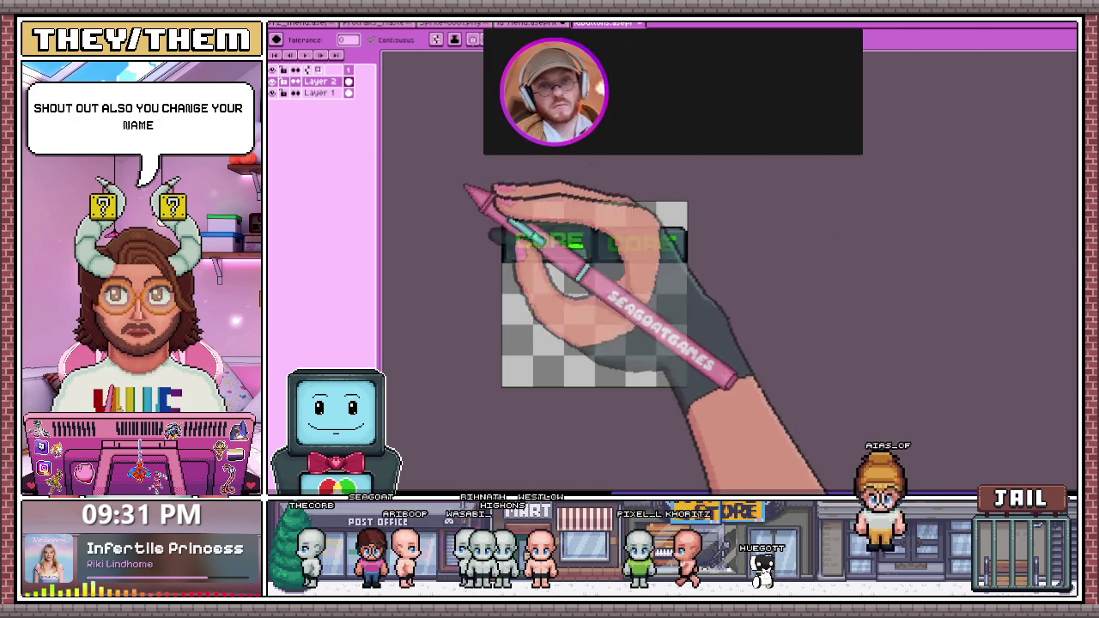
scroll(593, 240, "up", 1)
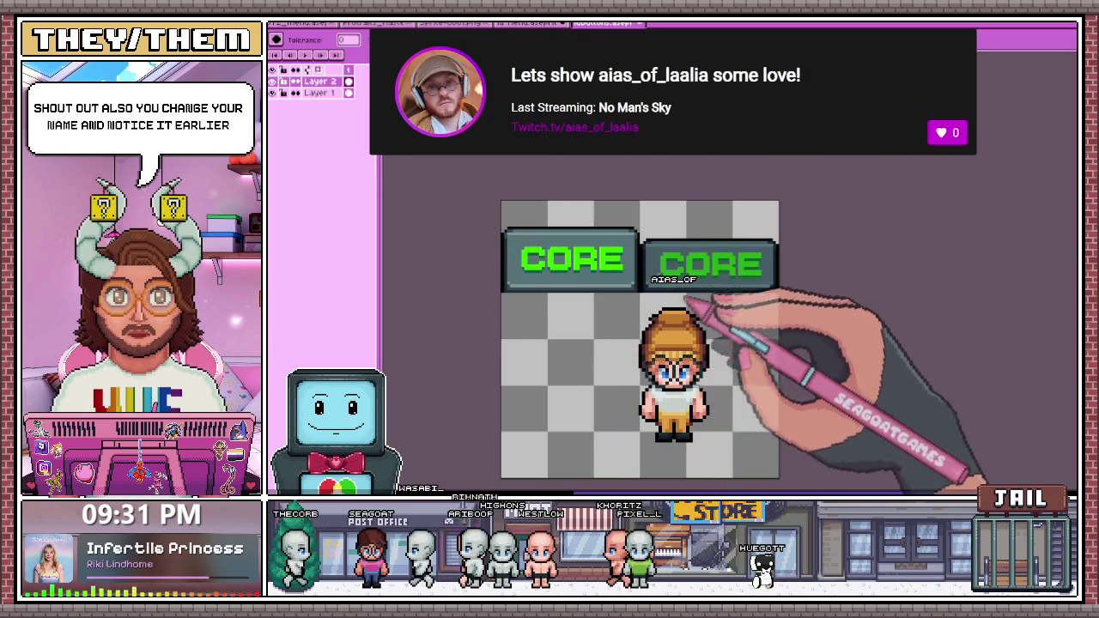
left_click_drag(552, 228, 528, 218)
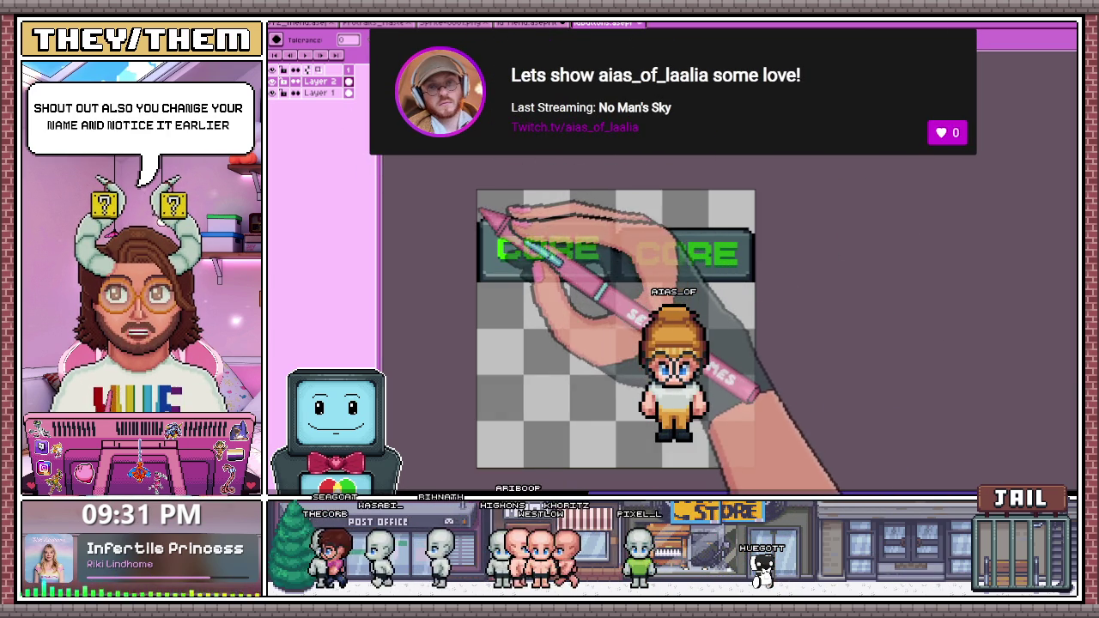
left_click(528, 185)
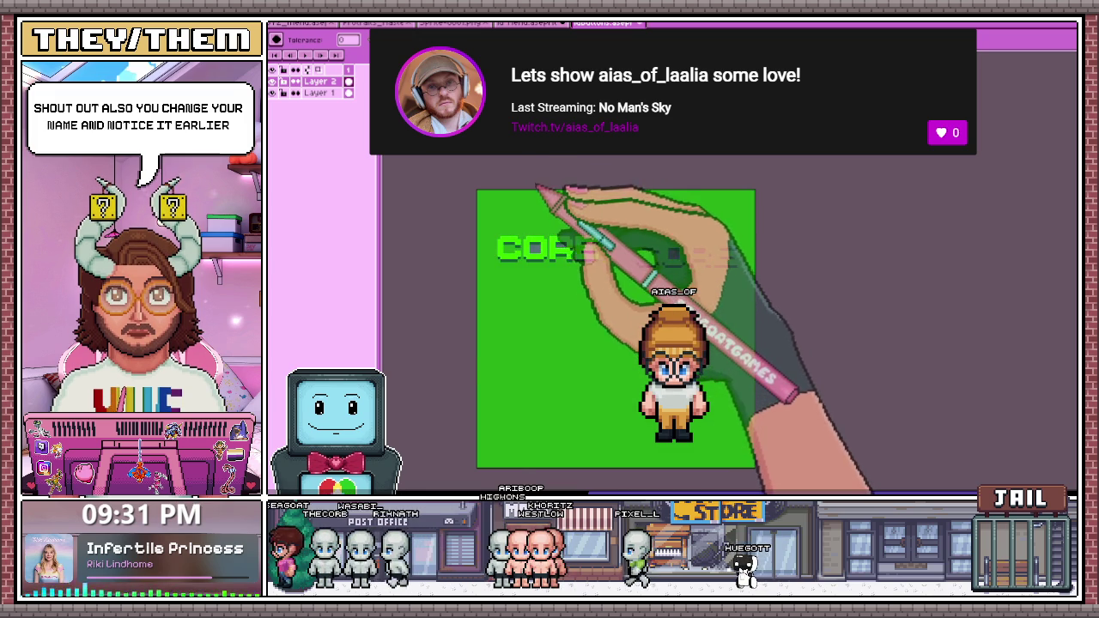
Step: Undo the green flood and, on Layer 1, copy the left button's plate below it
key("ctrl+z")
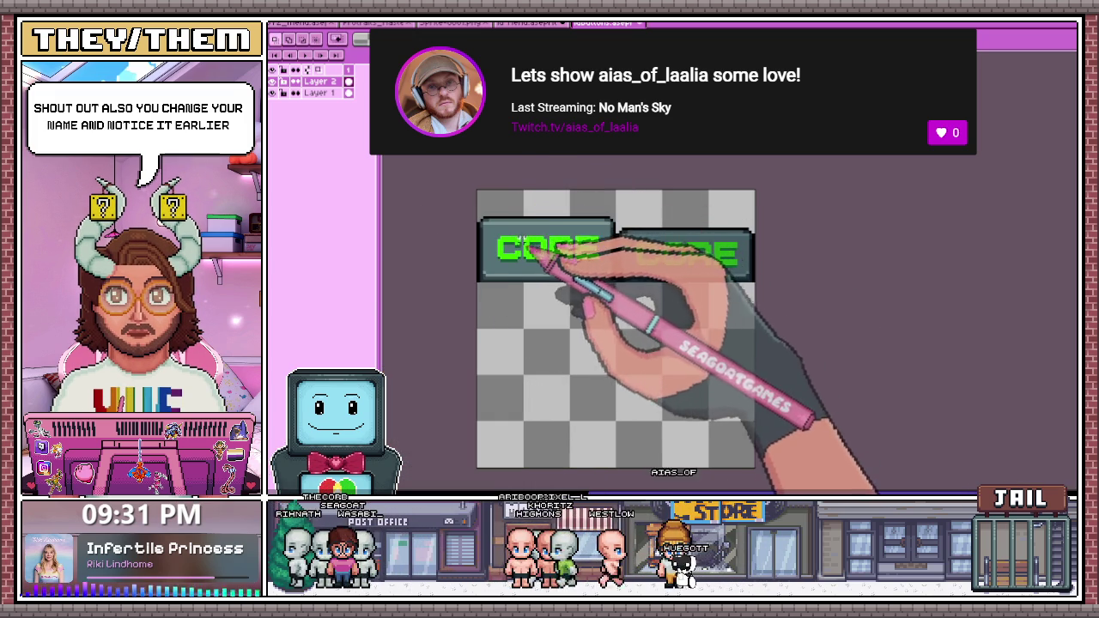
left_click(319, 92)
scroll(515, 228, "down", 3)
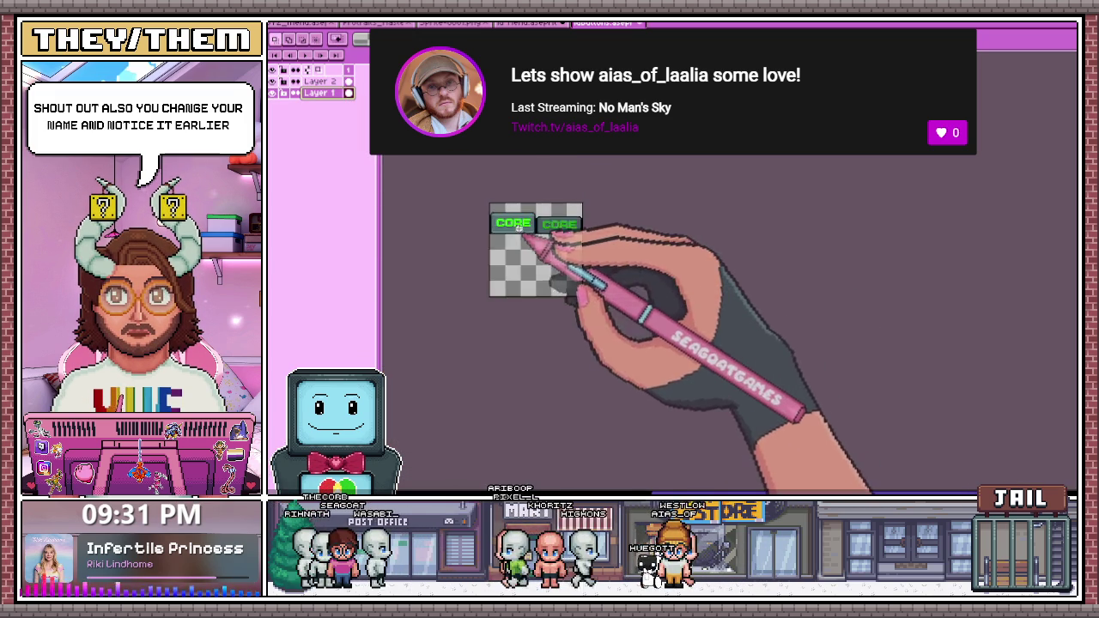
scroll(519, 232, "up", 1)
scroll(466, 209, "up", 1)
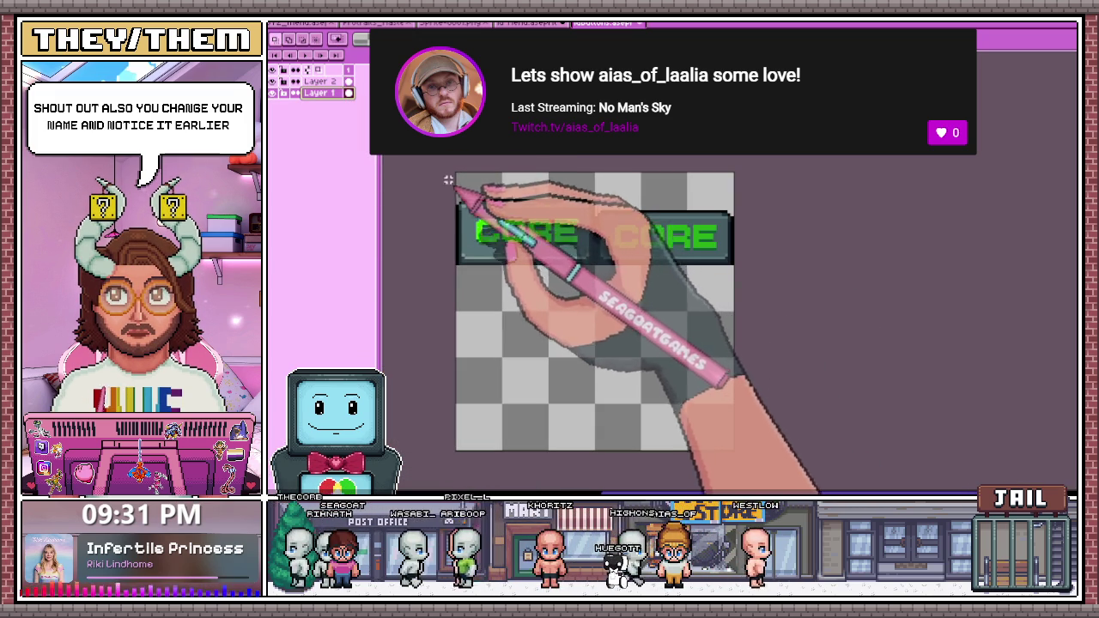
left_click_drag(451, 178, 582, 293)
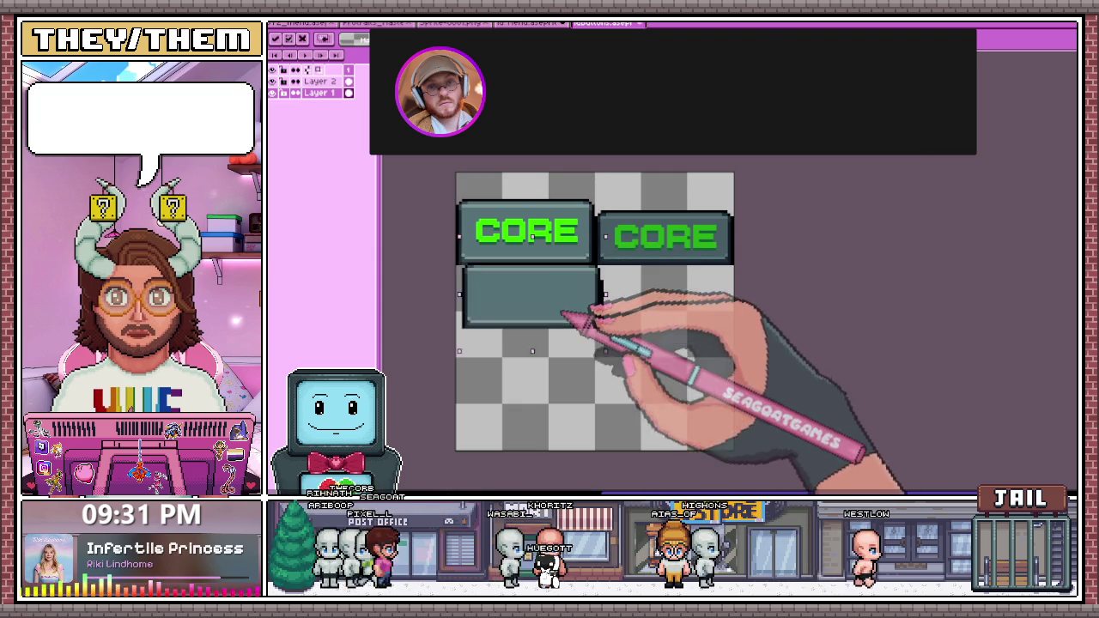
left_click_drag(563, 311, 534, 301)
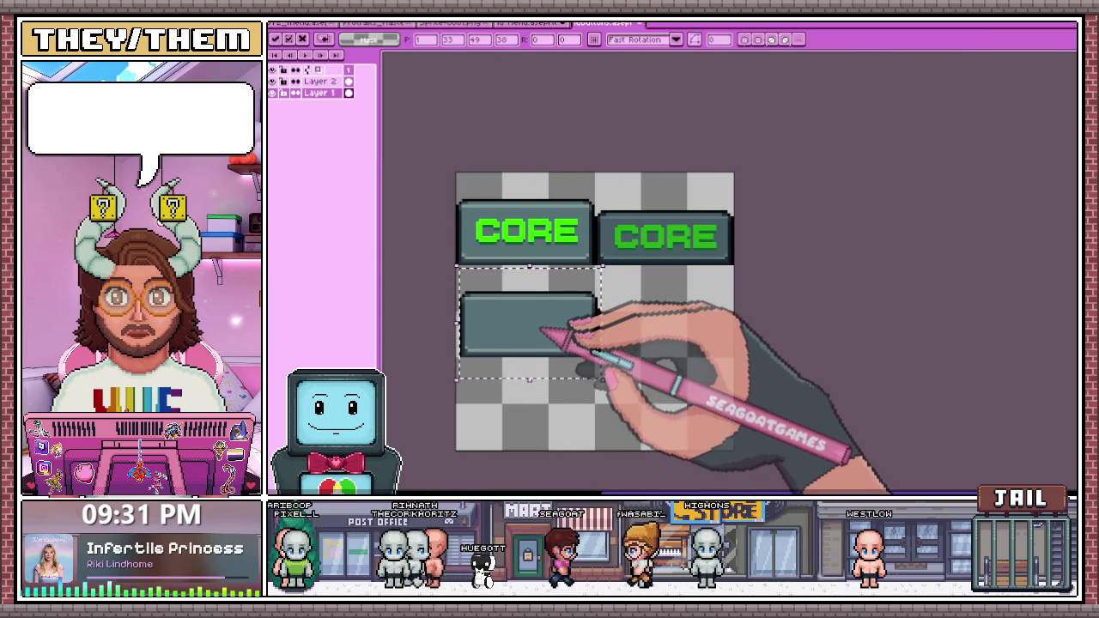
key("Return")
scroll(539, 330, "up", 1)
scroll(601, 294, "up", 2)
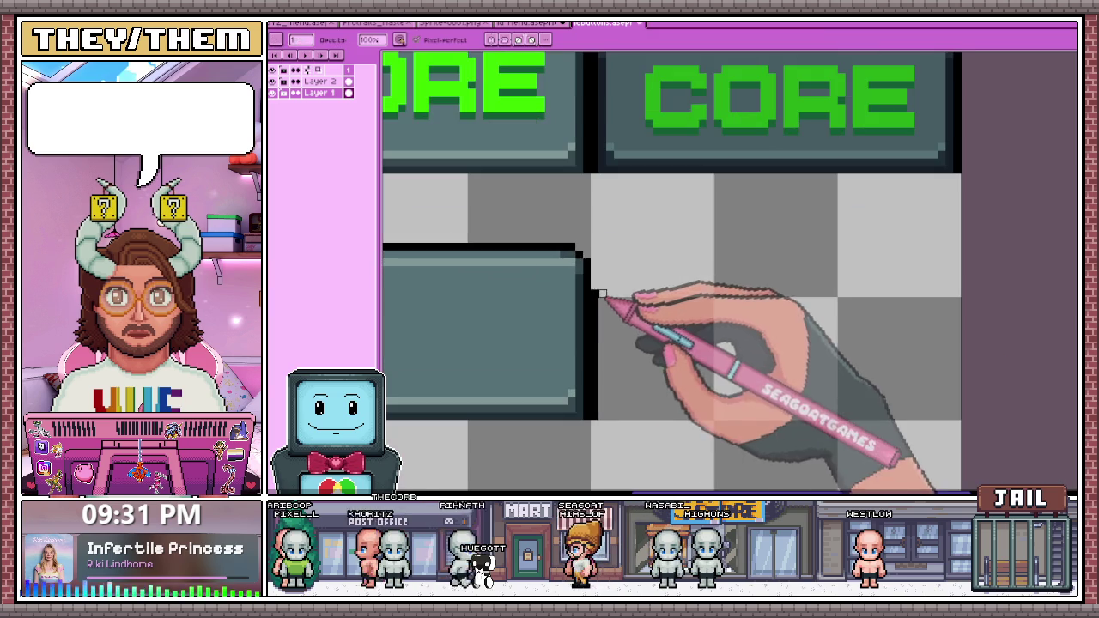
scroll(599, 368, "down", 1)
scroll(610, 385, "up", 1)
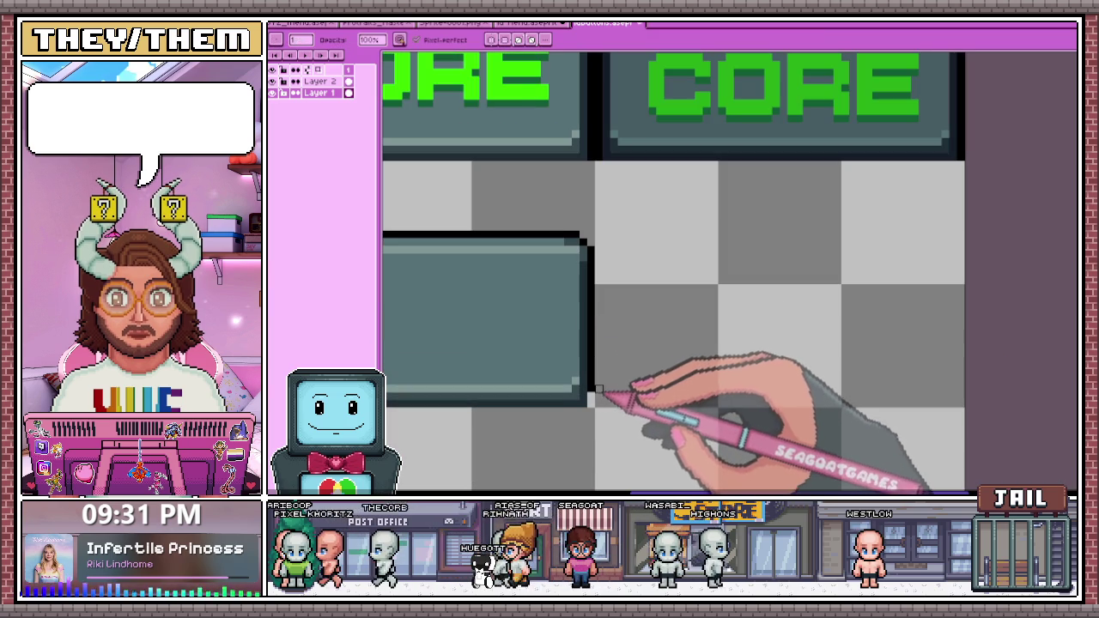
Step: Duplicate the right CORE button's plate beneath it with copy-paste and commit it
key("e")
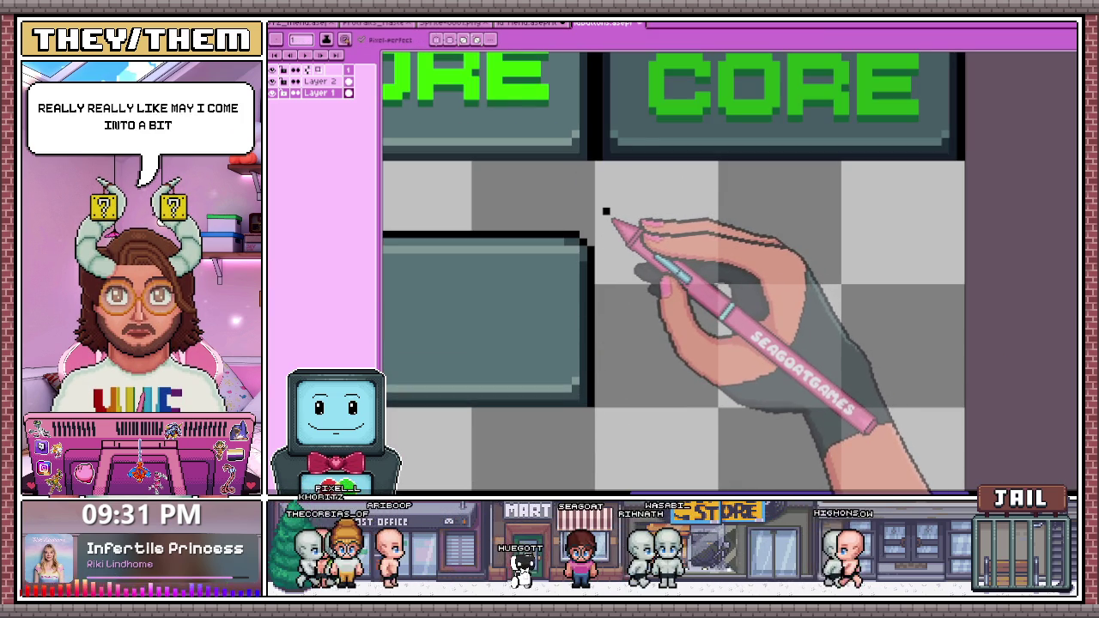
scroll(606, 211, "down", 1)
scroll(592, 197, "down", 1)
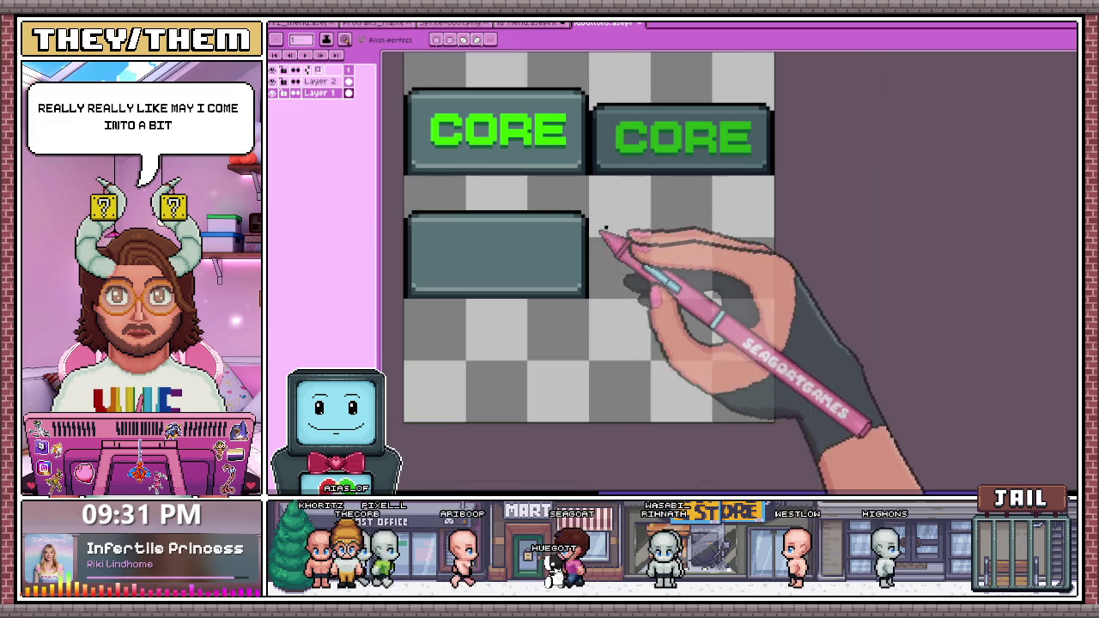
scroll(593, 117, "up", 1)
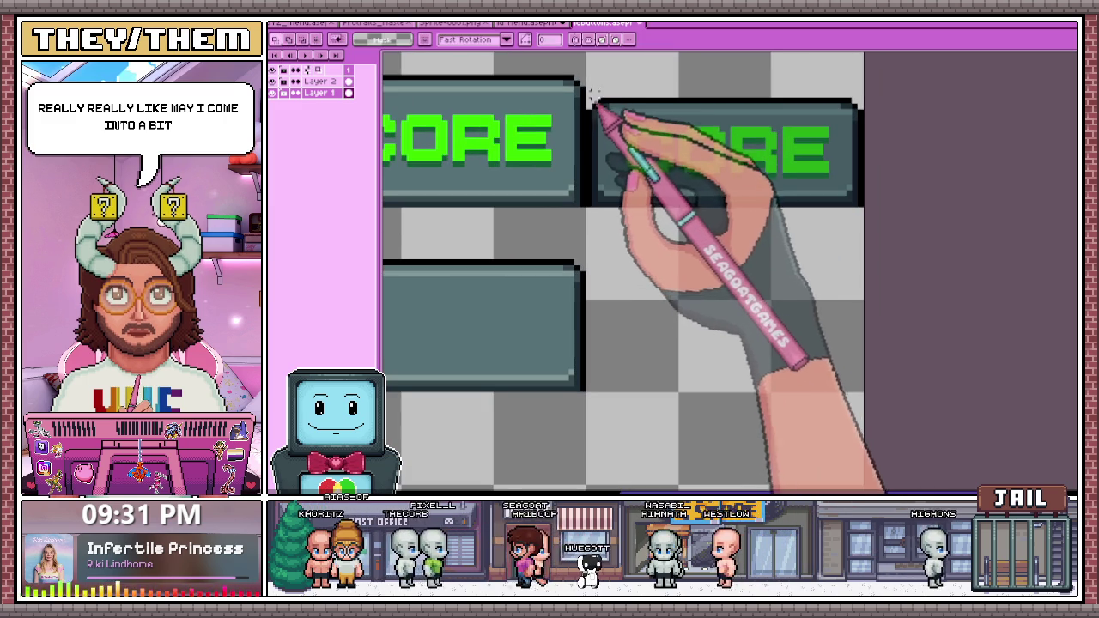
left_click_drag(682, 199, 939, 252)
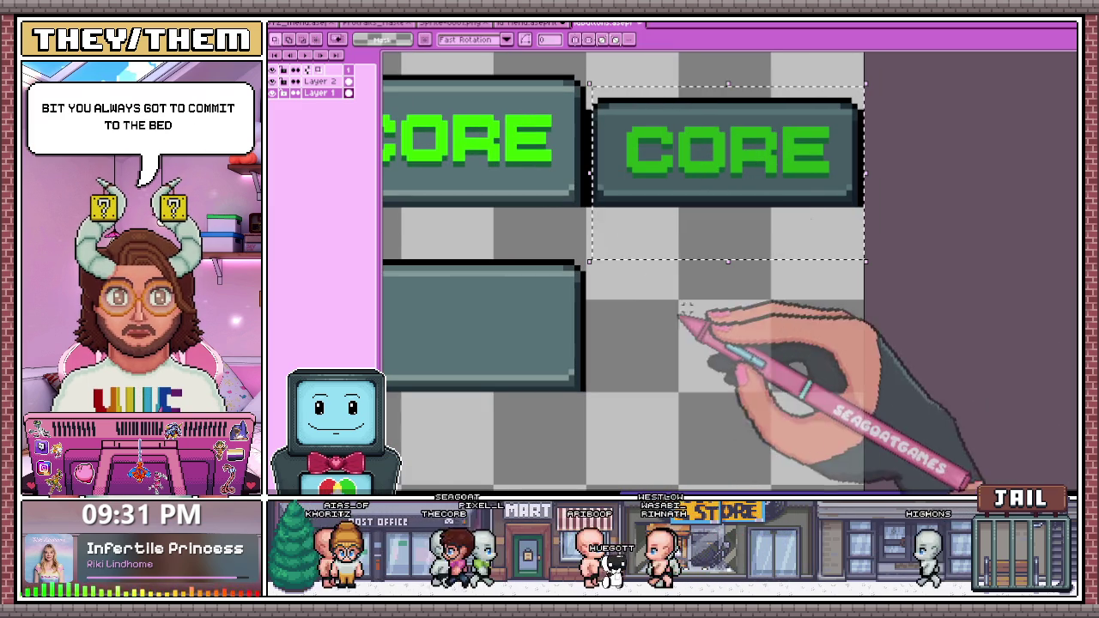
left_click_drag(593, 94, 846, 208)
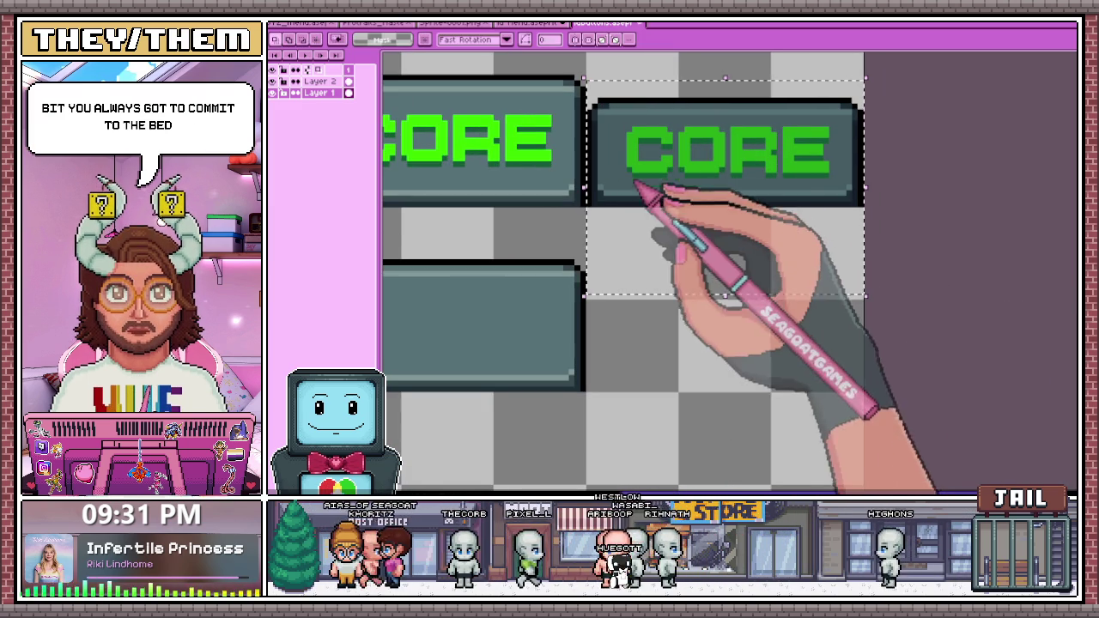
key("ctrl+c")
key("ctrl+v")
left_click_drag(642, 192, 657, 373)
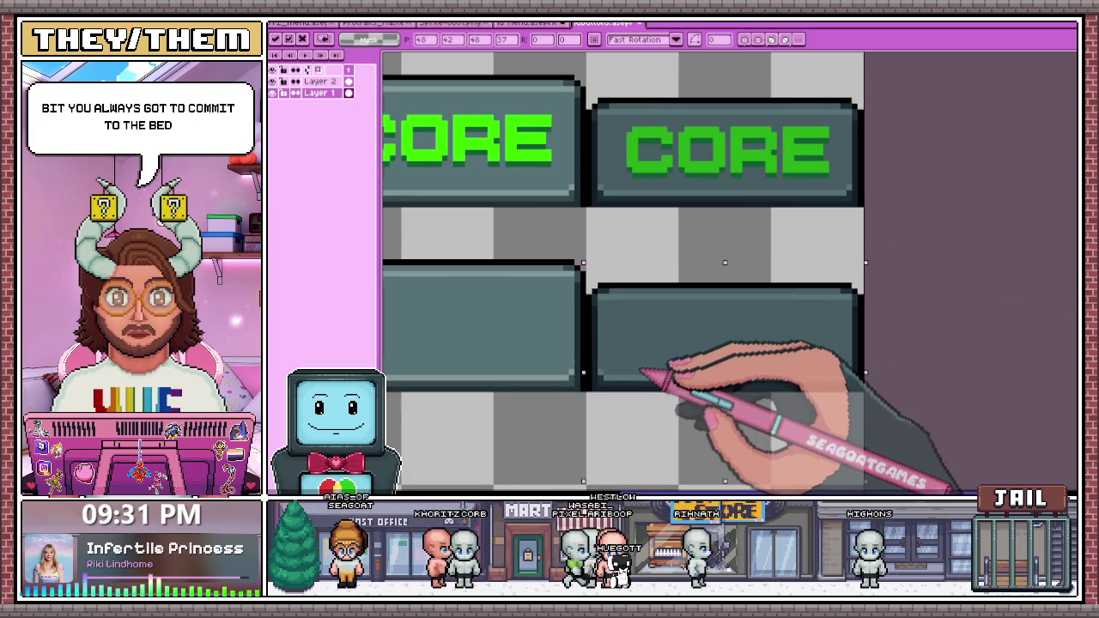
scroll(643, 371, "down", 3)
key("Return")
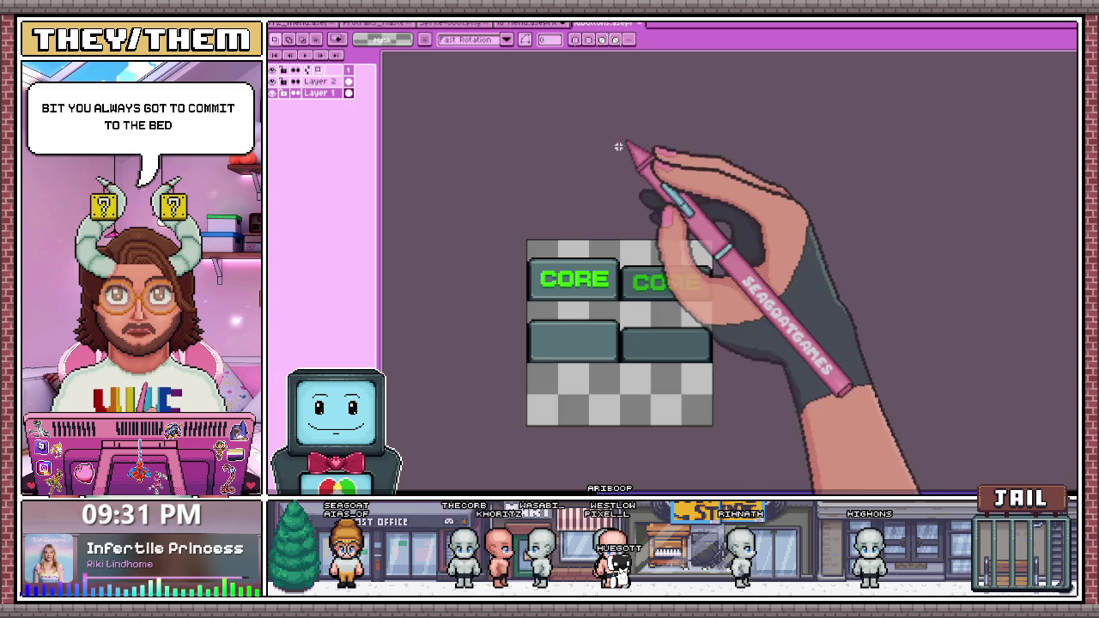
left_click_drag(633, 361, 624, 337)
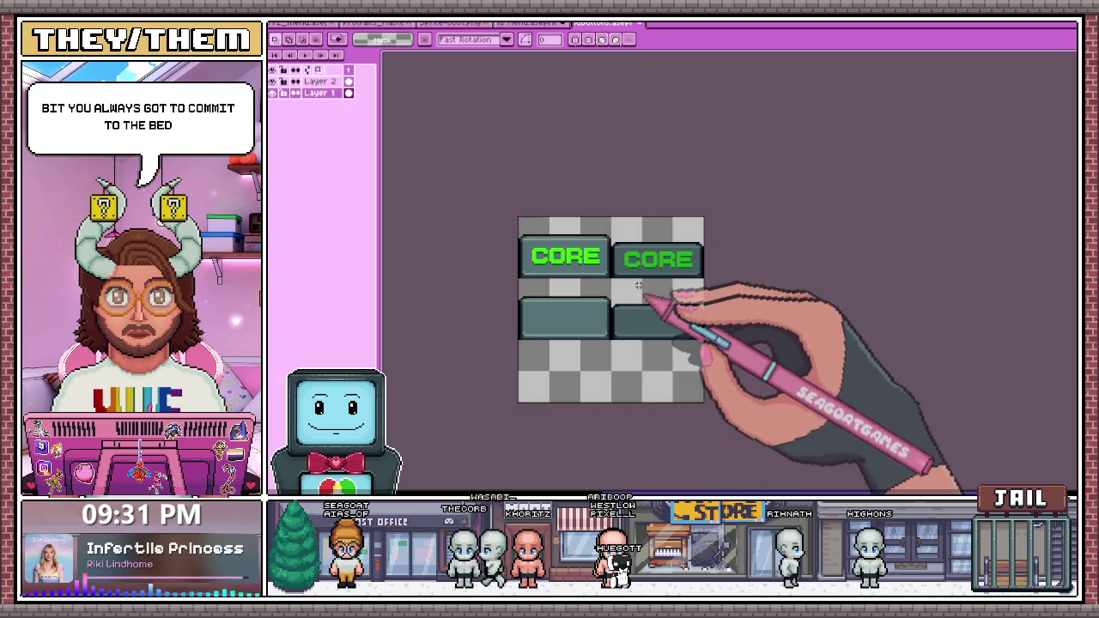
Step: Copy the SKILLS lettering from the other sheet and paste it onto the lower-left blank button
left_click(525, 22)
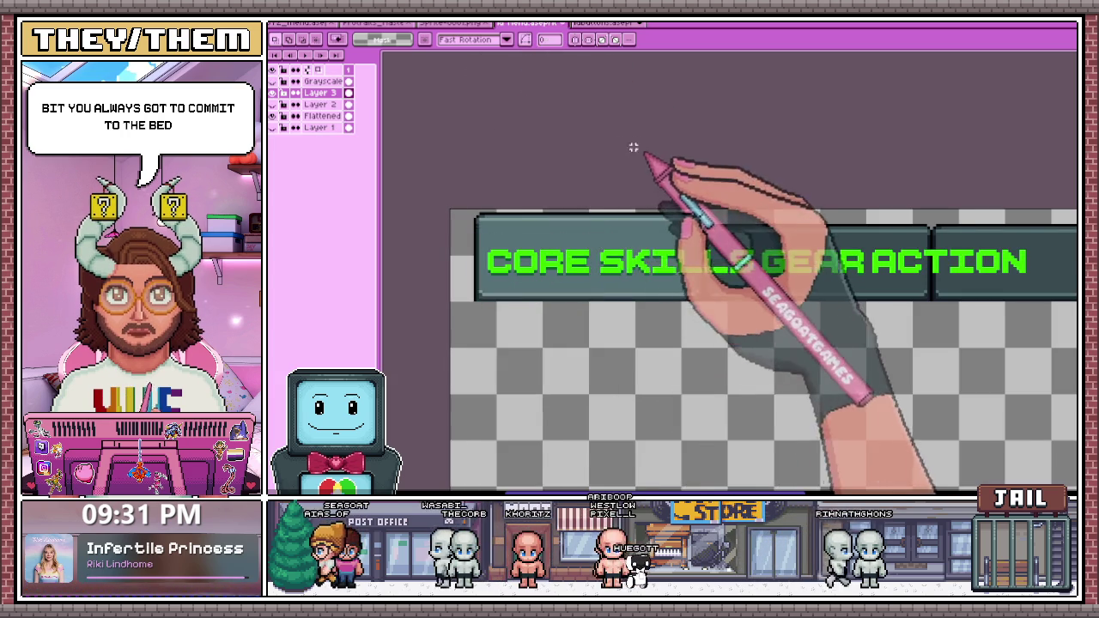
scroll(601, 247, "up", 2)
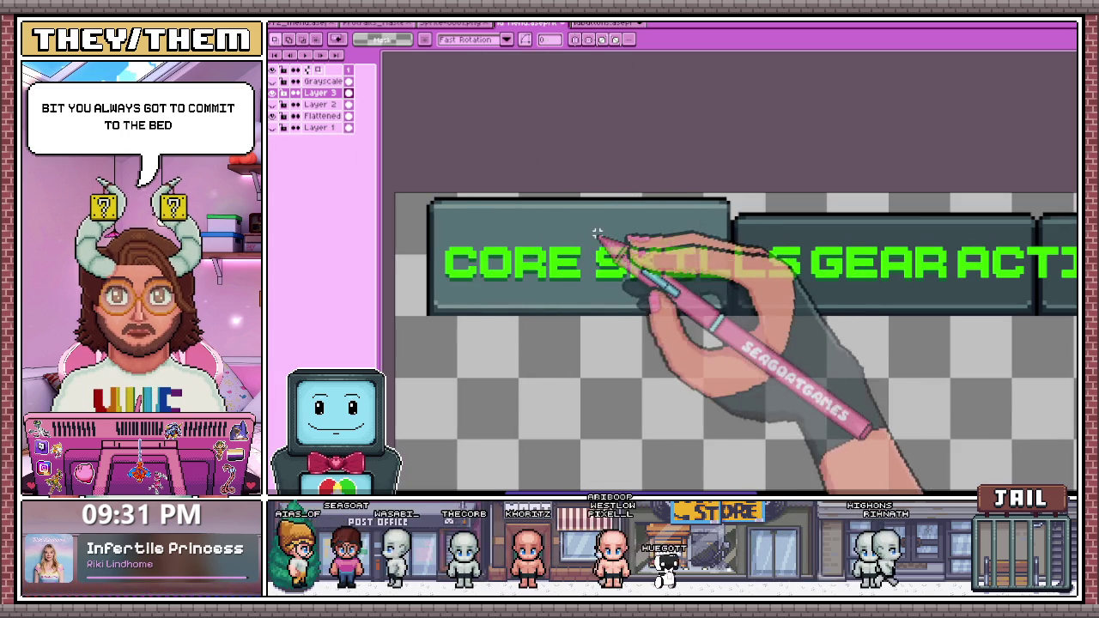
left_click_drag(613, 258, 803, 302)
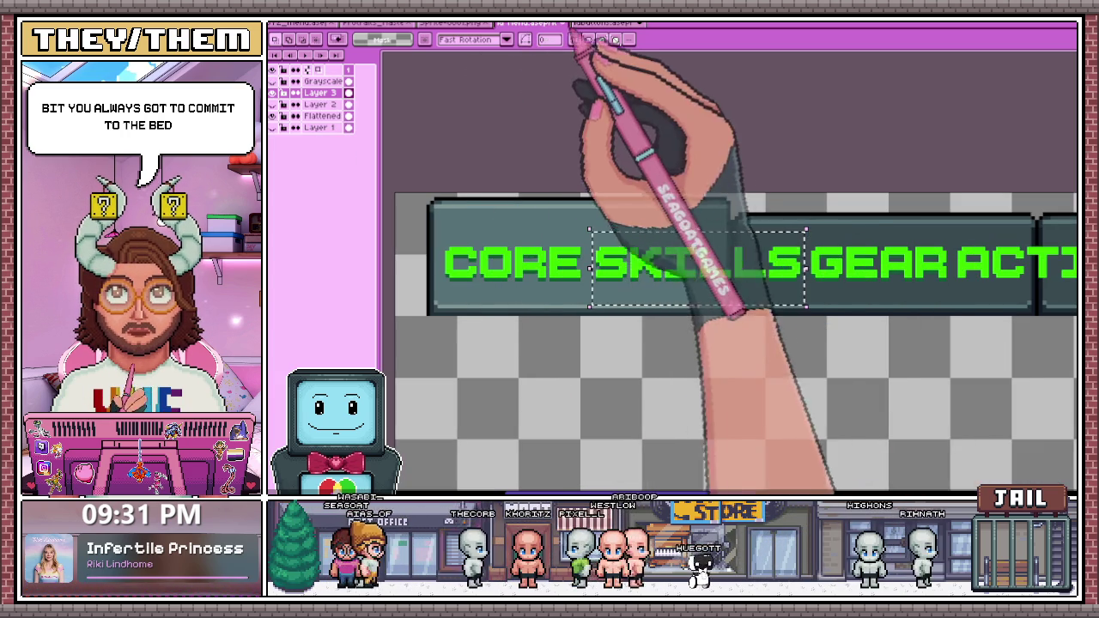
left_click(605, 23)
key("ctrl+v")
left_click_drag(687, 268, 593, 332)
scroll(590, 331, "up", 1)
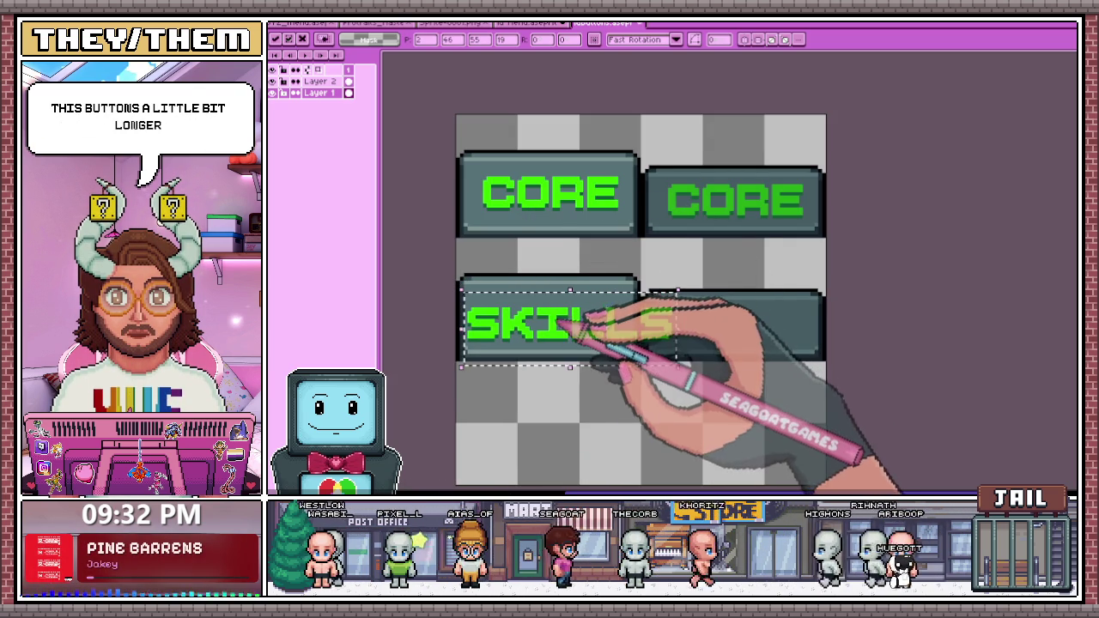
scroll(567, 328, "up", 1)
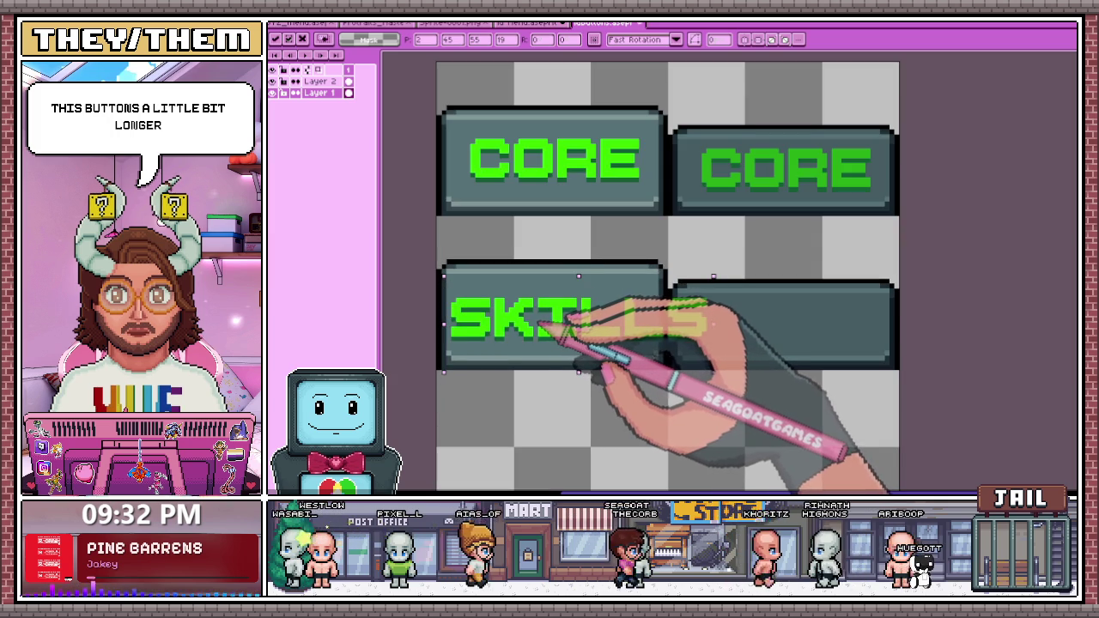
scroll(567, 322, "down", 2)
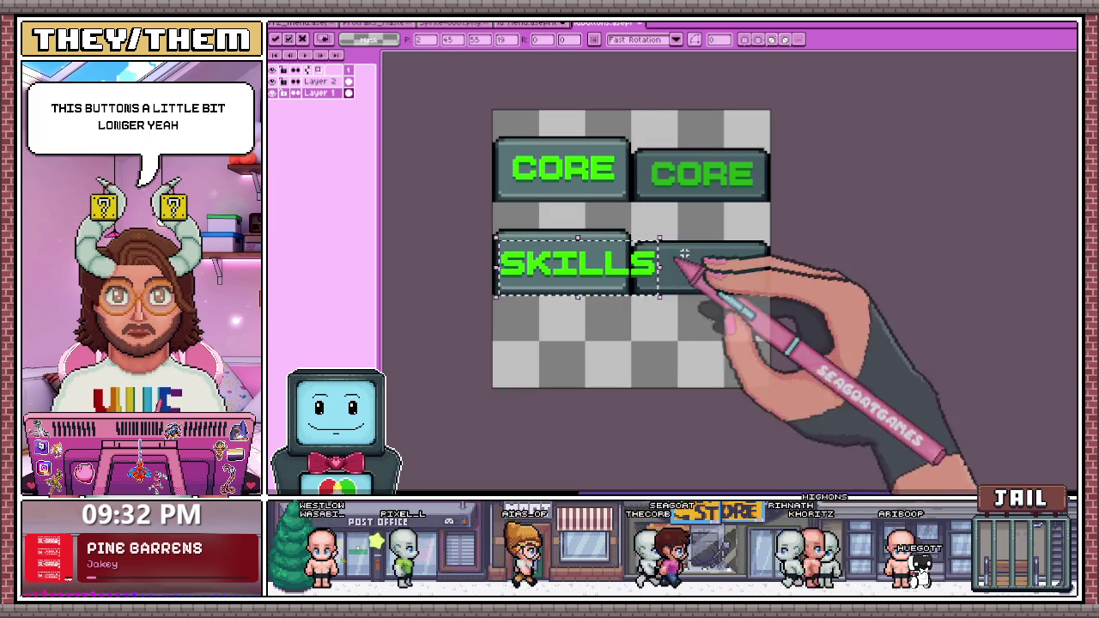
key("Return")
key("ctrl+alt+c")
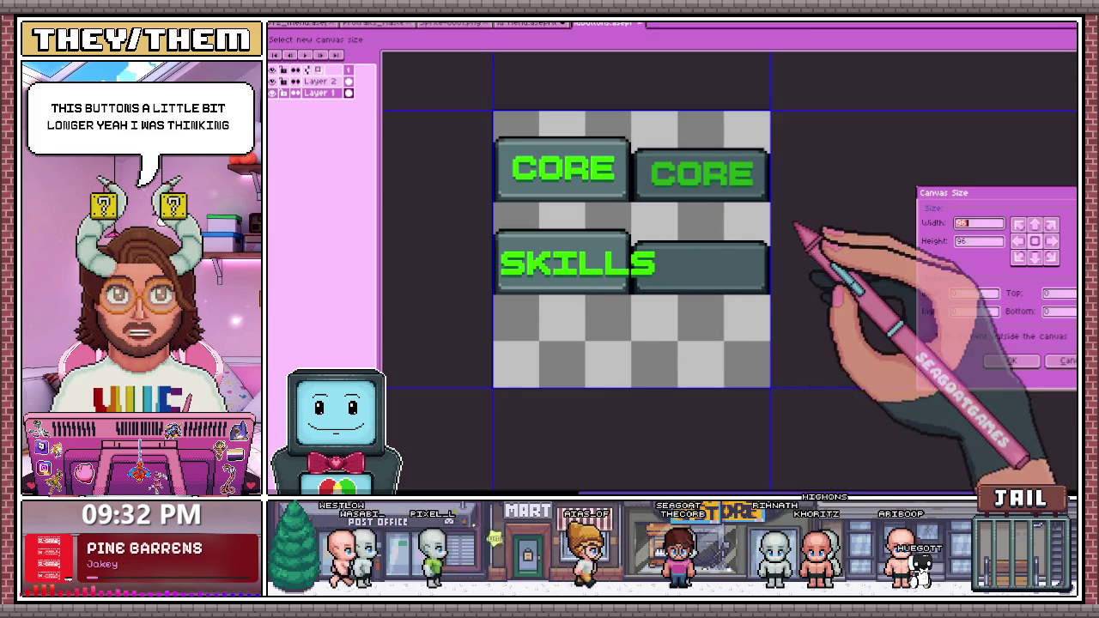
Step: Widen the canvas to 128 px by dragging the right border in Canvas Size
scroll(745, 253, "down", 1)
left_click_drag(766, 240, 826, 242)
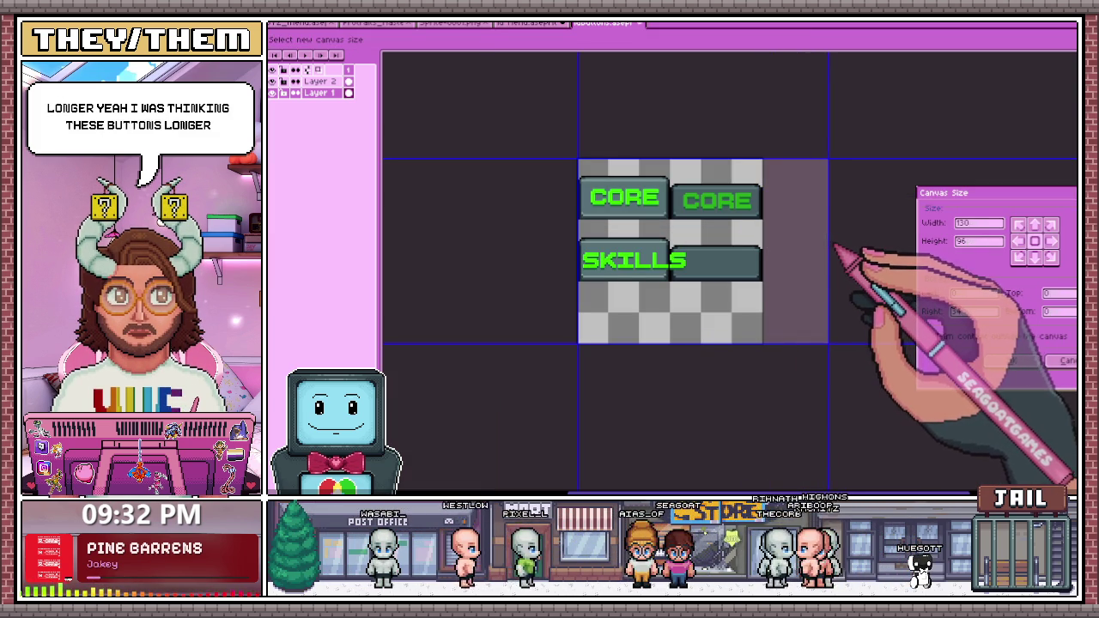
left_click(1009, 361)
scroll(625, 267, "up", 1)
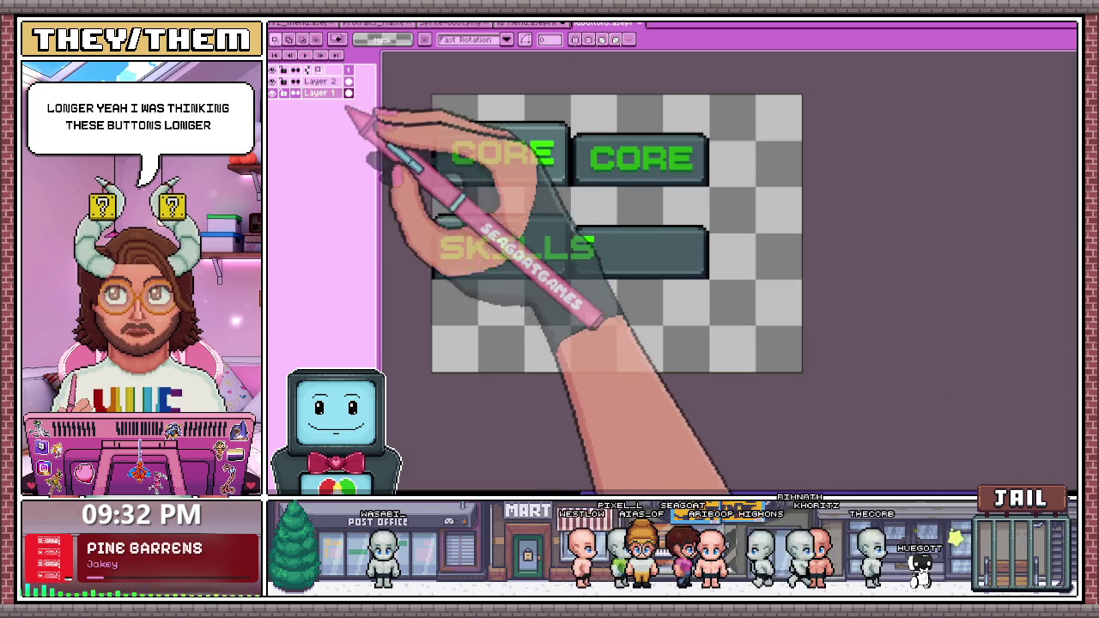
scroll(572, 209, "up", 1)
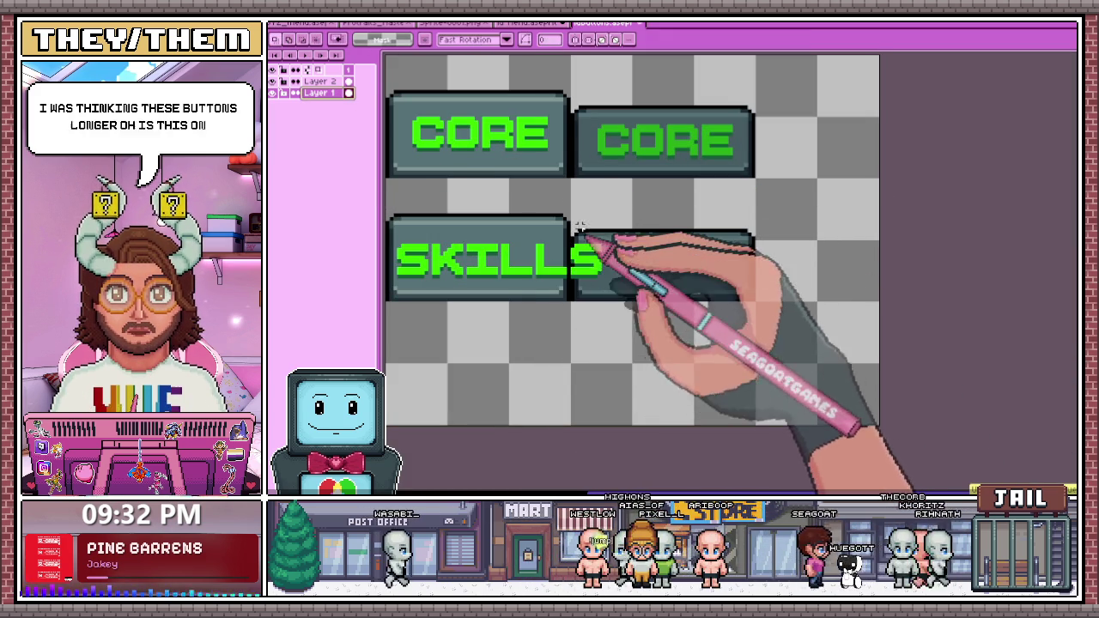
scroll(580, 225, "down", 1)
Step: Duplicate the lower row of blank buttons into a new row further down
left_click_drag(417, 204, 759, 345)
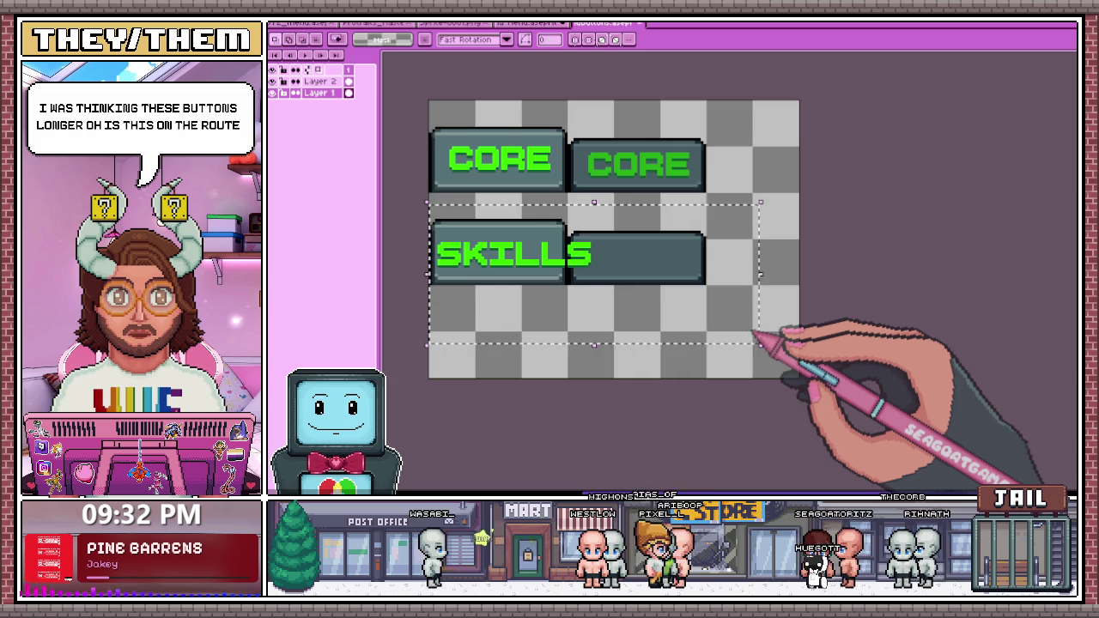
left_click_drag(430, 127, 707, 194)
key("ctrl+c")
key("ctrl+v")
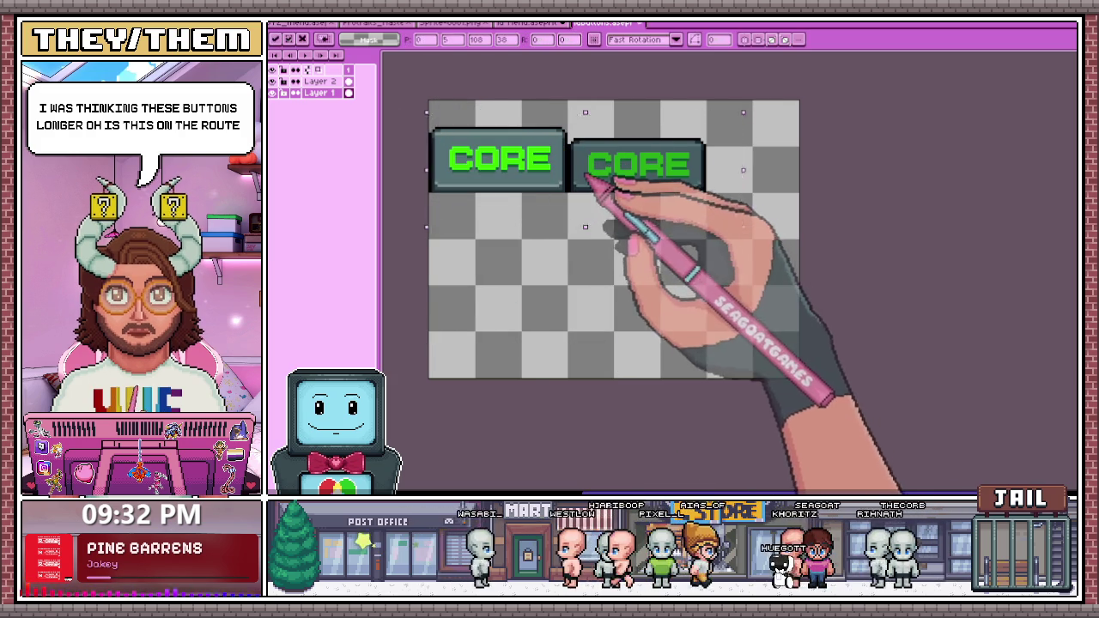
left_click_drag(605, 172, 605, 269)
scroll(558, 249, "up", 1)
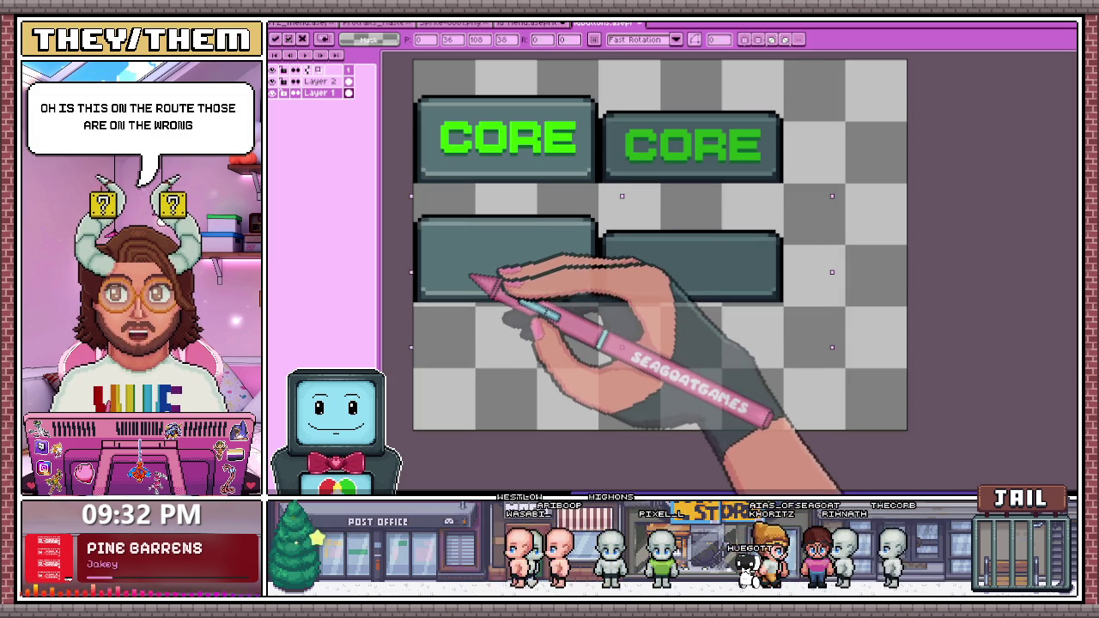
scroll(582, 331, "down", 1)
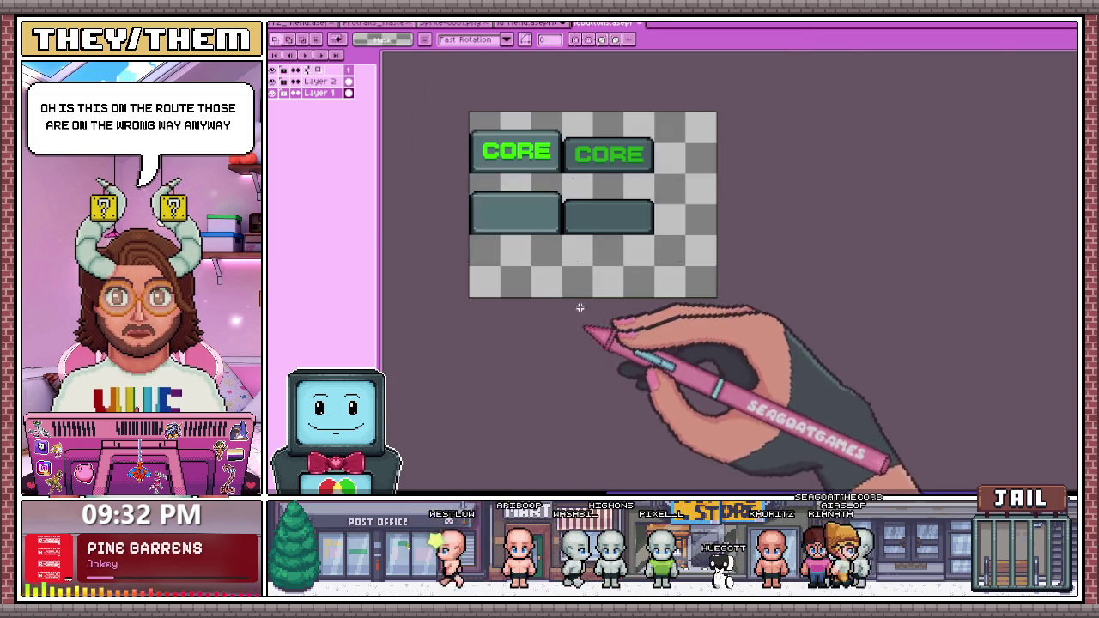
scroll(544, 167, "up", 3)
left_click_drag(539, 146, 862, 361)
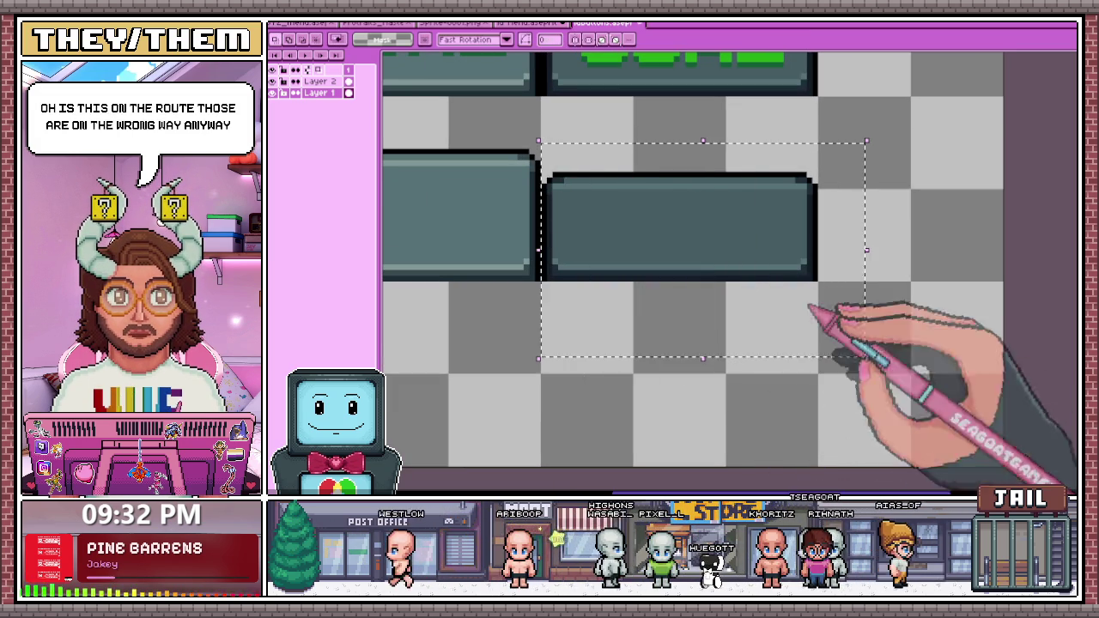
scroll(544, 152, "down", 1)
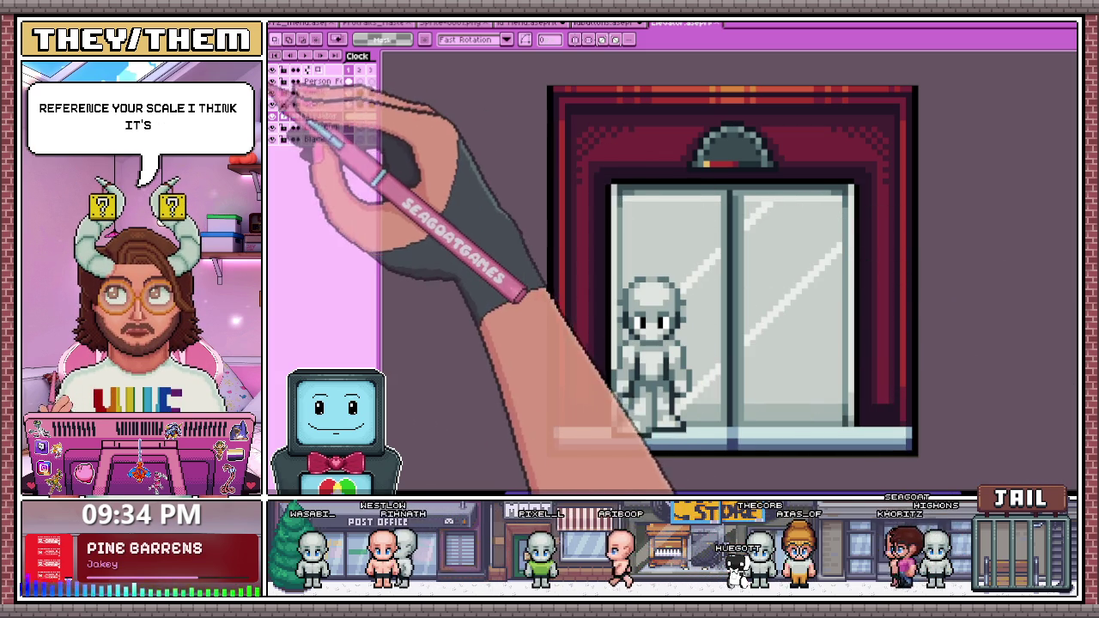
Step: Toggle the elevator drawing's layer visibility off and on, then open the level-grid sprite sheet
left_click(288, 79)
left_click(290, 82)
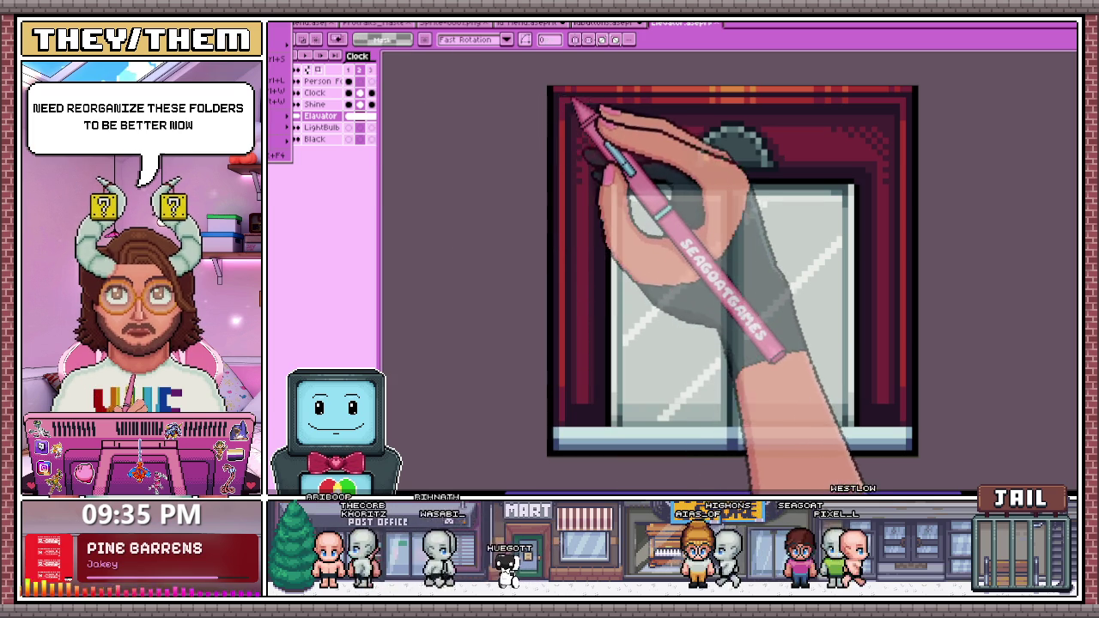
key("ctrl+shift+t")
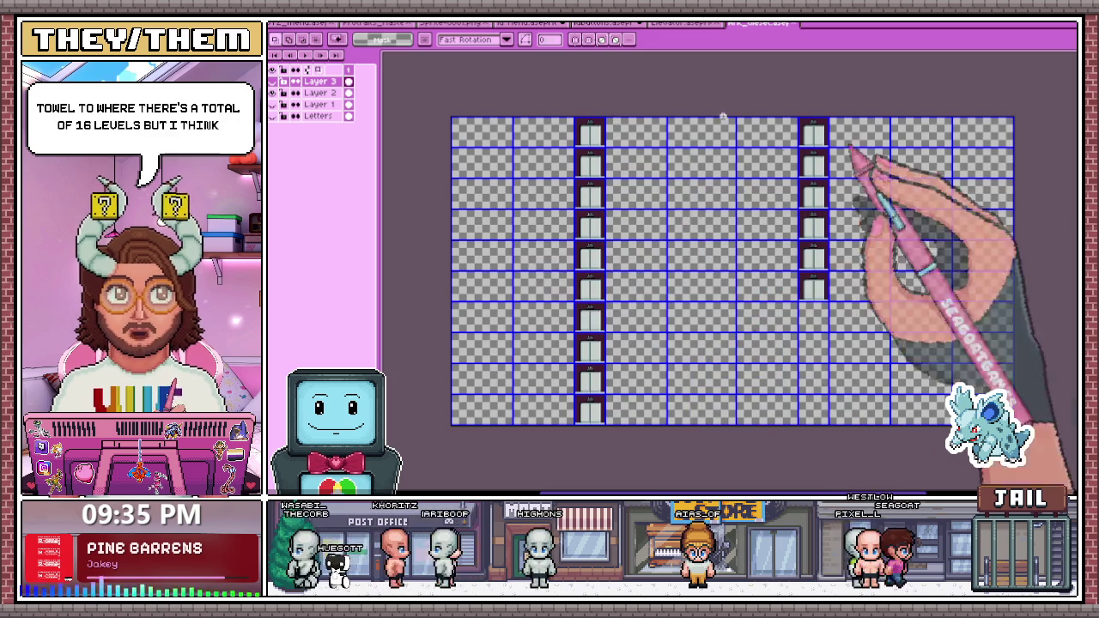
Step: Turn on the Letters layer to show room labels like Outdoors and Bunker Door
scroll(574, 302, "down", 1)
scroll(623, 322, "up", 1)
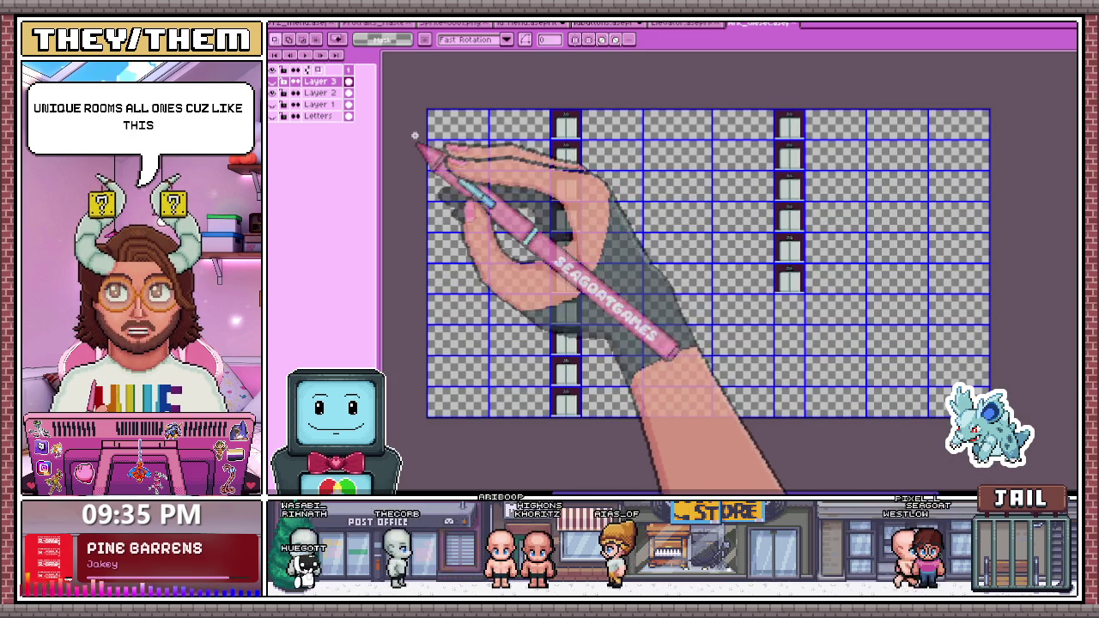
left_click(273, 116)
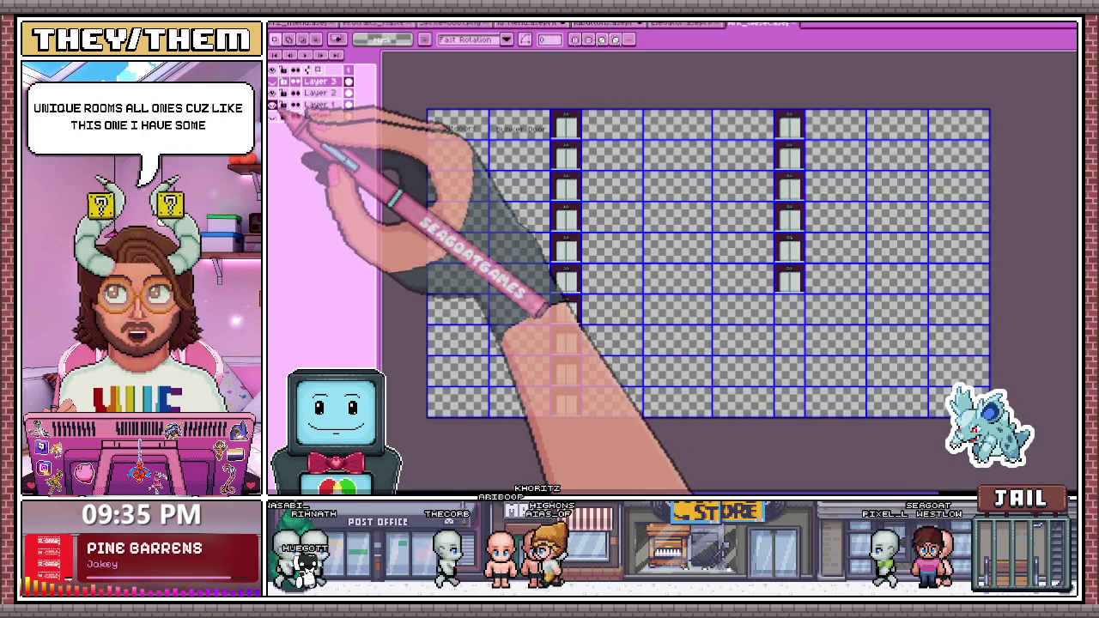
scroll(466, 124, "up", 2)
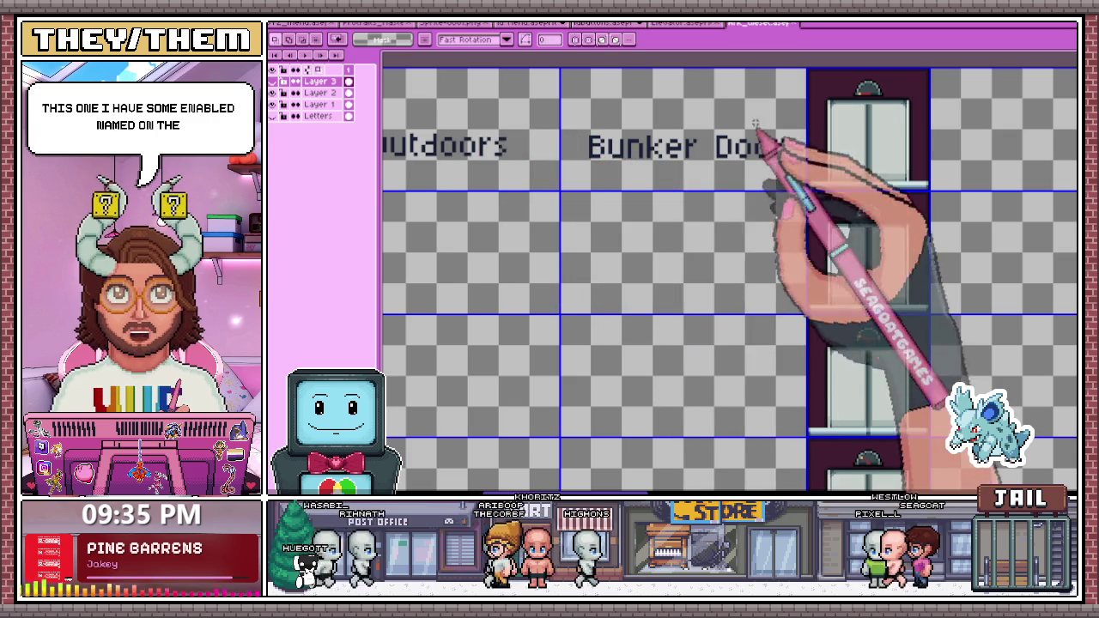
scroll(691, 158, "down", 2)
scroll(653, 170, "up", 1)
scroll(640, 170, "down", 1)
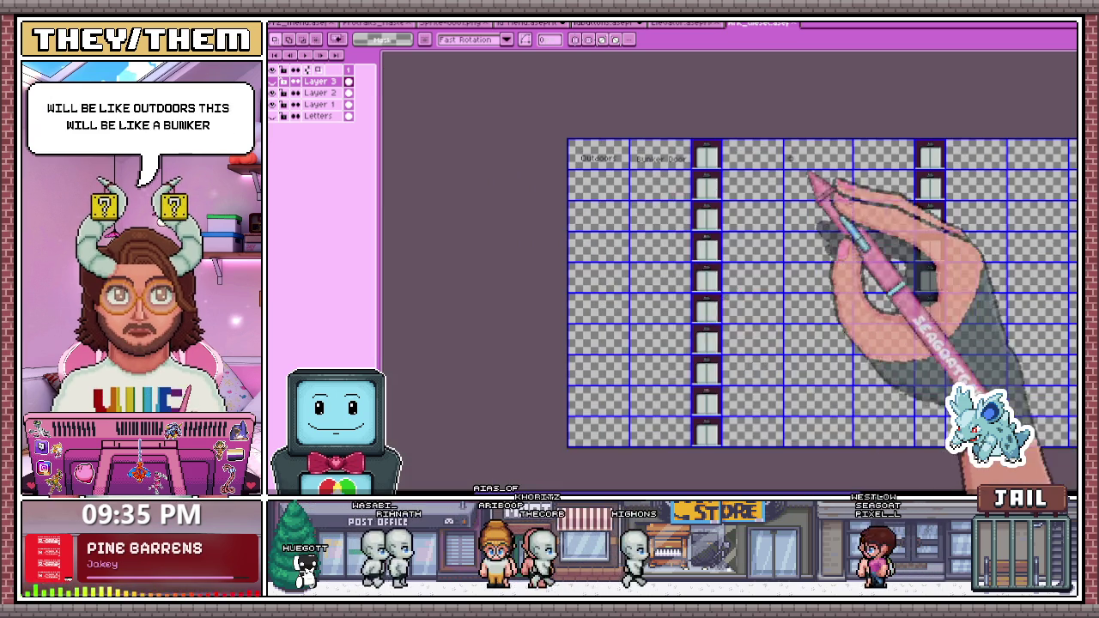
scroll(515, 221, "down", 1)
scroll(710, 258, "up", 1)
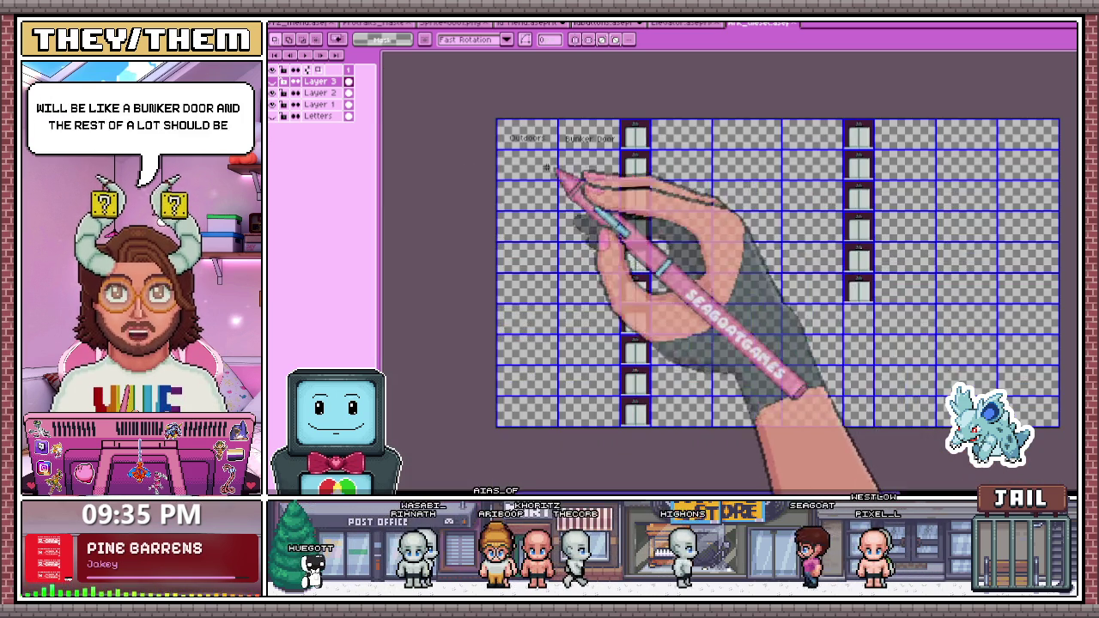
scroll(592, 175, "down", 1)
scroll(644, 180, "up", 1)
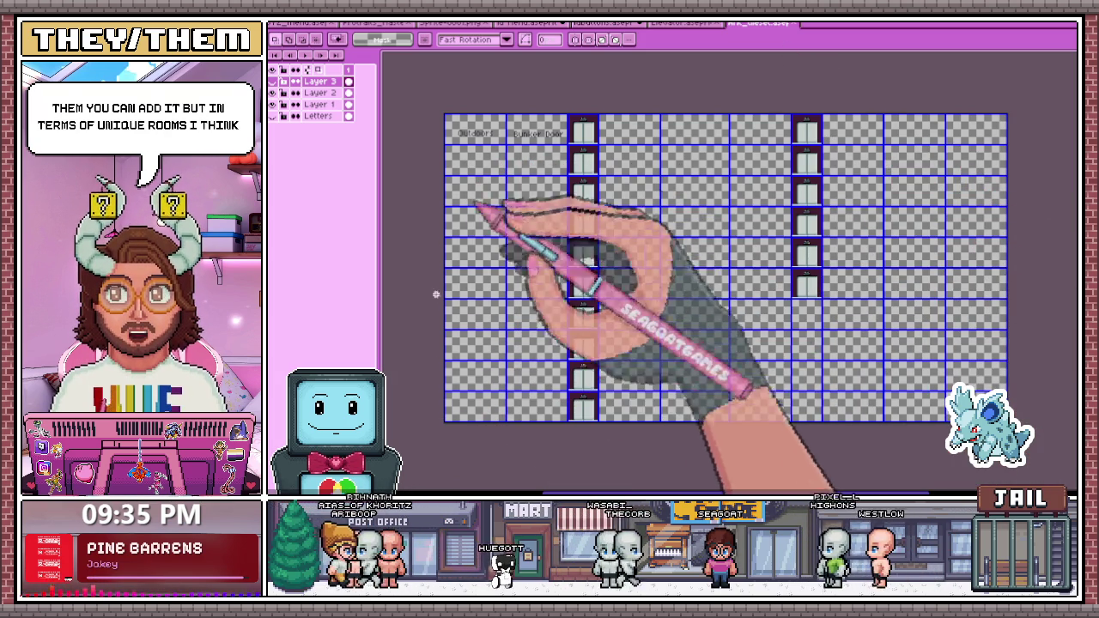
Step: Zoom around the level grid, then return to the CORE/SKILLS button sheet
scroll(568, 126, "down", 1)
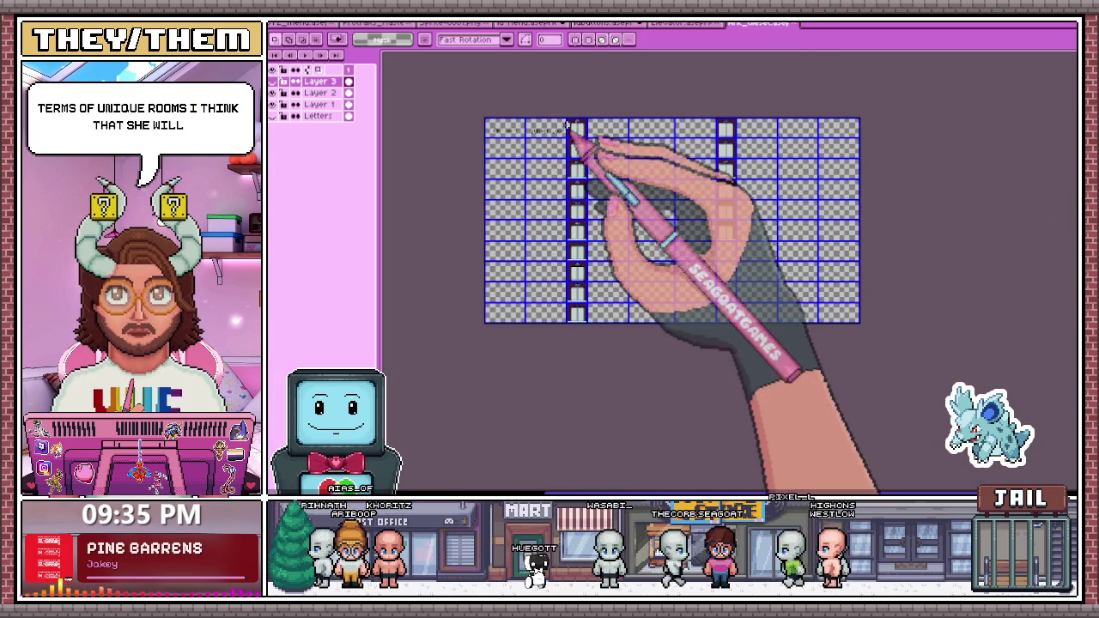
scroll(577, 172, "up", 1)
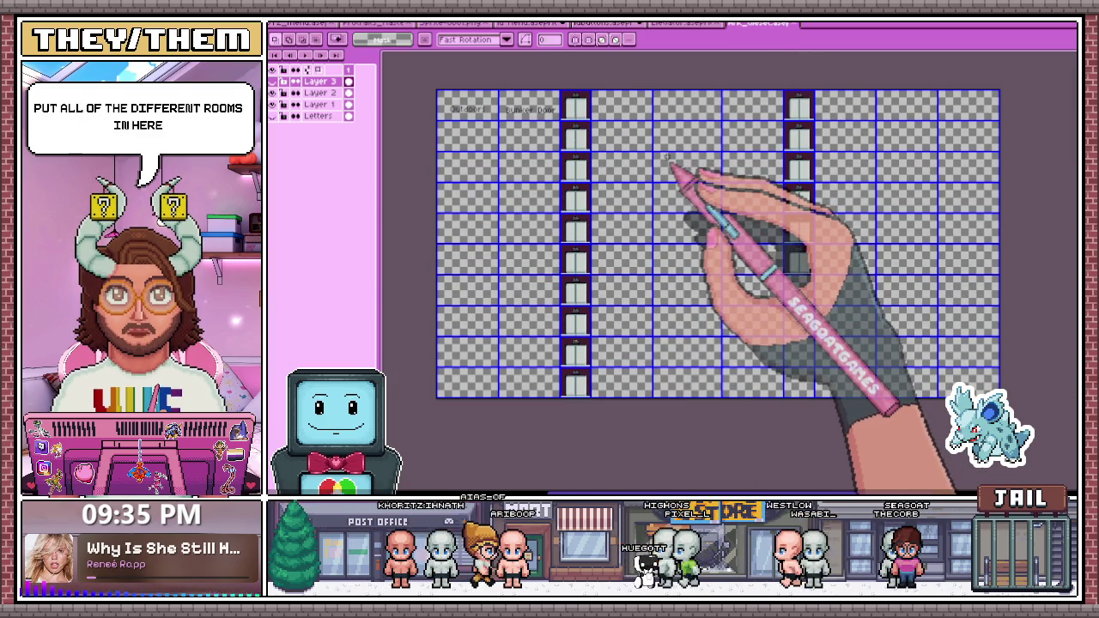
scroll(618, 193, "down", 1)
scroll(593, 176, "up", 1)
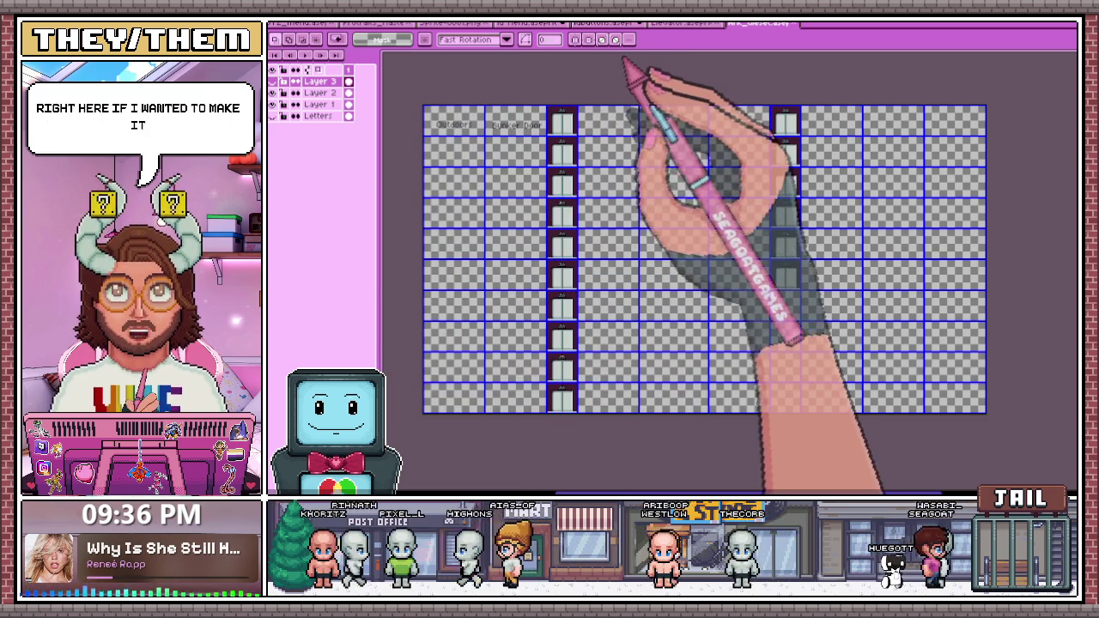
scroll(612, 89, "down", 1)
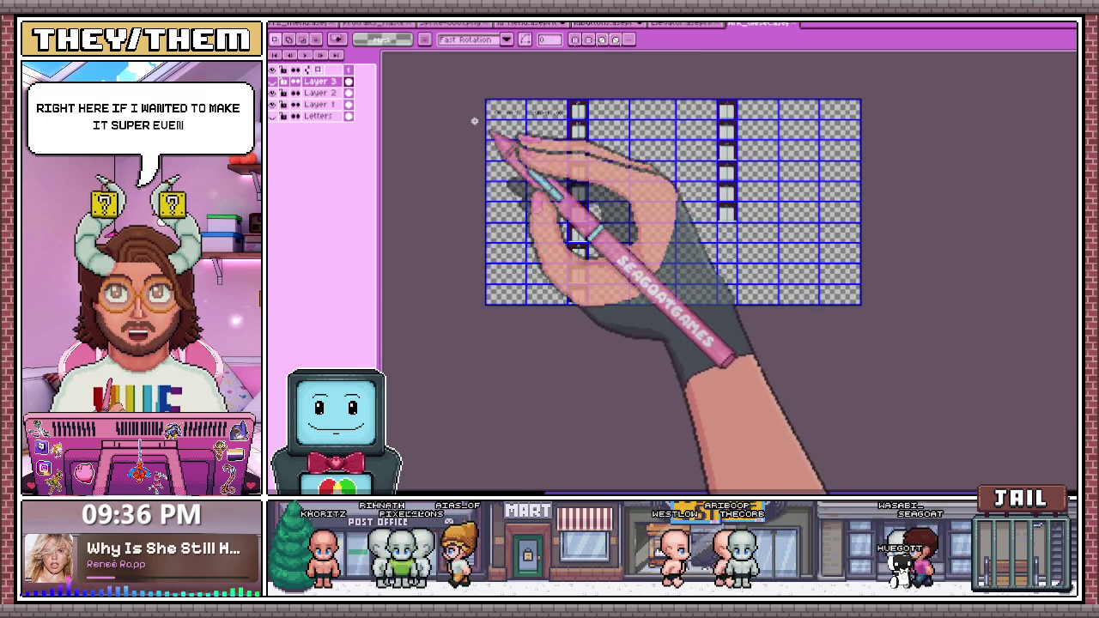
scroll(468, 121, "up", 1)
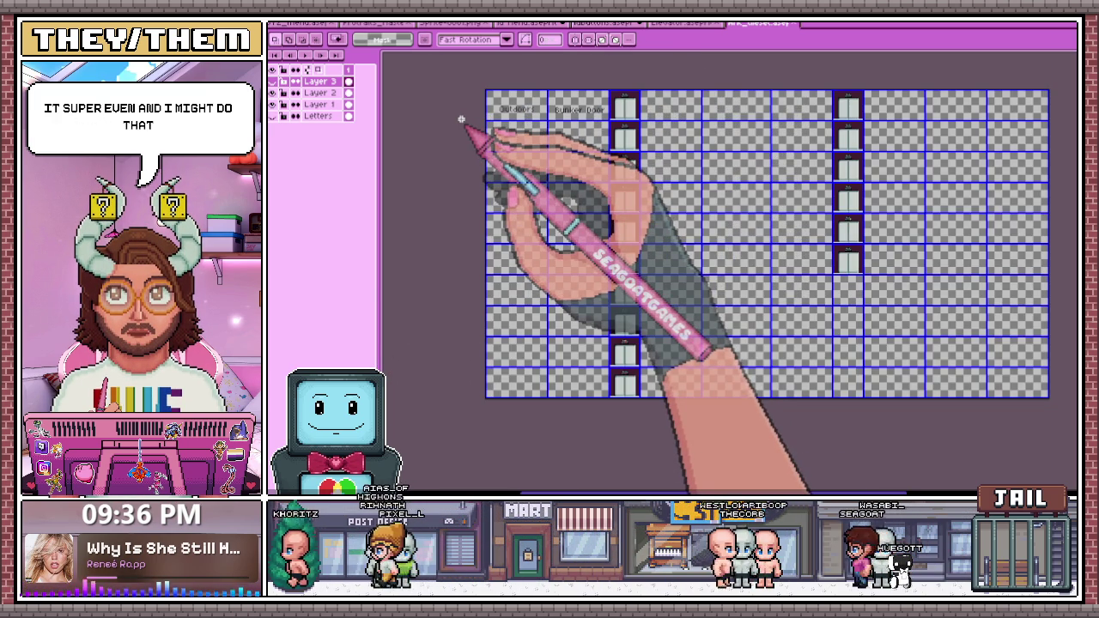
scroll(462, 120, "down", 1)
scroll(451, 123, "up", 1)
scroll(453, 129, "down", 1)
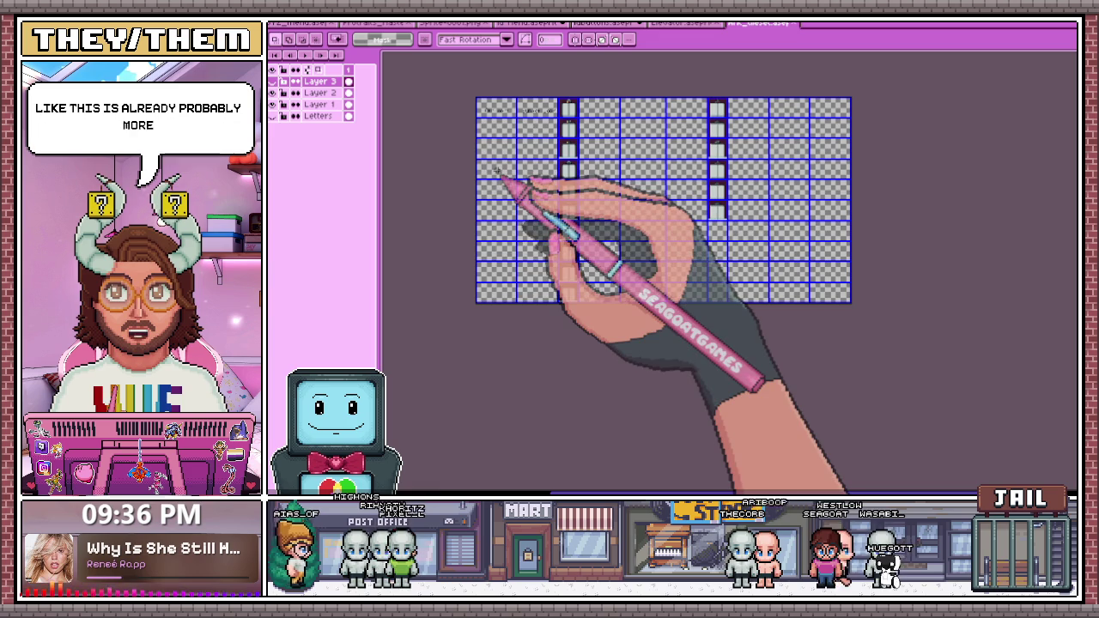
scroll(485, 125, "up", 1)
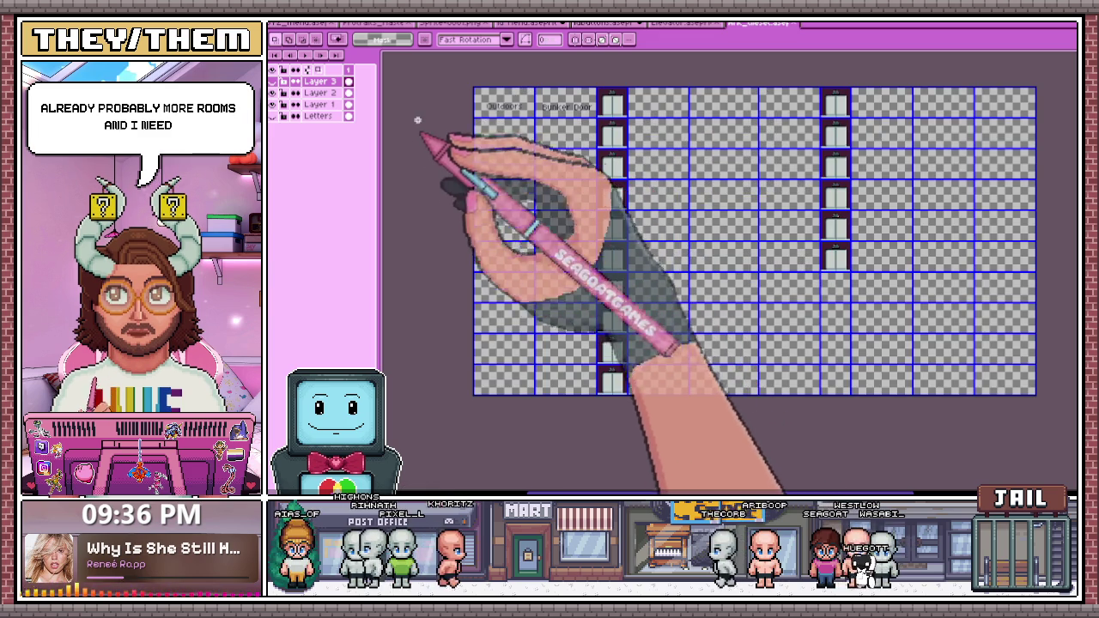
scroll(558, 215, "right", 1)
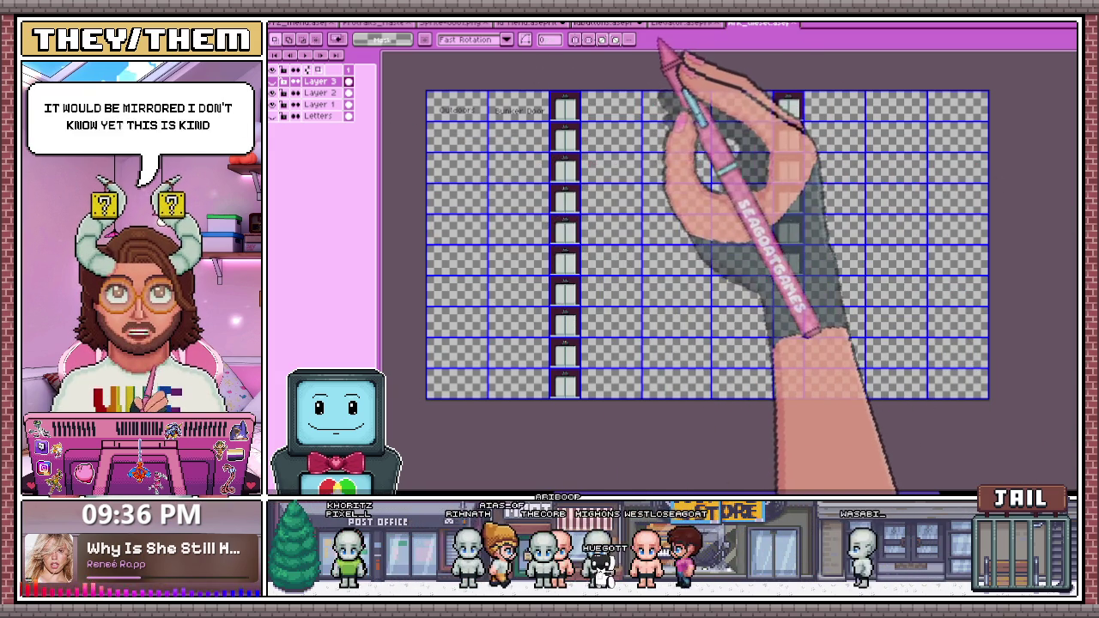
left_click(605, 24)
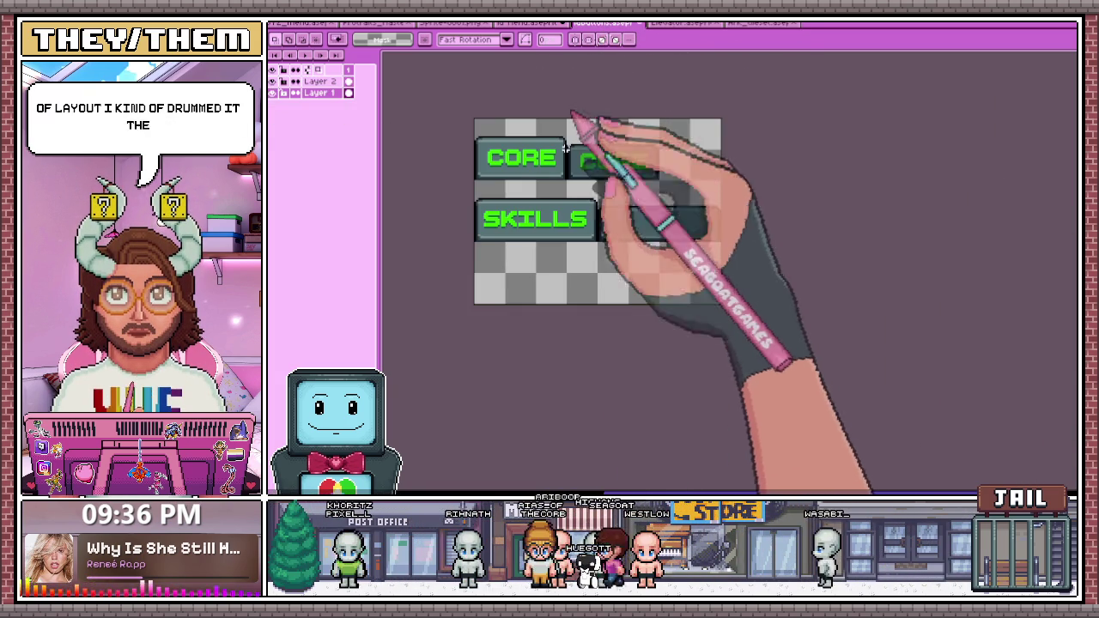
Step: Hide and reshow the button backgrounds layer to check which layer holds the SKILLS lettering
scroll(494, 214, "up", 1)
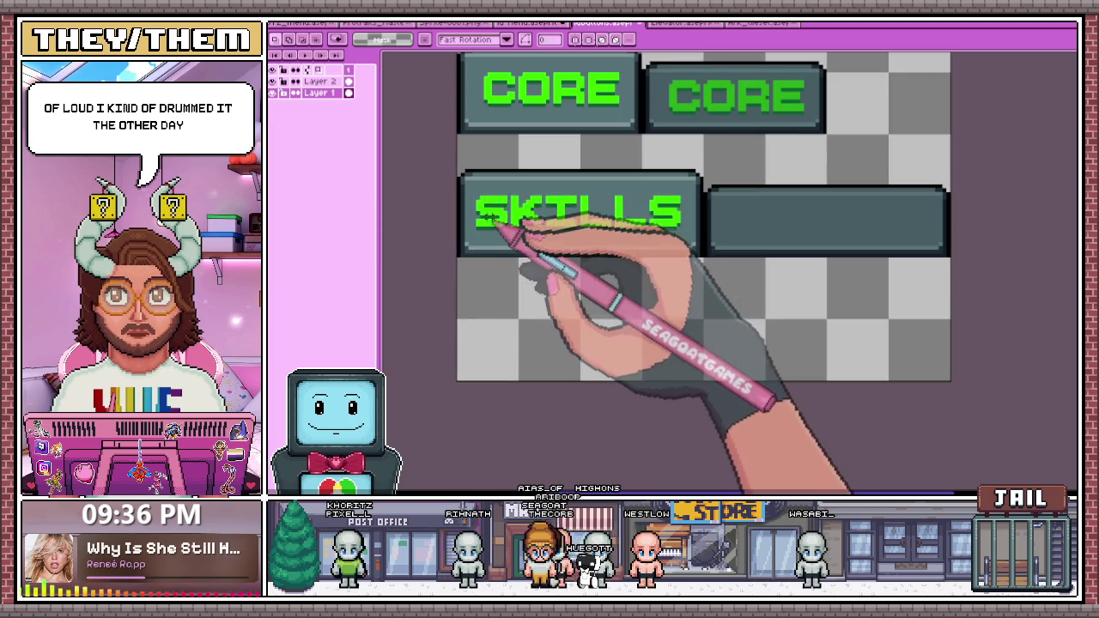
scroll(473, 193, "up", 1)
left_click(273, 92)
left_click(273, 92)
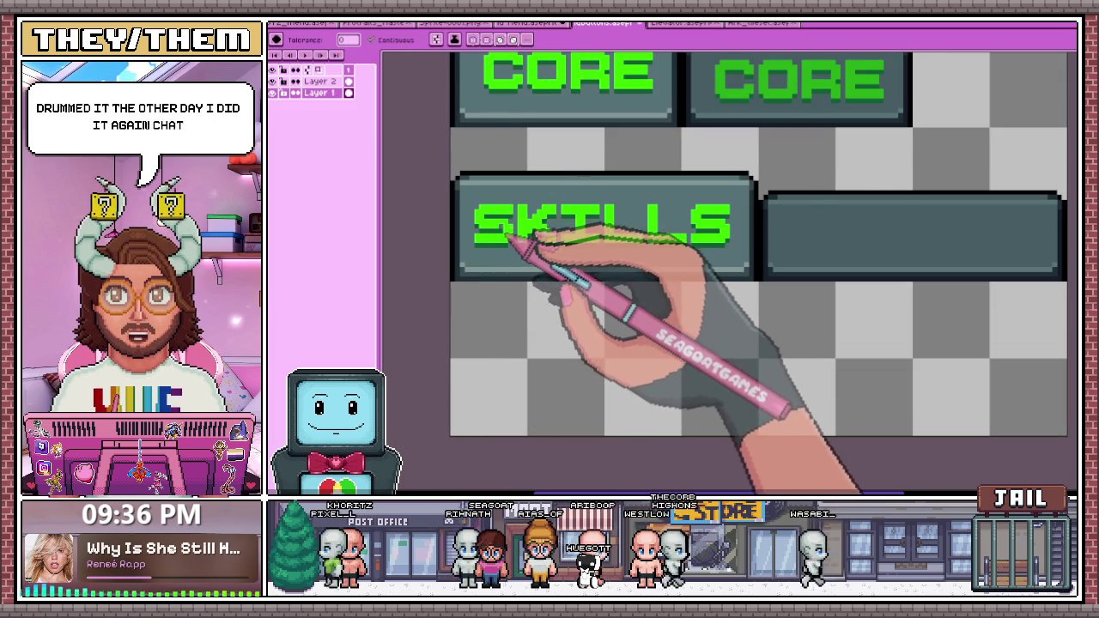
Step: Erase the stray green pixels, the two L's and the final S of SKILLS on Layer 1
scroll(498, 223, "up", 1)
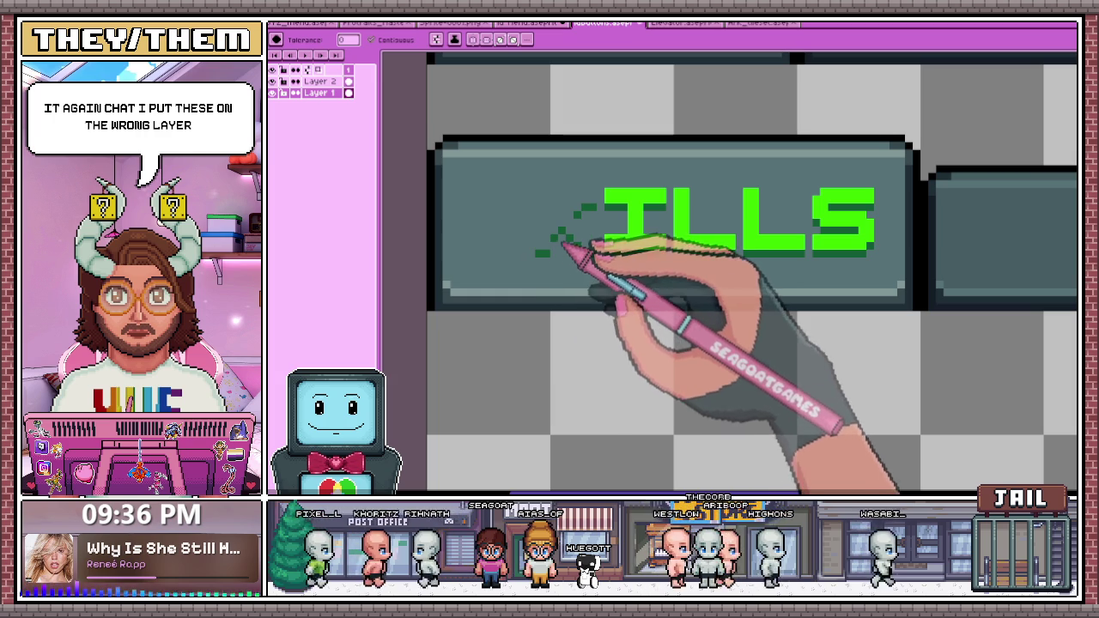
mouse_move(554, 249)
left_mouse_down()
mouse_move(571, 240)
mouse_move(592, 262)
left_mouse_up()
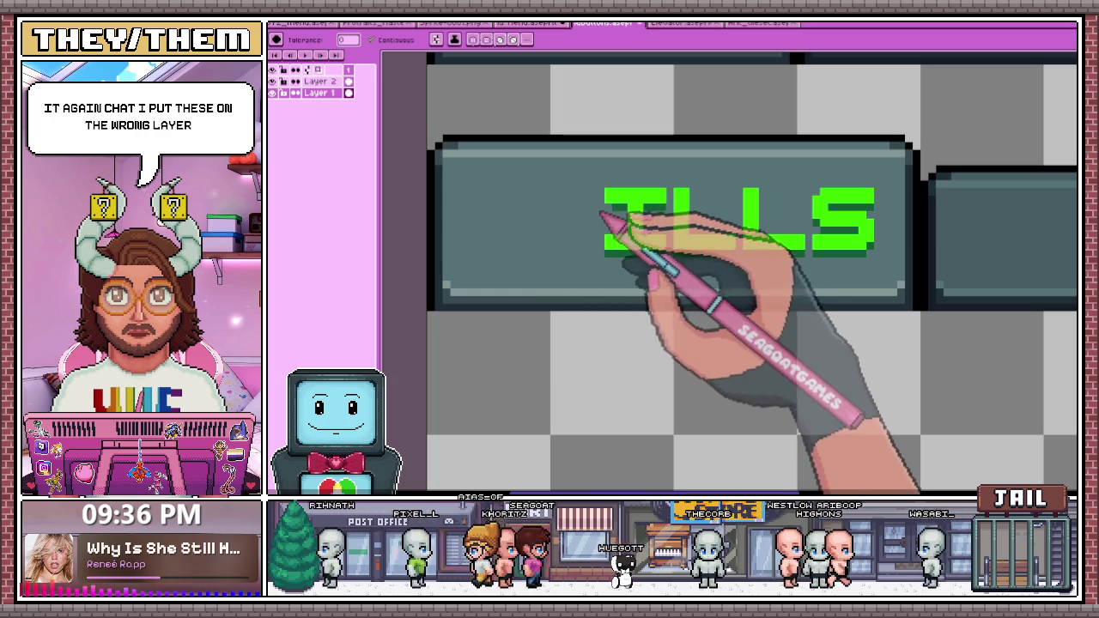
mouse_move(675, 220)
left_mouse_down()
mouse_move(712, 245)
mouse_move(768, 257)
left_mouse_up()
mouse_move(846, 249)
left_mouse_down()
mouse_move(859, 256)
mouse_move(823, 230)
mouse_move(872, 208)
left_mouse_up()
scroll(842, 226, "down", 4)
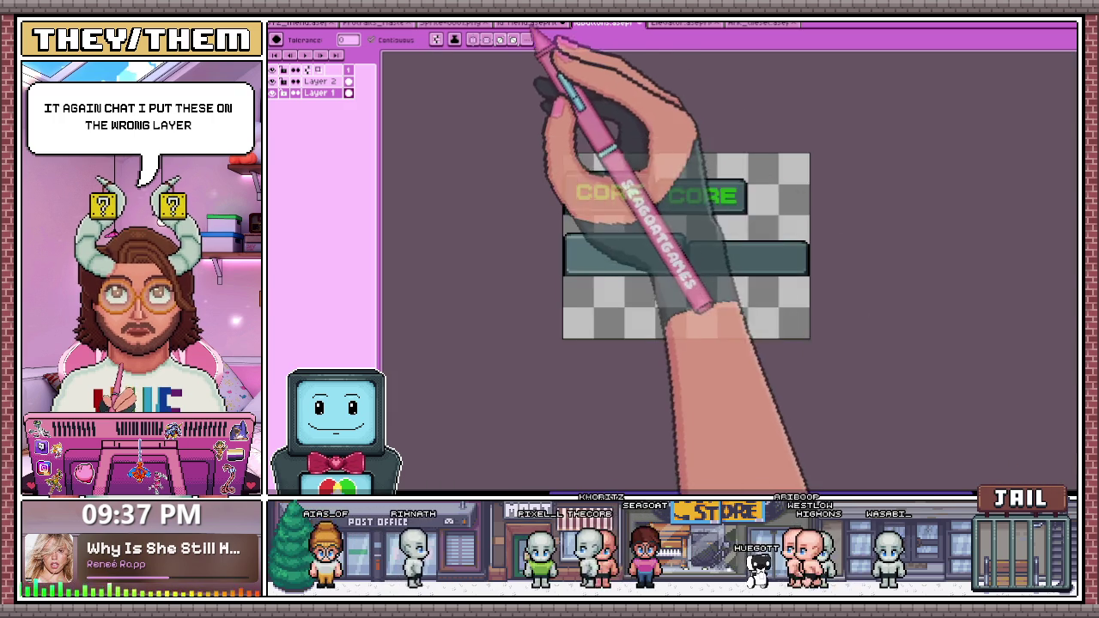
Step: Copy the SKILLS lettering from the labelled-button sprite and paste it into the CORE/SKILLS sheet
left_click(524, 23)
left_click(620, 237)
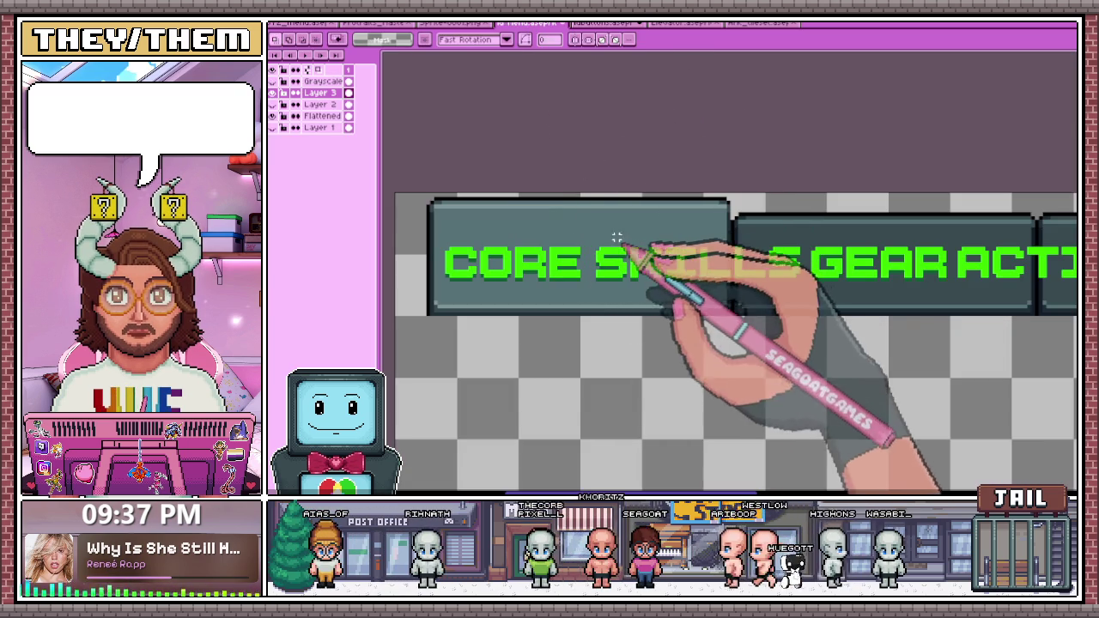
left_click_drag(593, 238, 803, 294)
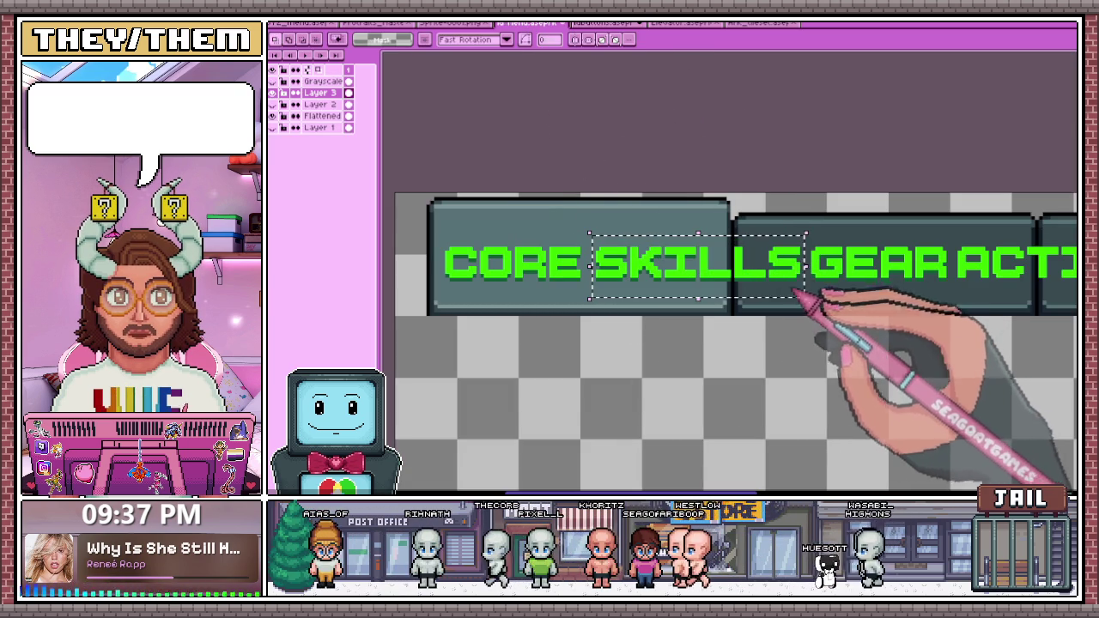
key("ctrl+c")
left_click(606, 23)
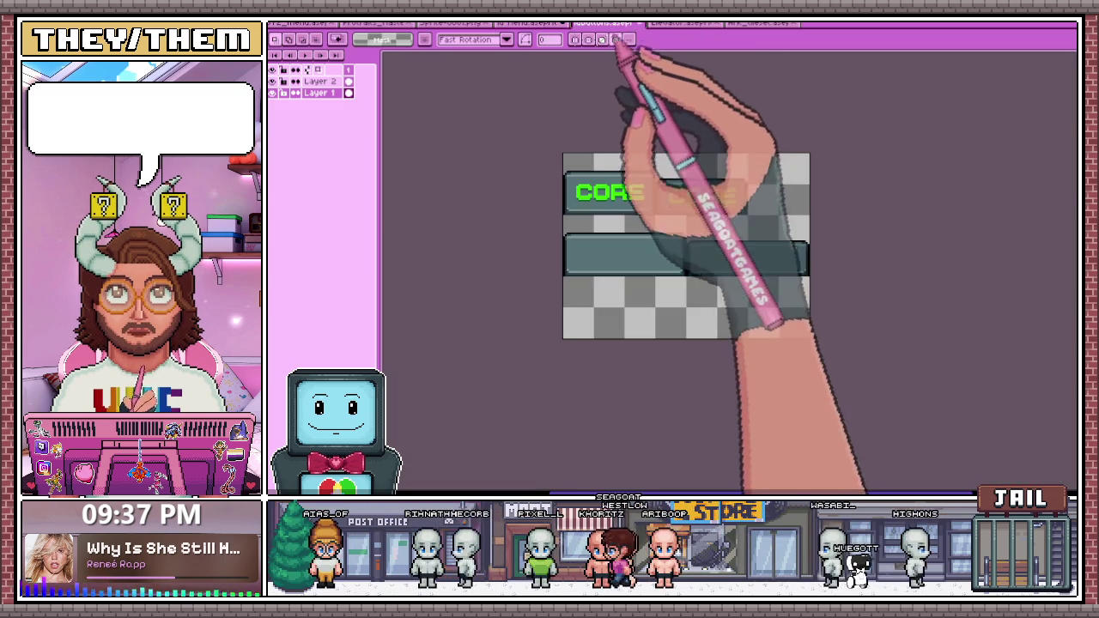
key("ctrl+v")
Step: Move the pasted SKILLS lettering onto the lower-left button on Layer 2
left_click(322, 80)
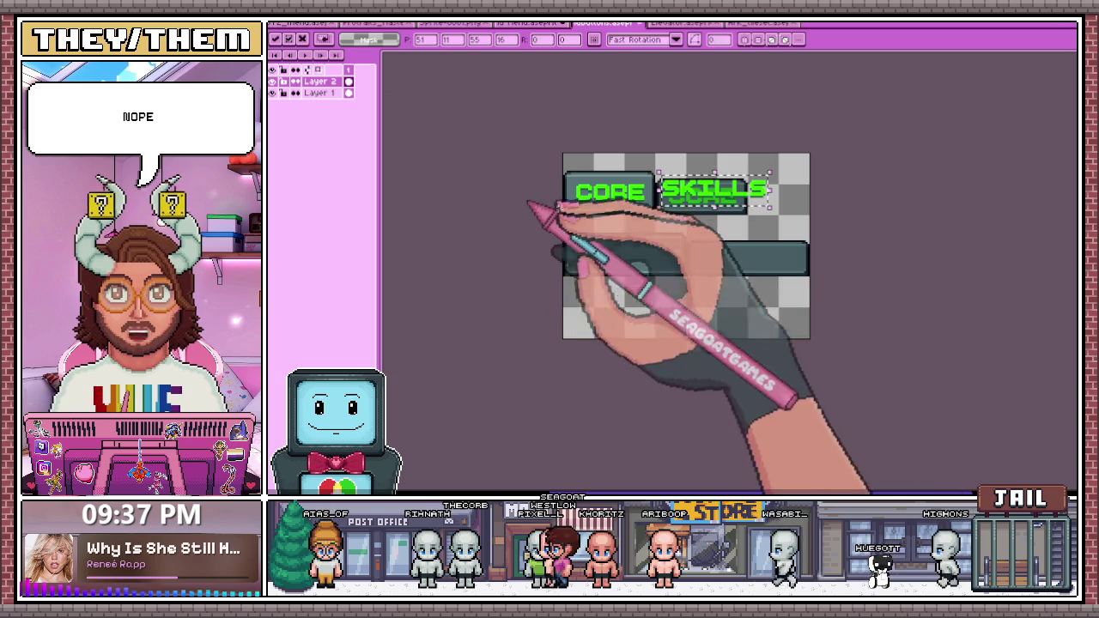
left_click_drag(767, 190, 676, 247)
scroll(661, 266, "up", 1)
scroll(627, 318, "up", 1)
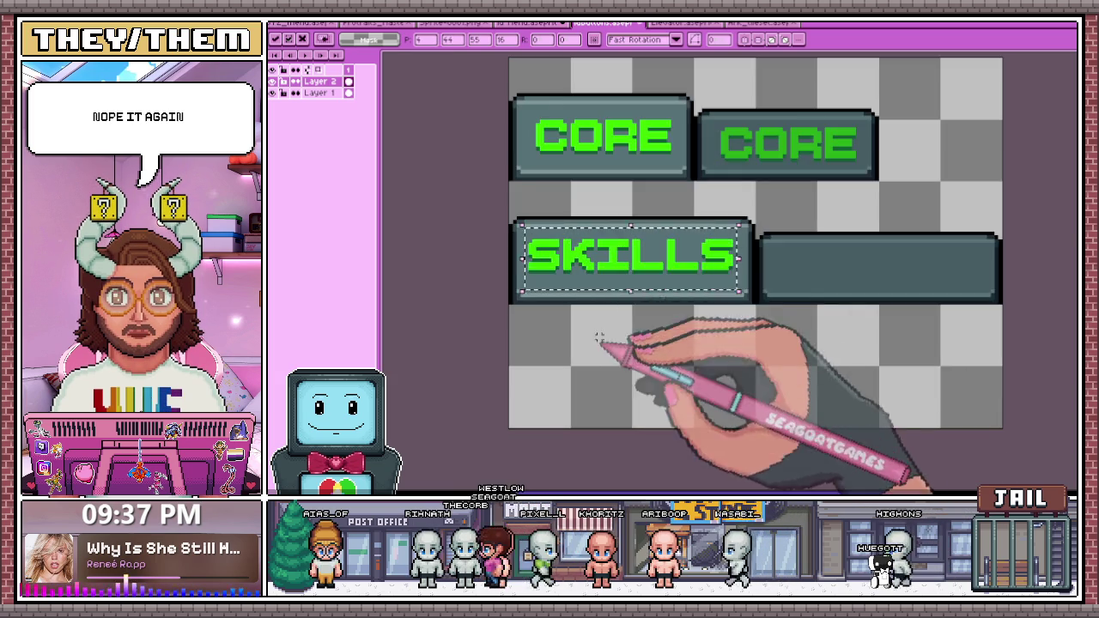
scroll(549, 275, "up", 1)
Step: Marquee-select the SKILLS buttons, adjusting the selection to include the right-hand copy
left_click_drag(511, 214, 879, 342)
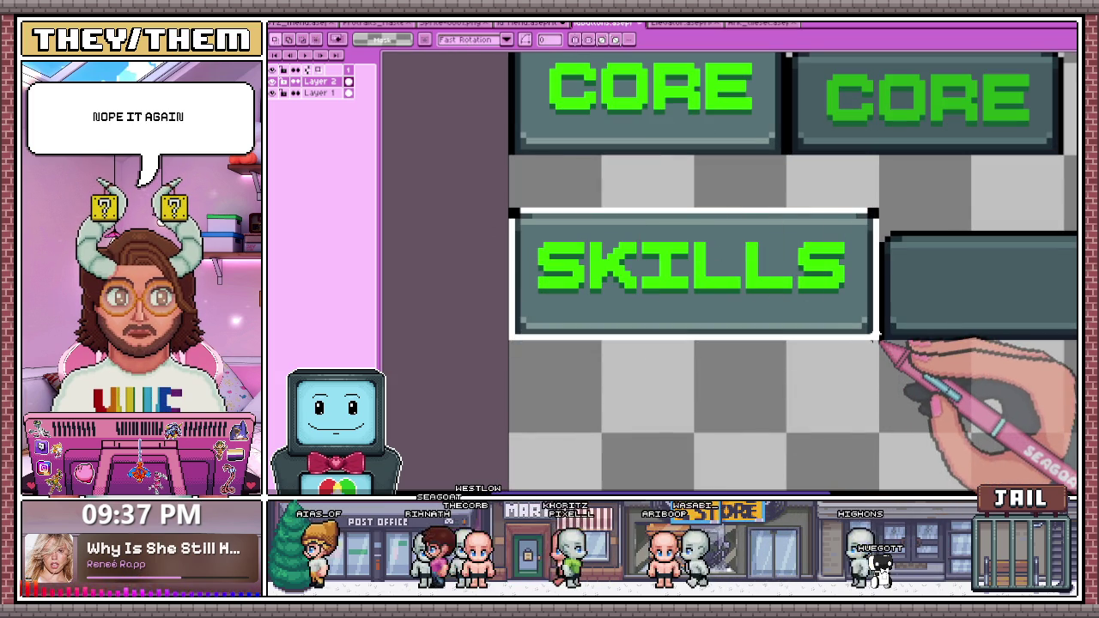
scroll(636, 300, "down", 2)
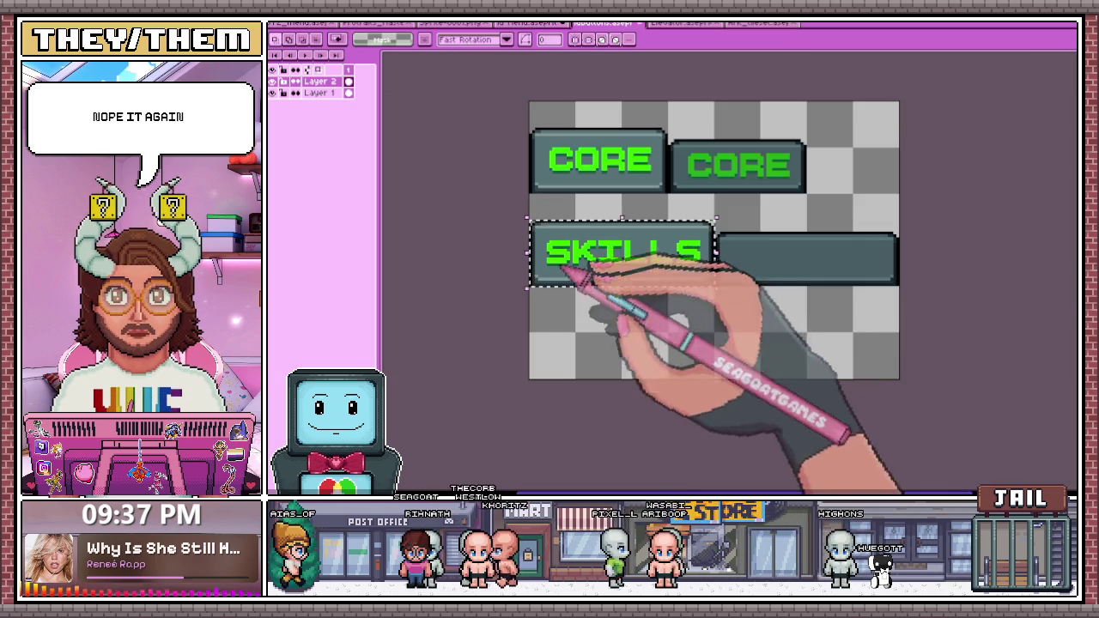
scroll(541, 221, "up", 1)
scroll(538, 225, "down", 2)
mouse_move(532, 218)
left_mouse_down()
mouse_move(669, 305)
mouse_move(760, 258)
left_mouse_up()
scroll(745, 268, "up", 2)
scroll(584, 227, "up", 1)
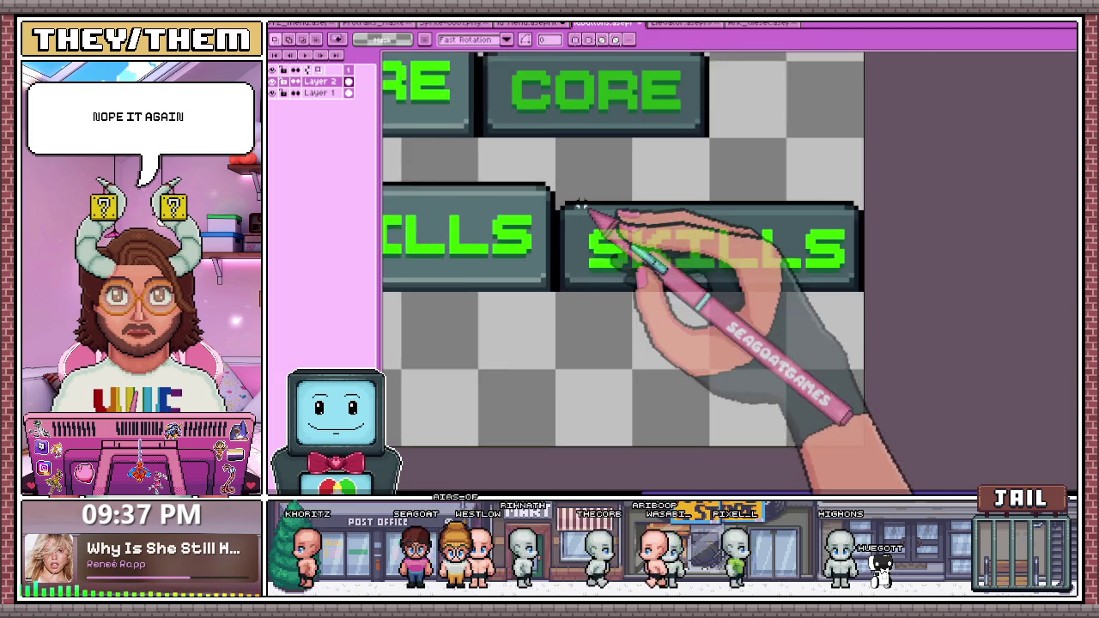
left_click_drag(554, 205, 921, 309)
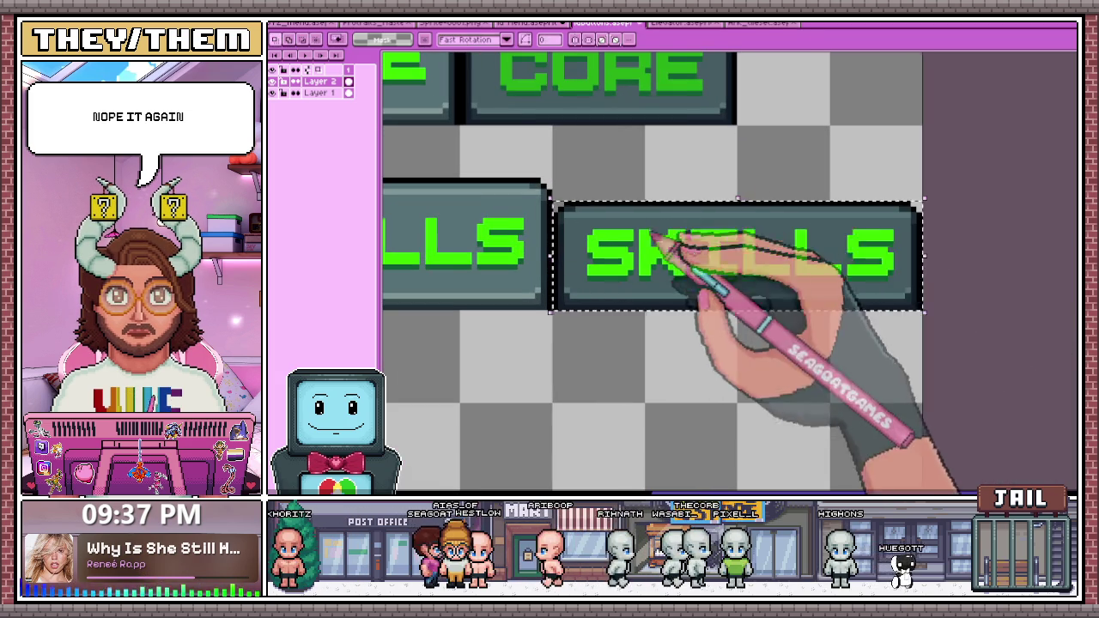
scroll(694, 219, "down", 2)
scroll(848, 249, "up", 1)
Step: Clear the selection with the Magic Wand and check both SKILLS buttons, then switch back to the Move tool
key("w")
left_click(702, 240)
scroll(702, 240, "up", 1)
scroll(633, 246, "down", 2)
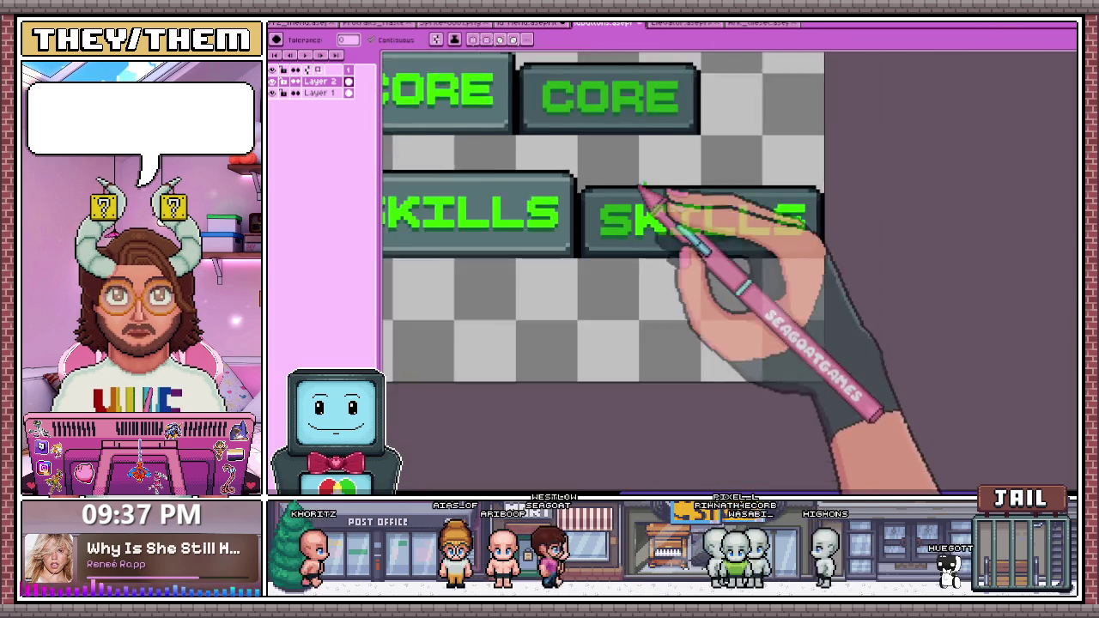
scroll(643, 192, "up", 1)
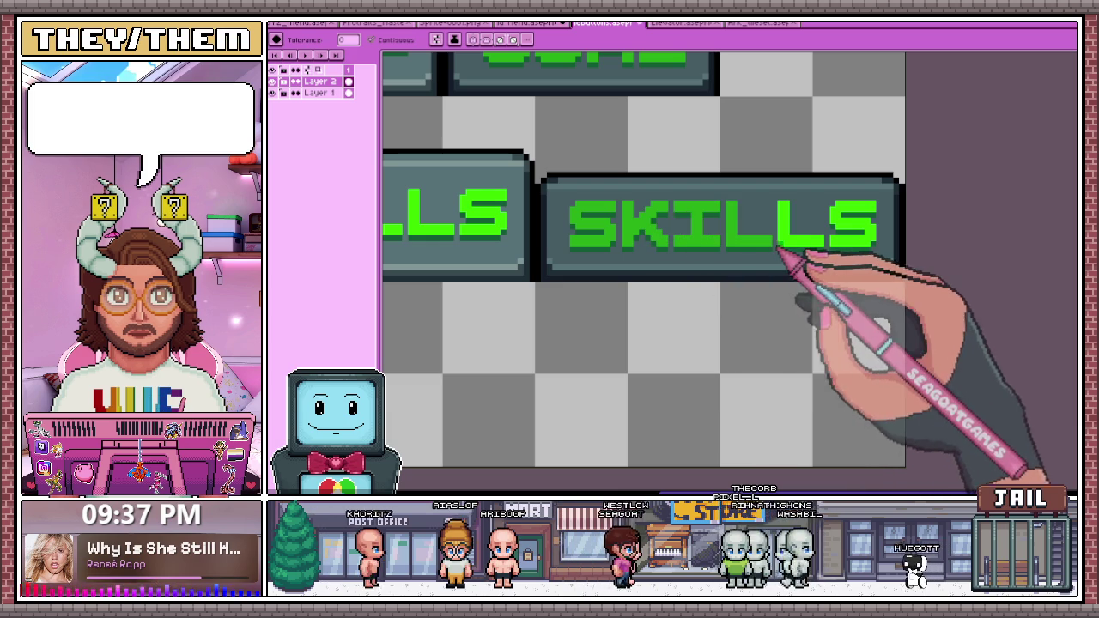
scroll(845, 254, "down", 1)
scroll(535, 245, "down", 2)
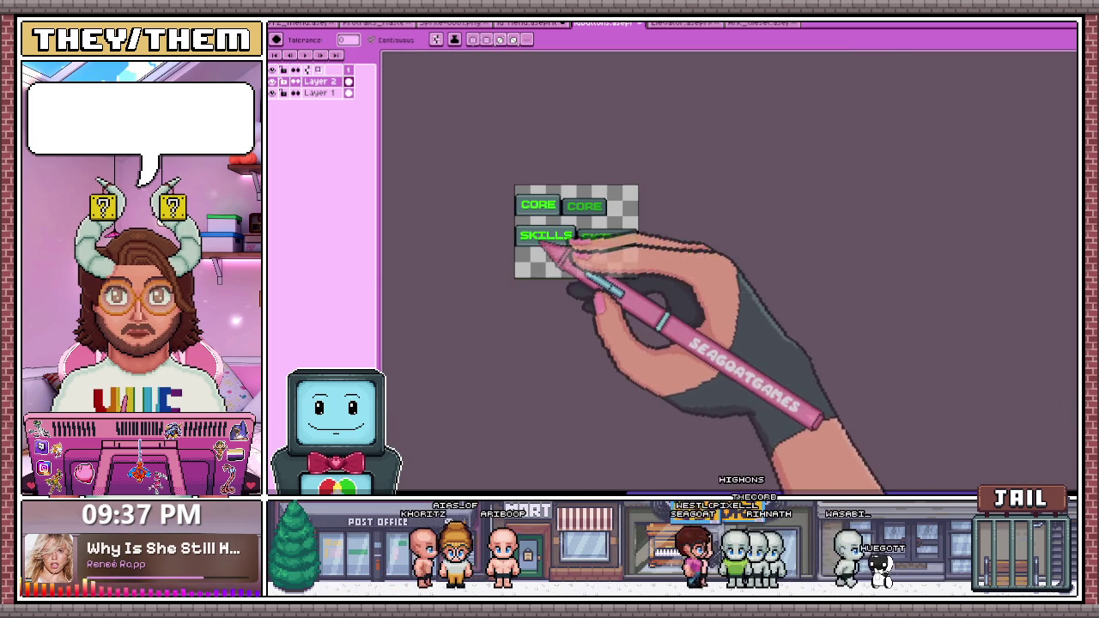
scroll(534, 241, "up", 1)
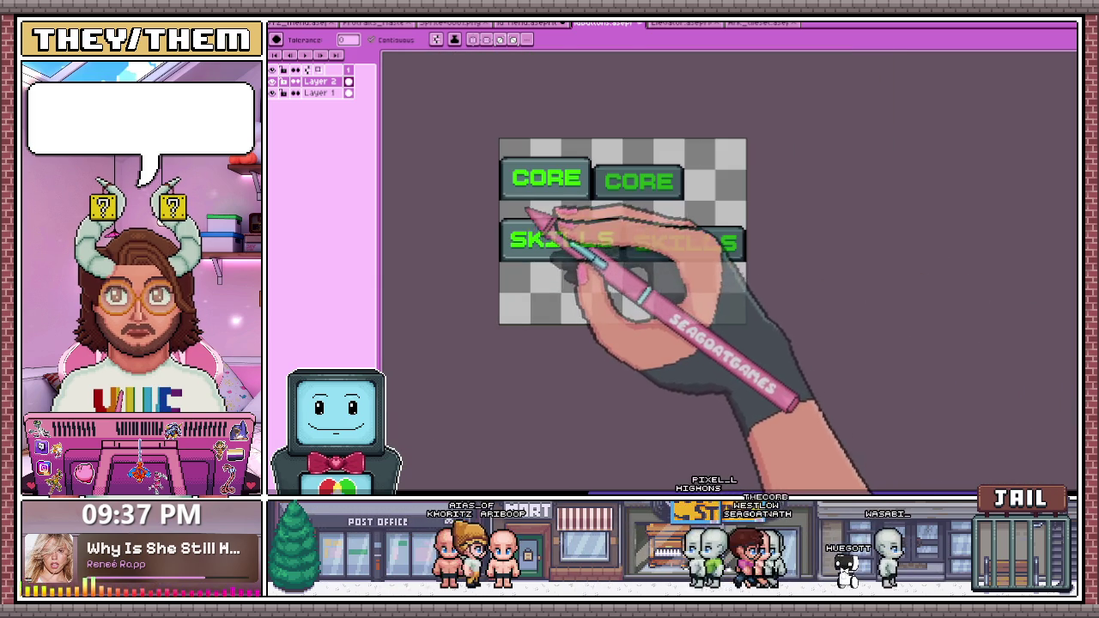
key("m")
left_click(316, 93)
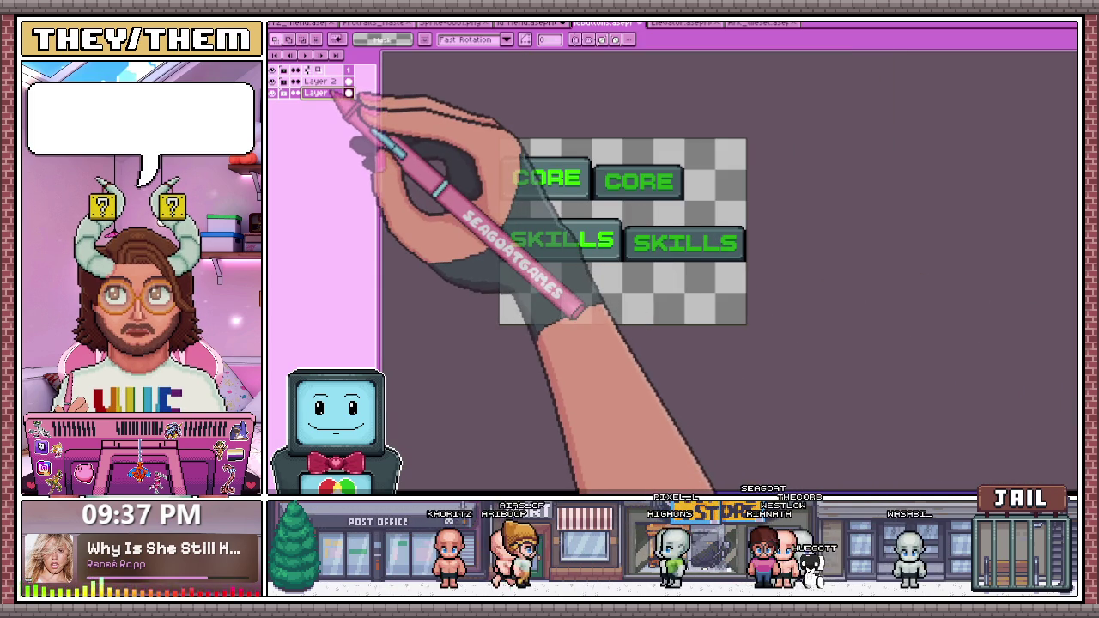
Step: Rename Layer 1 to 'Base' in its Layer Properties
double_click(317, 93)
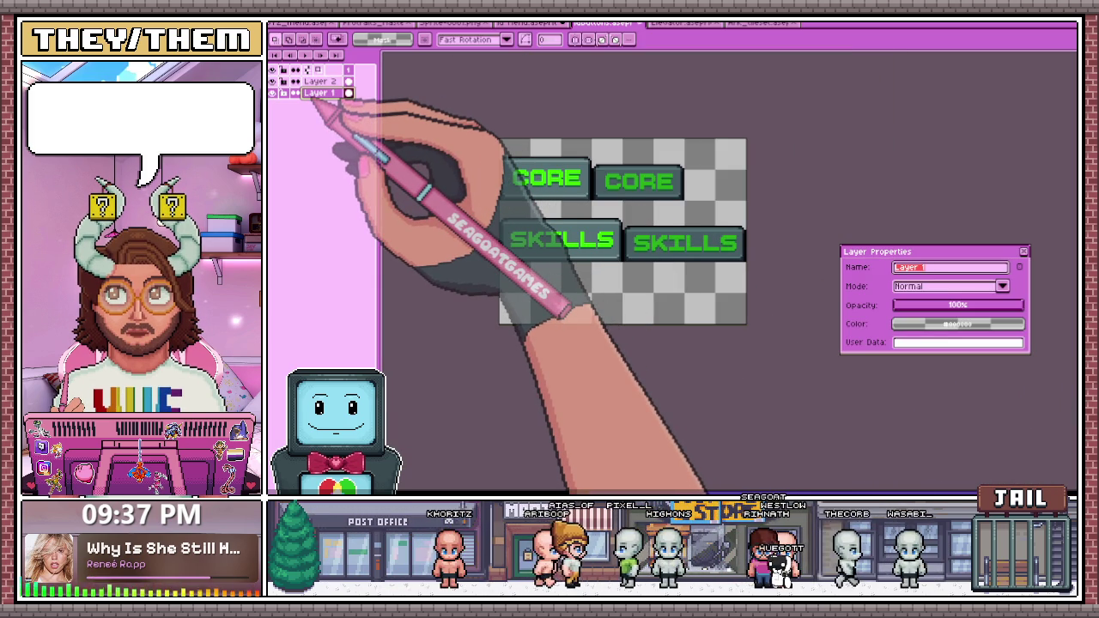
type("se")
key("Return")
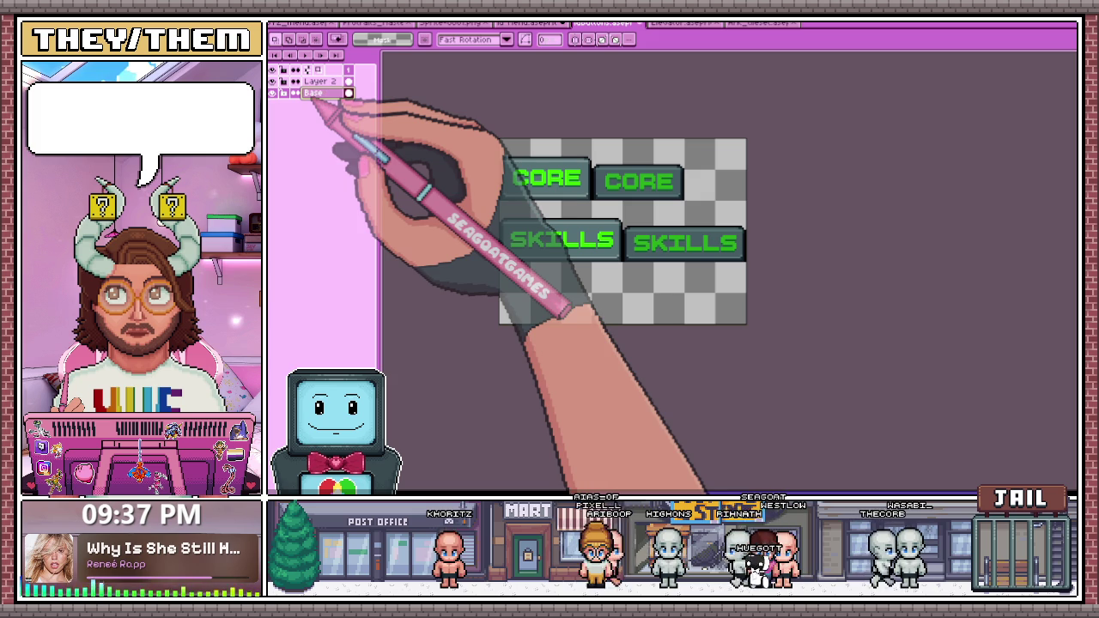
scroll(554, 151, "up", 1)
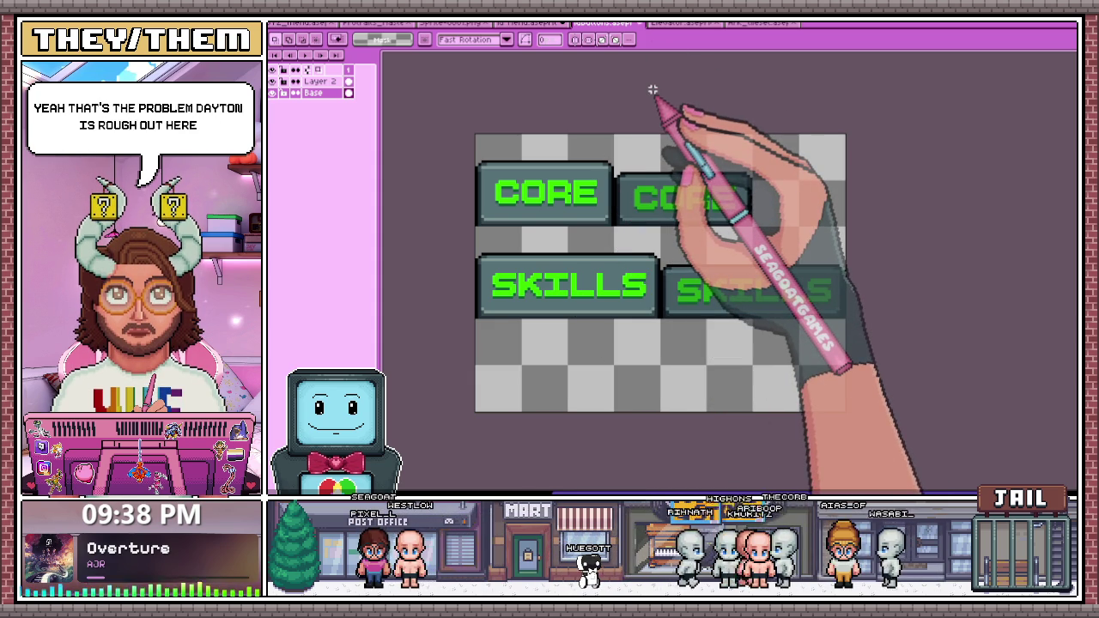
Step: Open Canvas Size for the 128 × 96 sprite and zoom out to see room around it
key("ctrl+alt+c")
key("minus")
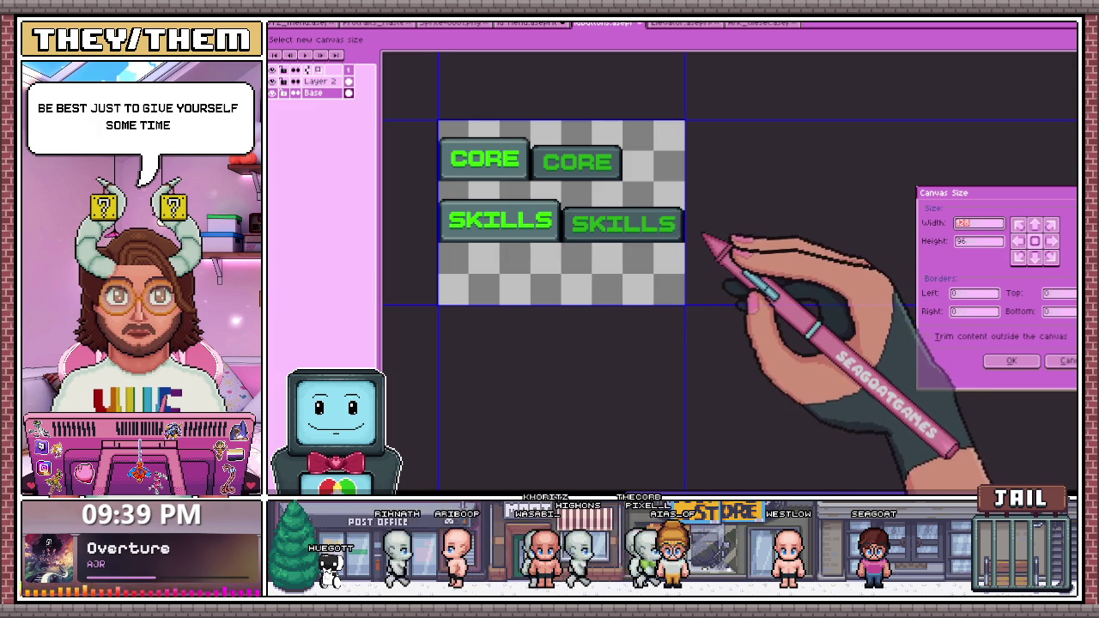
Step: Add a 128 px right border to widen the canvas to 256 px
left_click_drag(693, 235, 773, 225)
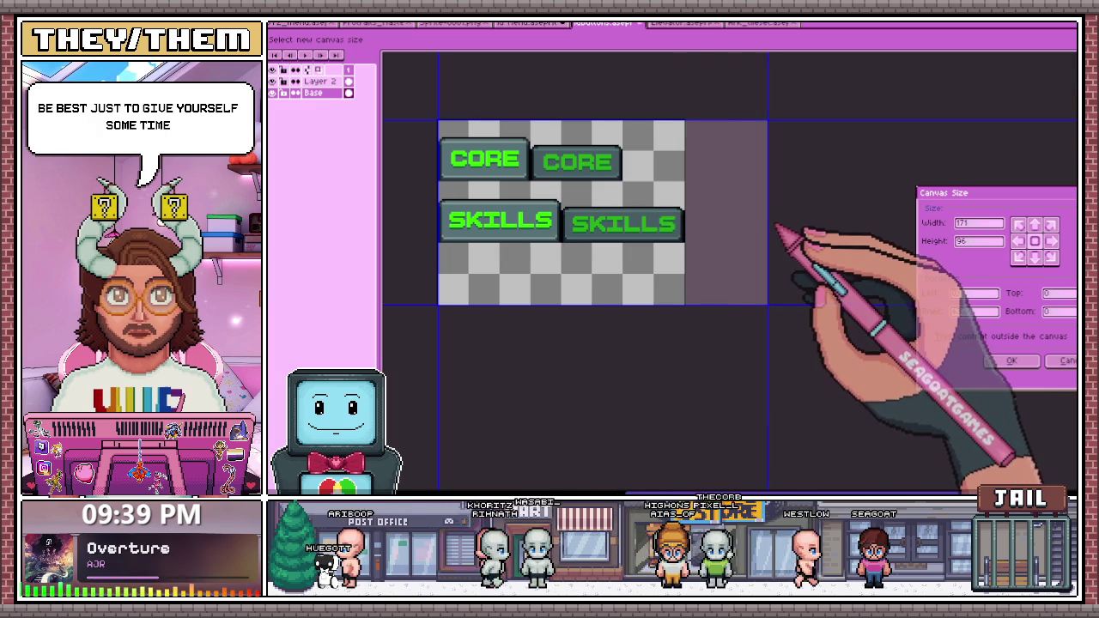
mouse_move(773, 228)
left_mouse_down()
mouse_move(792, 225)
mouse_move(692, 221)
left_mouse_up()
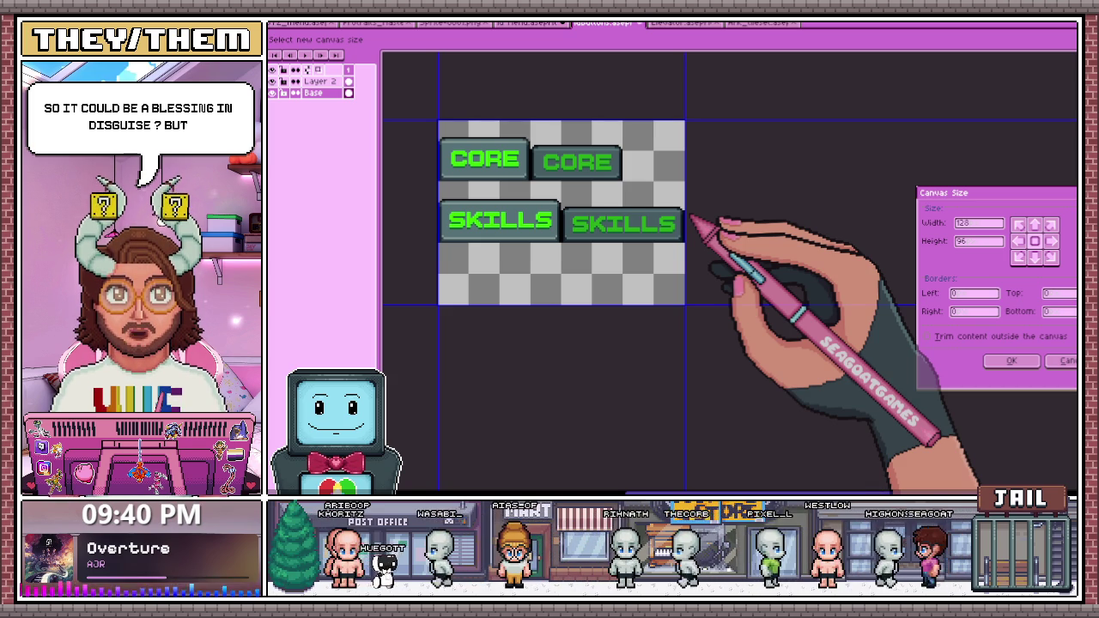
left_click(977, 311)
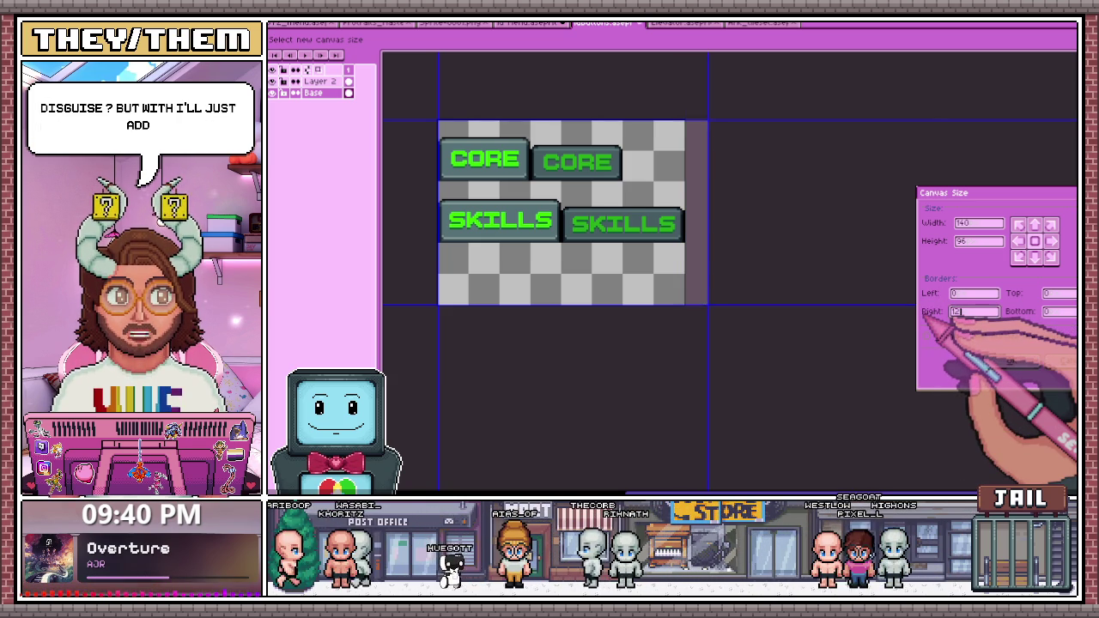
type("8")
left_click(1009, 361)
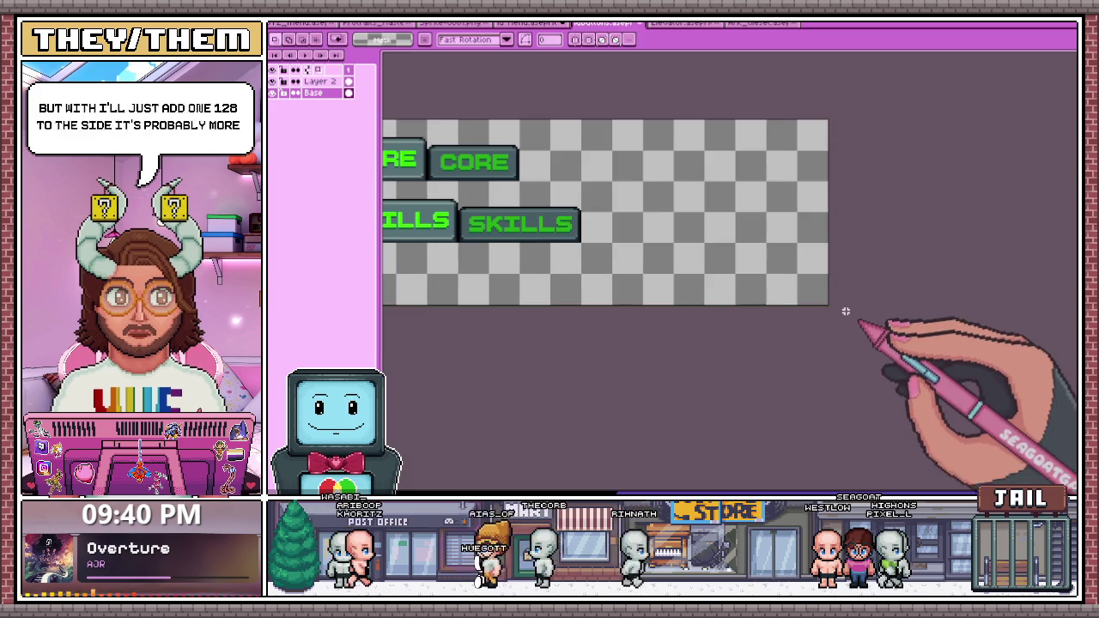
Step: Add a 64 px bottom border, making the canvas 256 × 160
key("ctrl+alt+c")
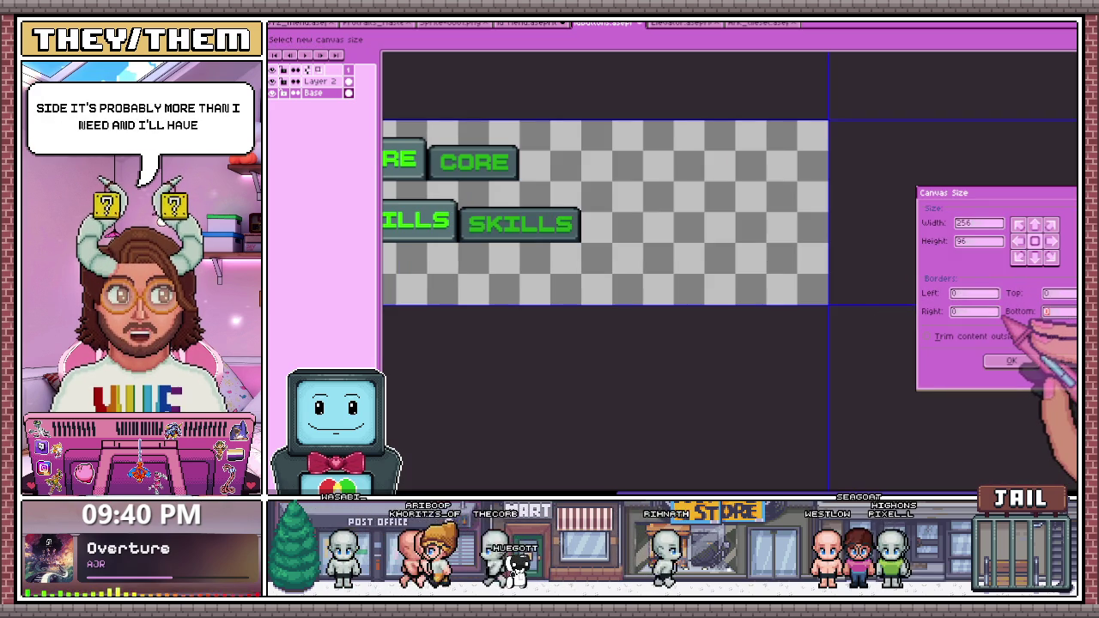
type("64")
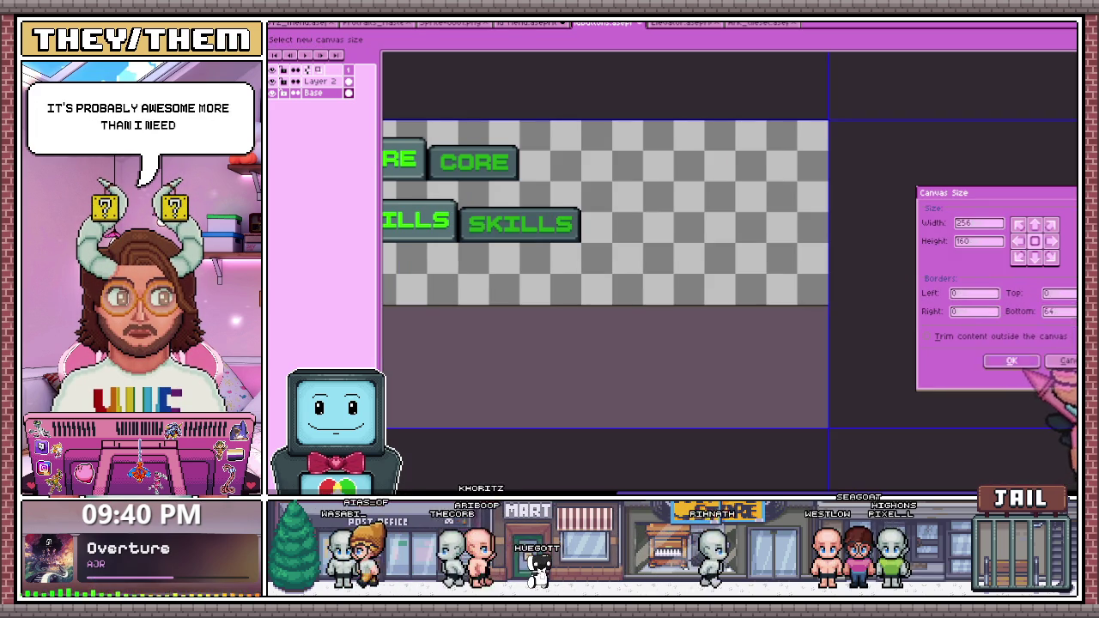
left_click(1012, 361)
scroll(649, 247, "up", 3)
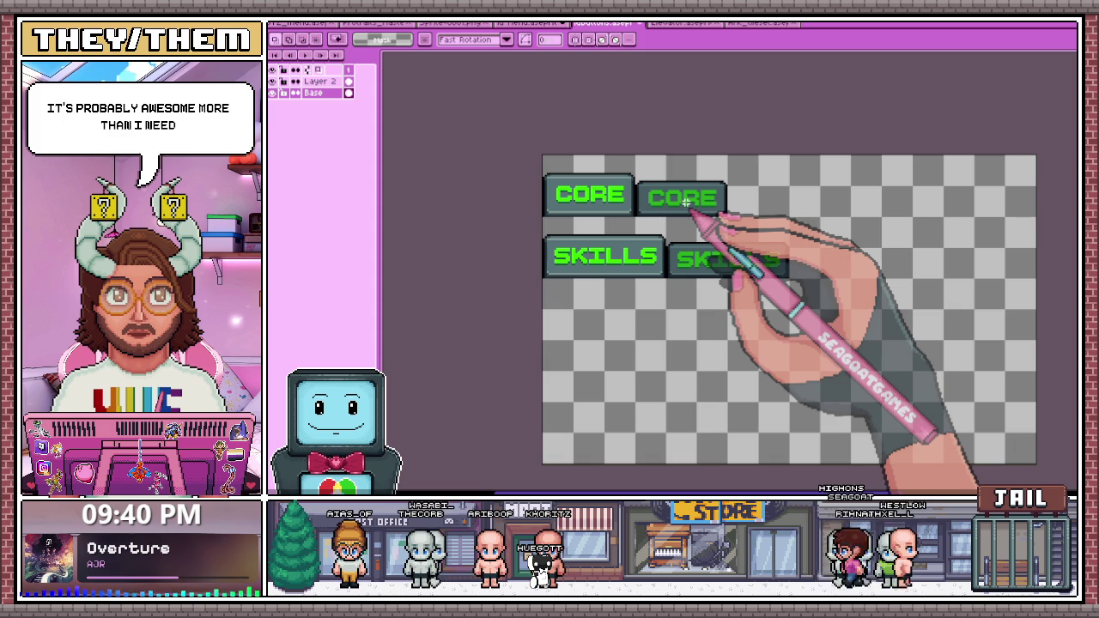
Step: Select the SKILLS button row, undoing an accidental move of its backgrounds
scroll(679, 210, "up", 1)
scroll(631, 228, "down", 1)
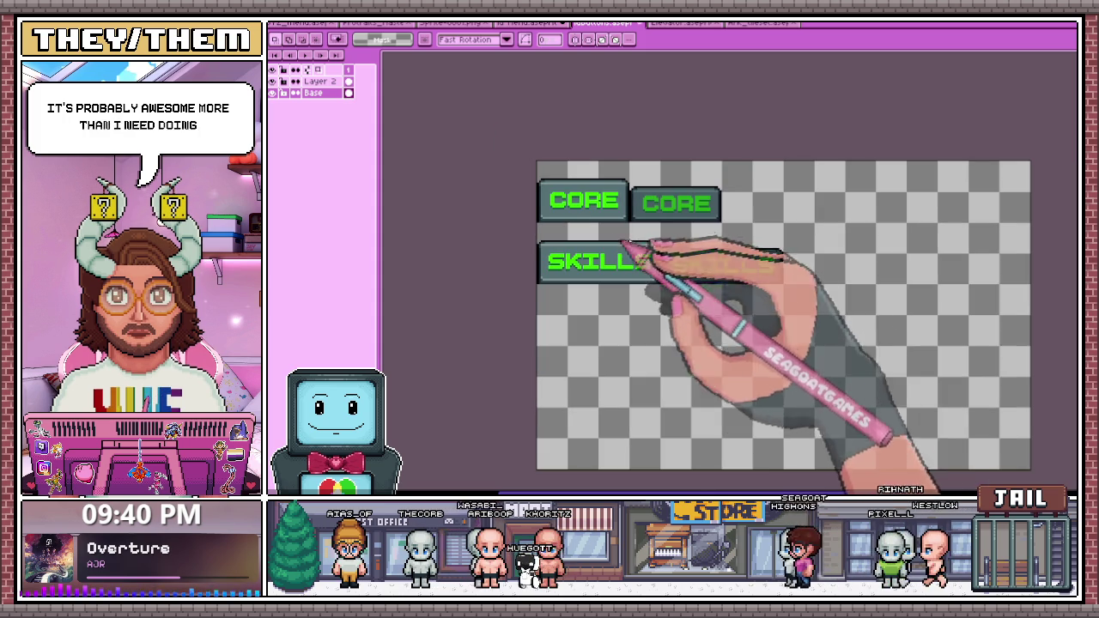
scroll(679, 257, "down", 1)
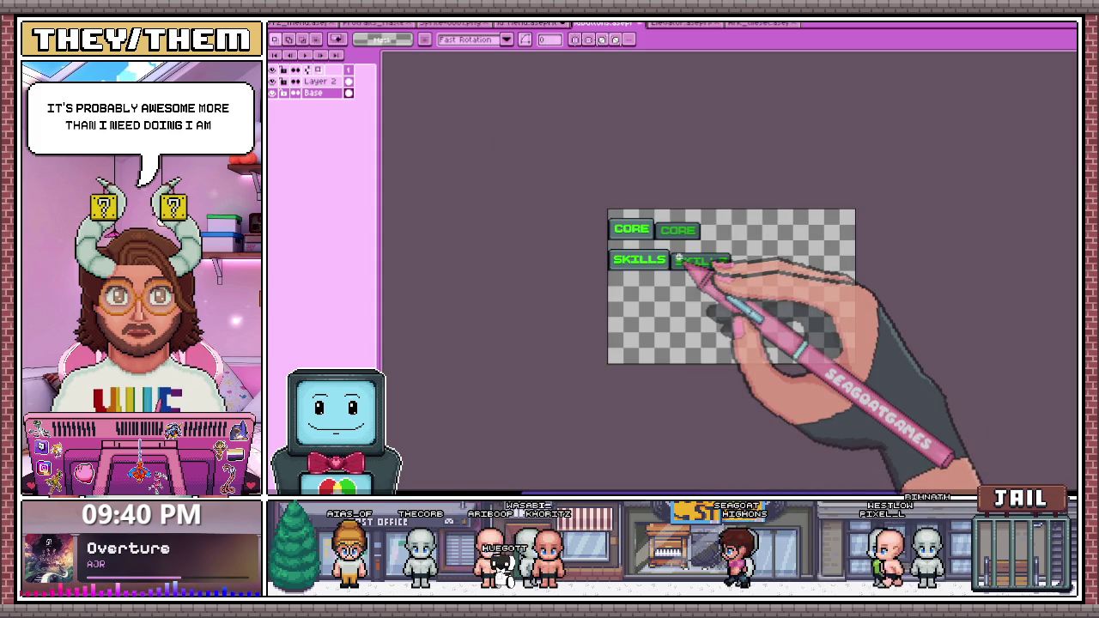
scroll(678, 257, "up", 1)
scroll(604, 252, "down", 1)
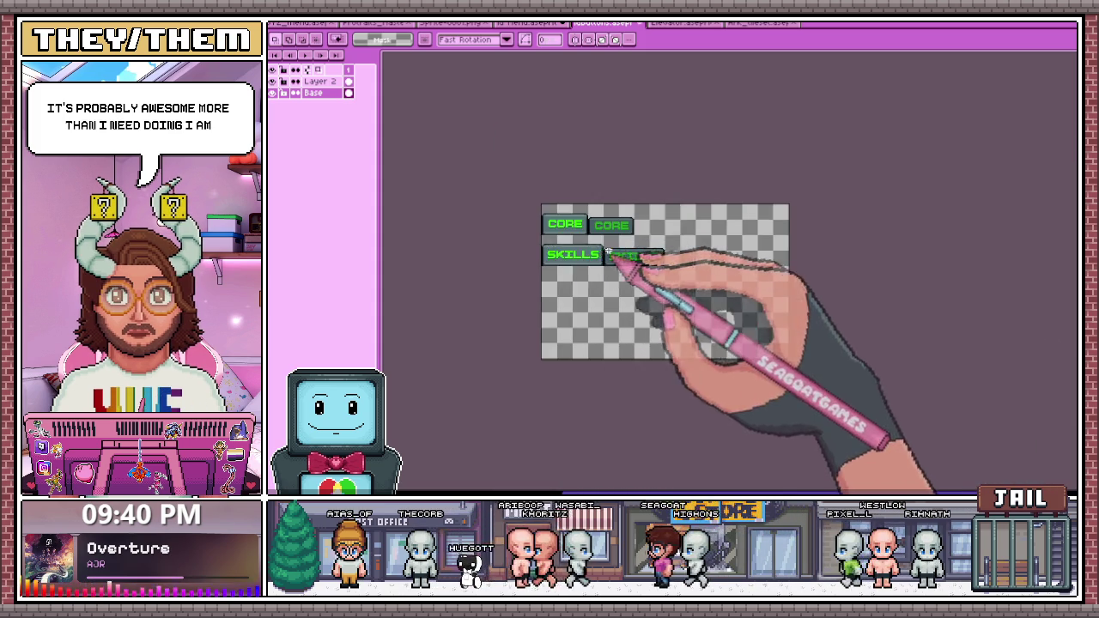
scroll(603, 252, "up", 1)
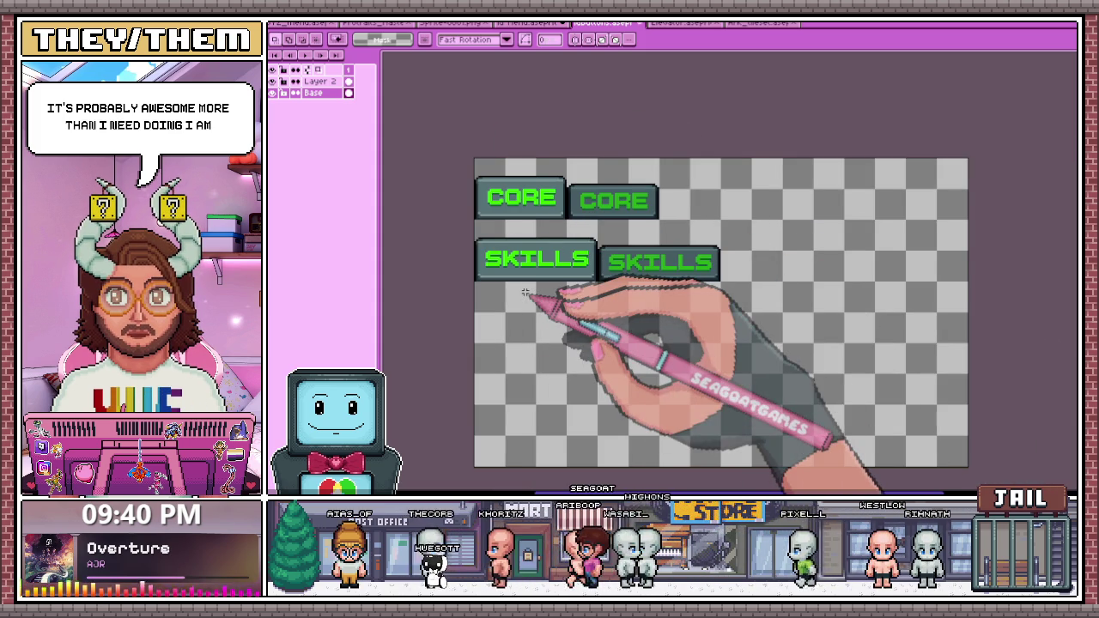
left_click_drag(472, 228, 759, 314)
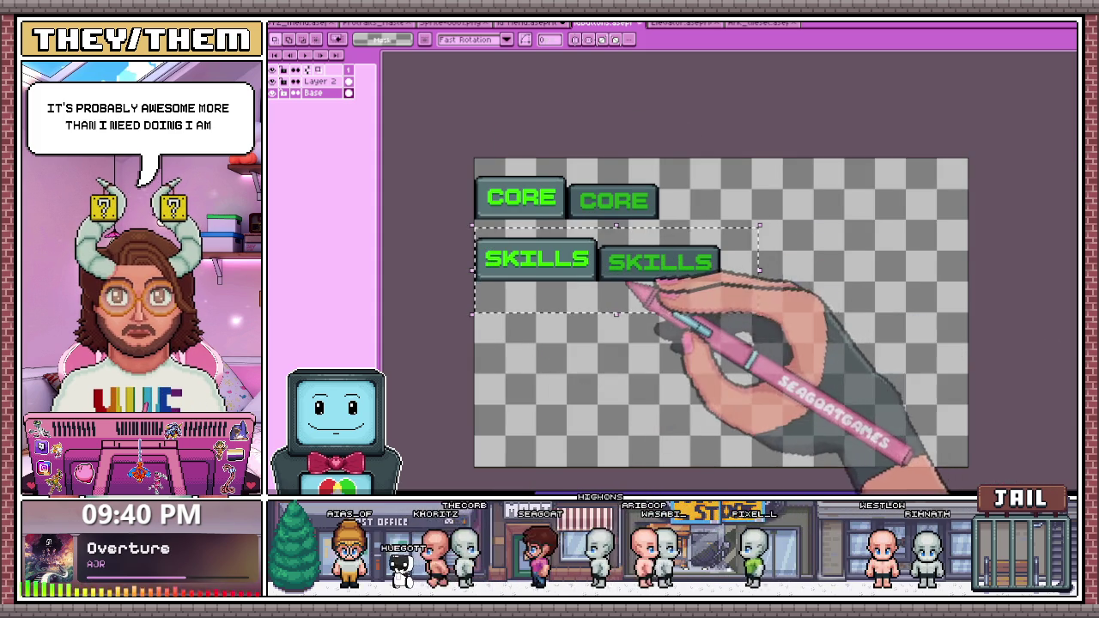
left_click_drag(589, 277, 596, 328)
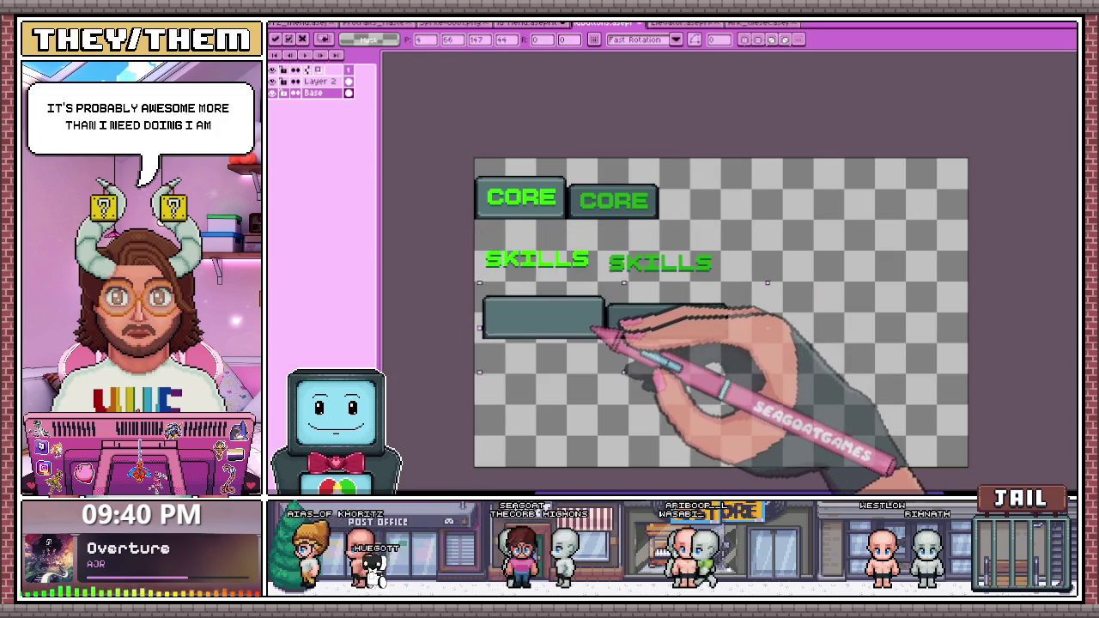
key("ctrl+z")
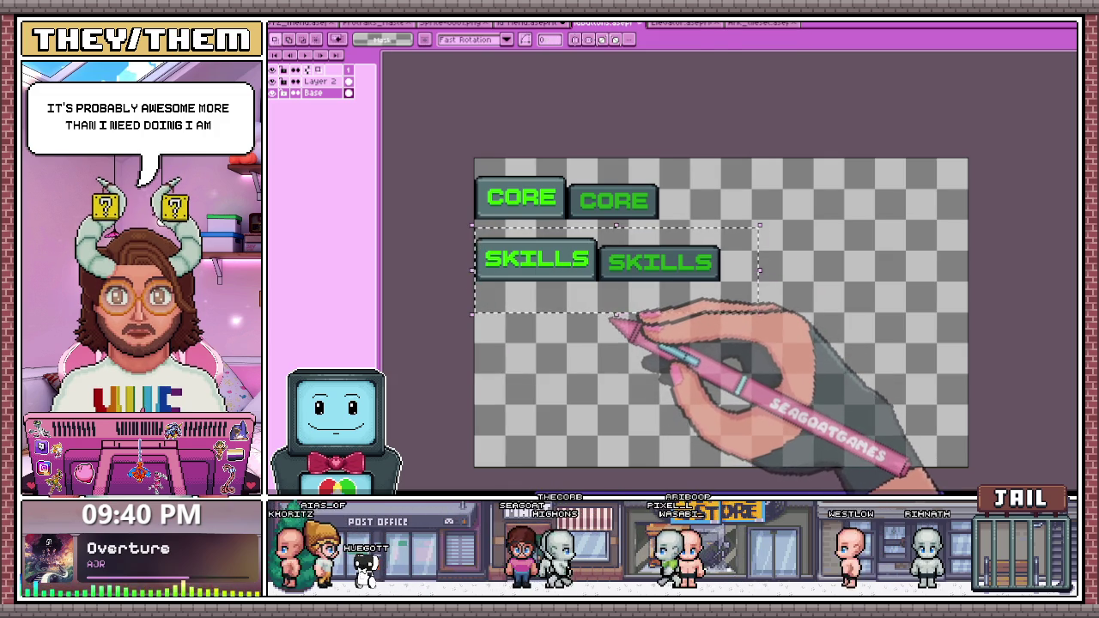
Step: Duplicate the teal button backgrounds into a blank third row below, then deselect
left_click(592, 282)
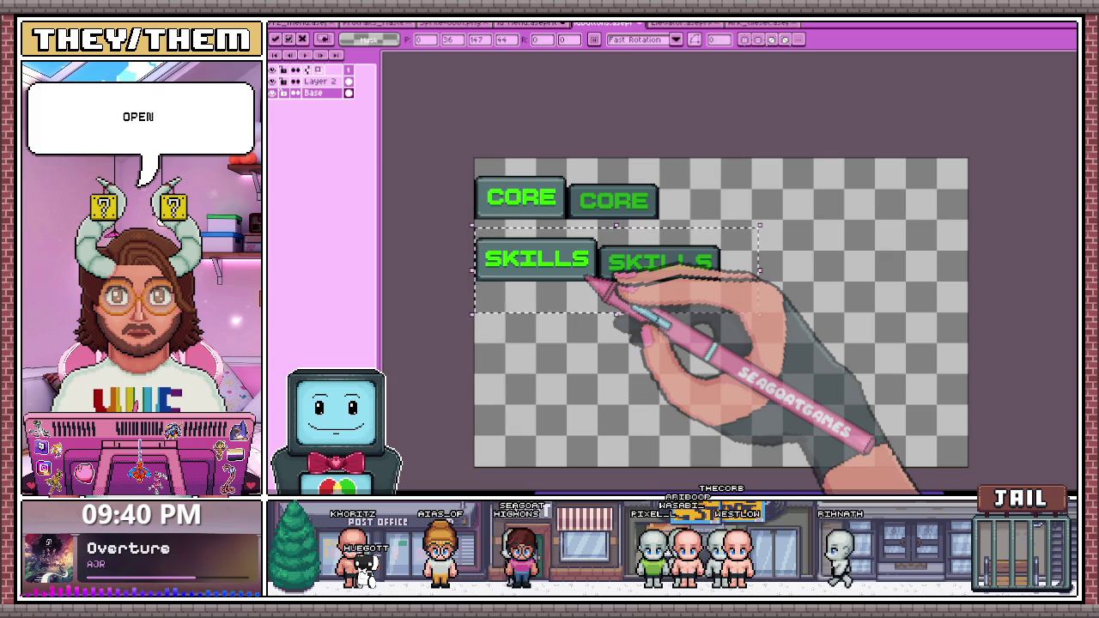
left_click_drag(589, 278, 589, 312)
scroll(502, 333, "up", 1)
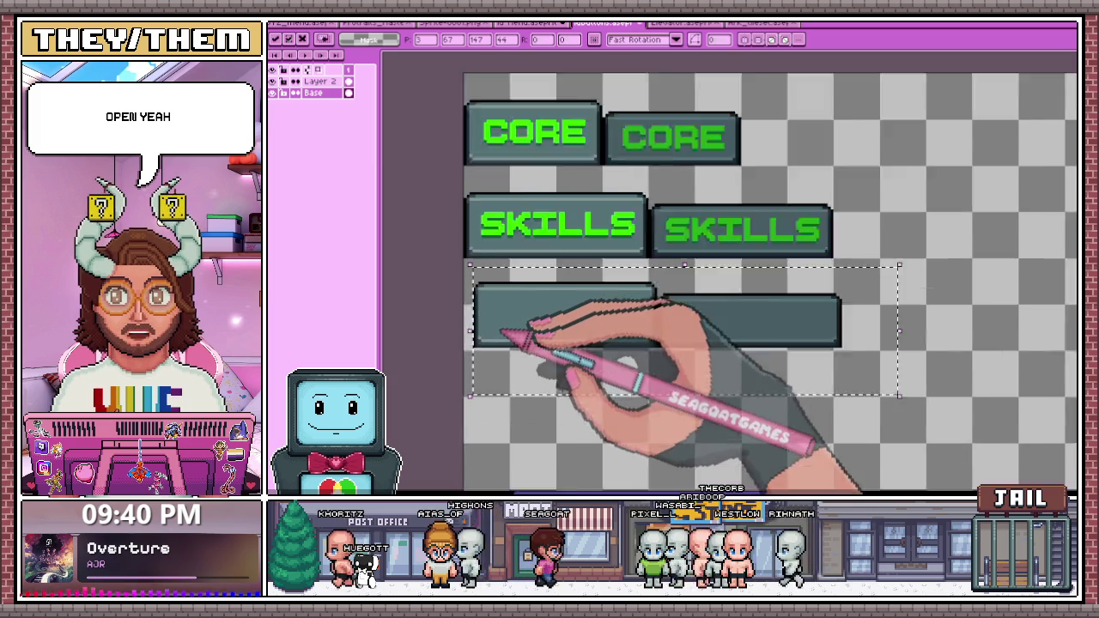
scroll(503, 334, "up", 1)
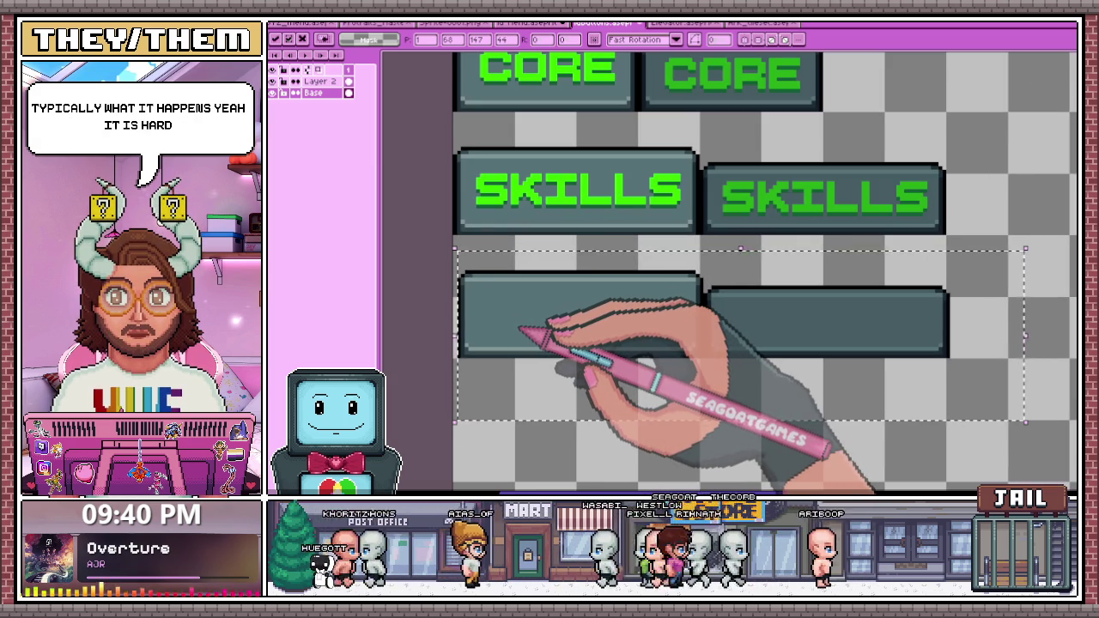
scroll(540, 318, "down", 2)
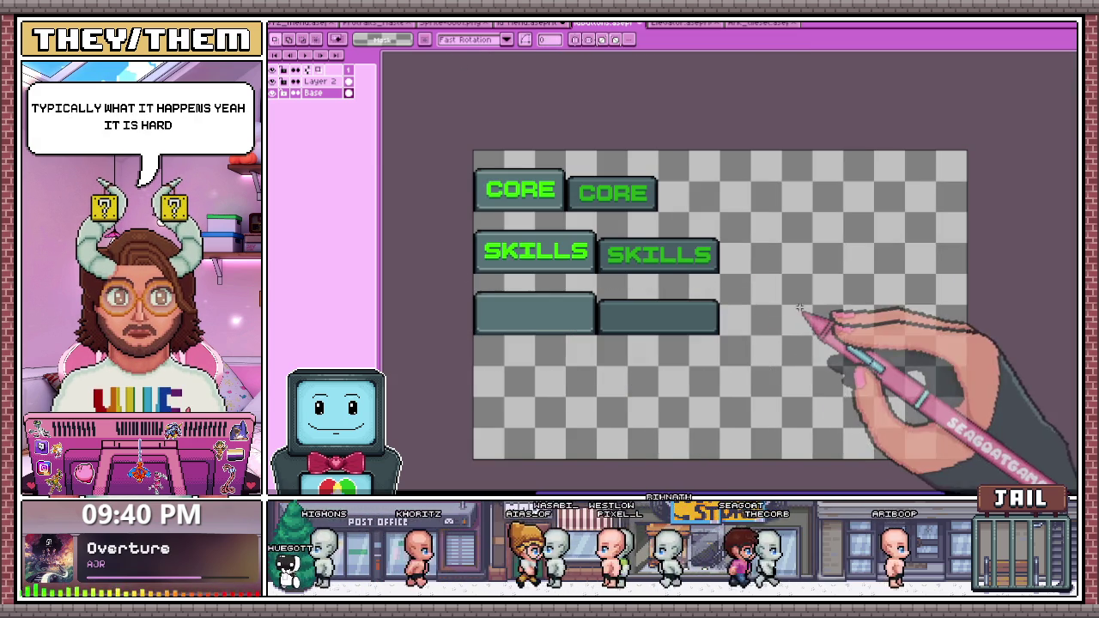
scroll(584, 182, "up", 1)
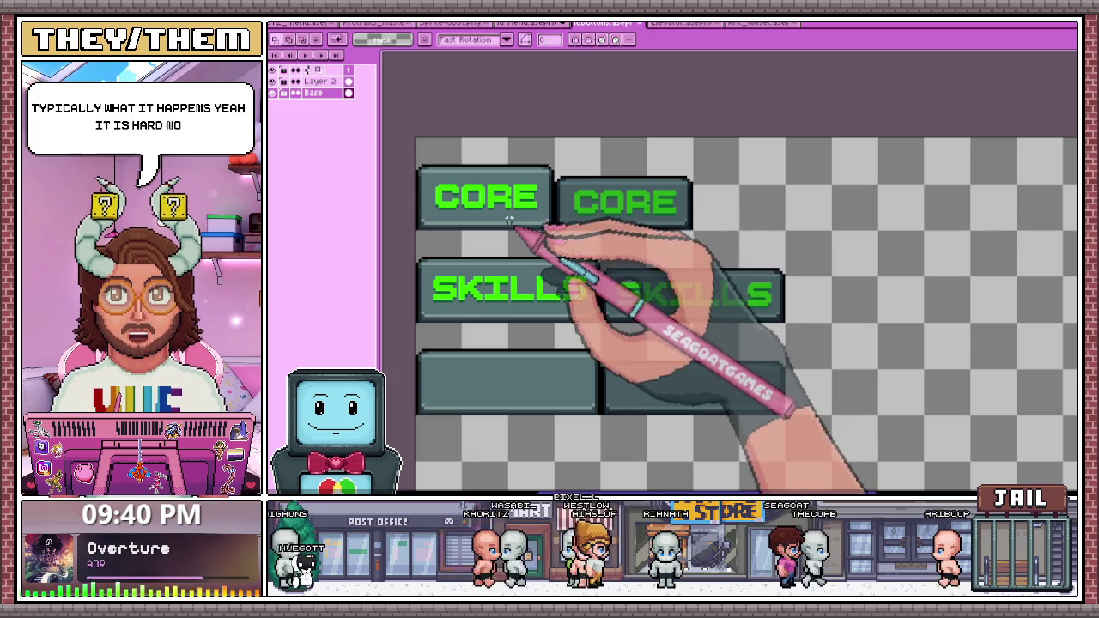
scroll(509, 221, "down", 2)
scroll(507, 225, "up", 1)
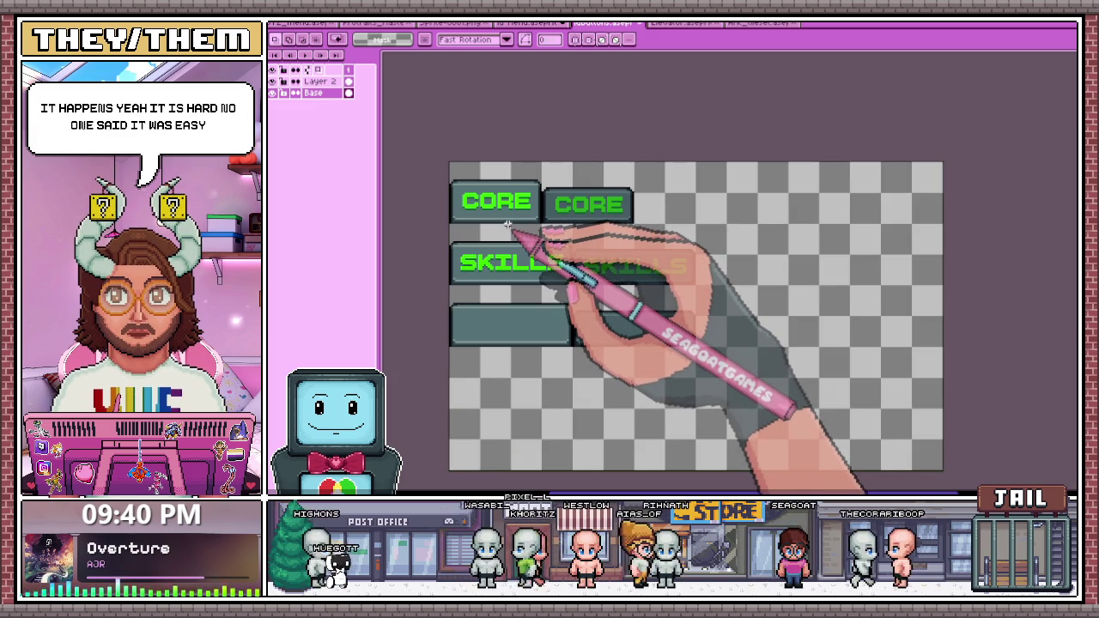
scroll(584, 335, "up", 1)
scroll(568, 287, "up", 1)
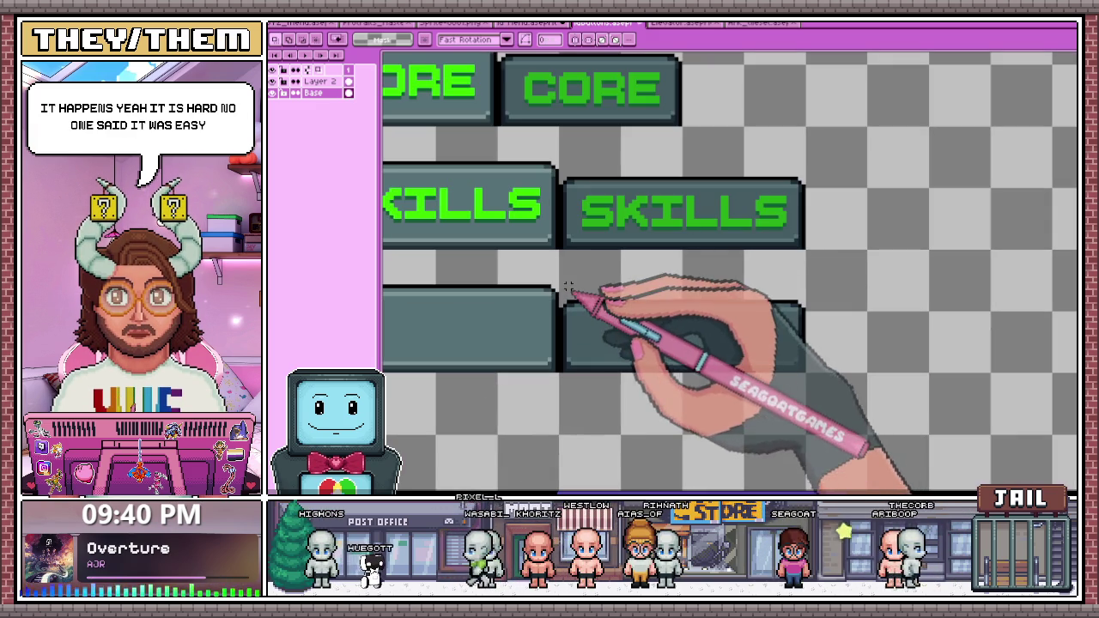
left_click_drag(564, 273, 834, 414)
scroll(635, 351, "down", 1)
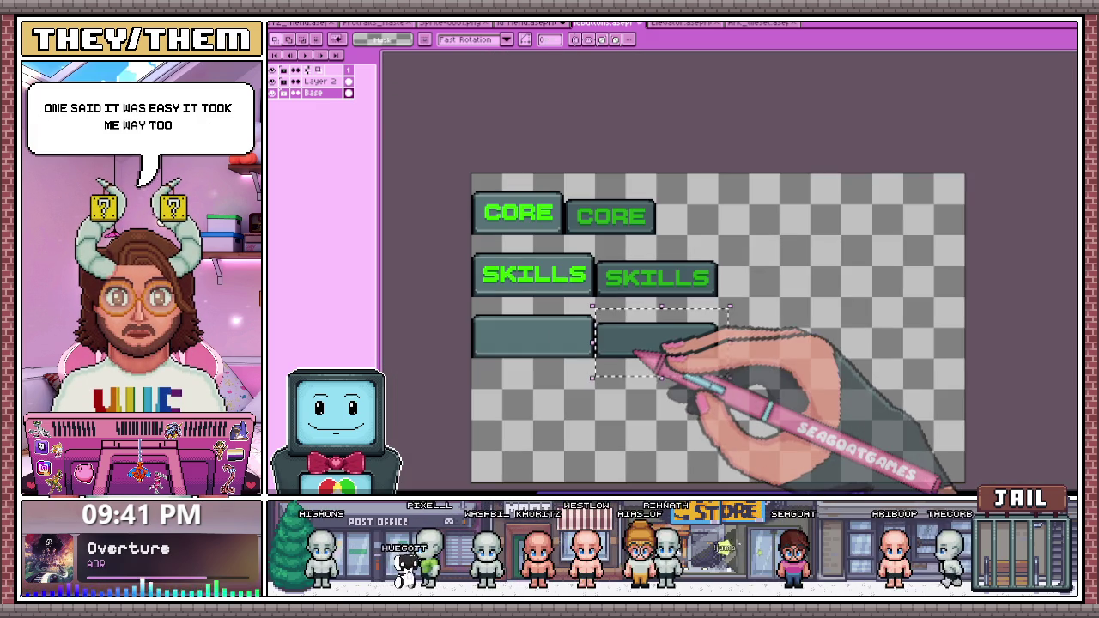
left_click(627, 354)
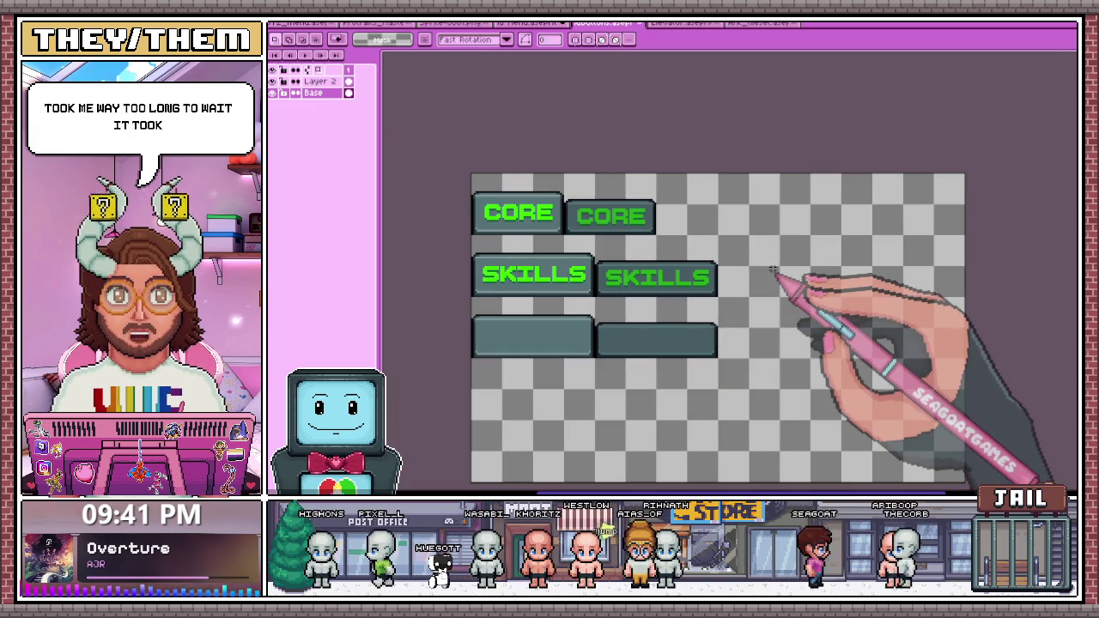
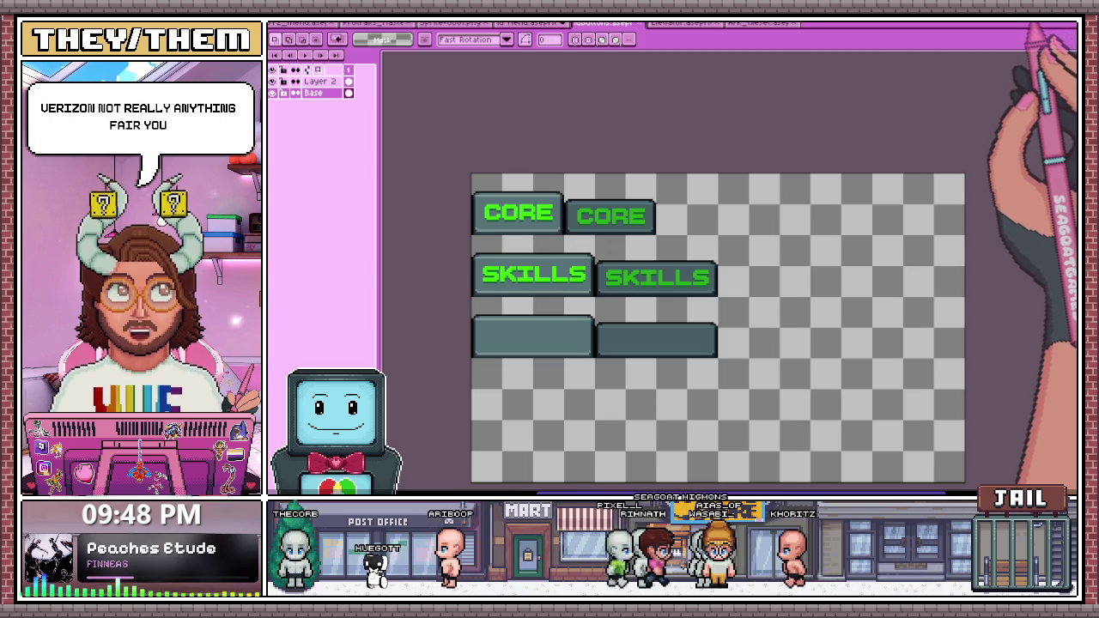
Step: Copy the GEAR word from the banner document and paste it into the buttons document
left_click(534, 24)
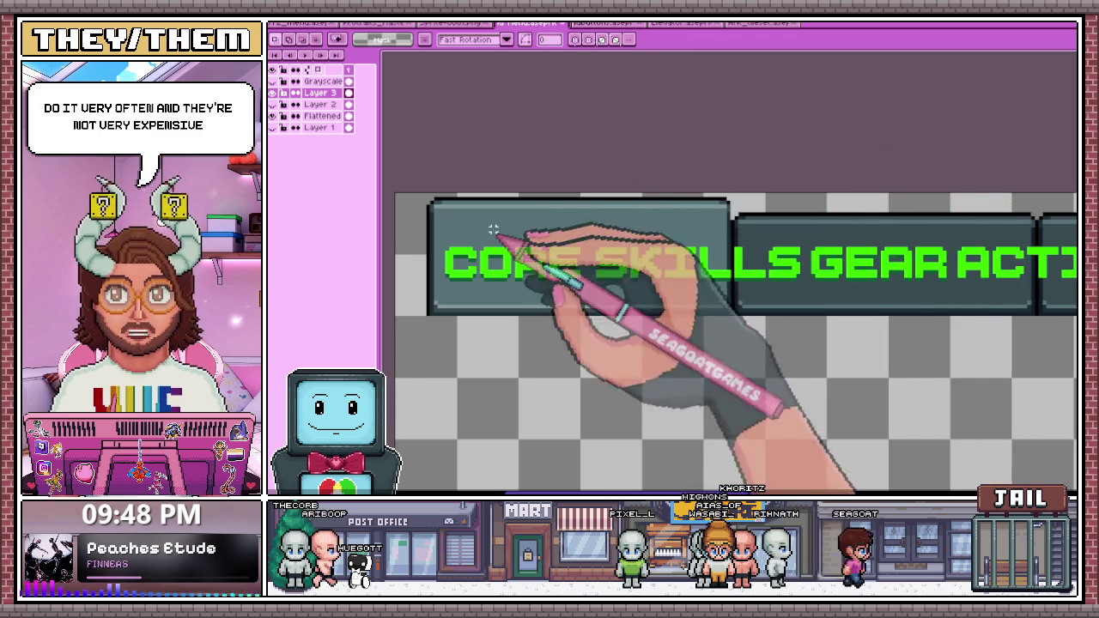
scroll(675, 247, "down", 3)
scroll(675, 246, "down", 1)
scroll(606, 236, "up", 1)
scroll(562, 247, "up", 3)
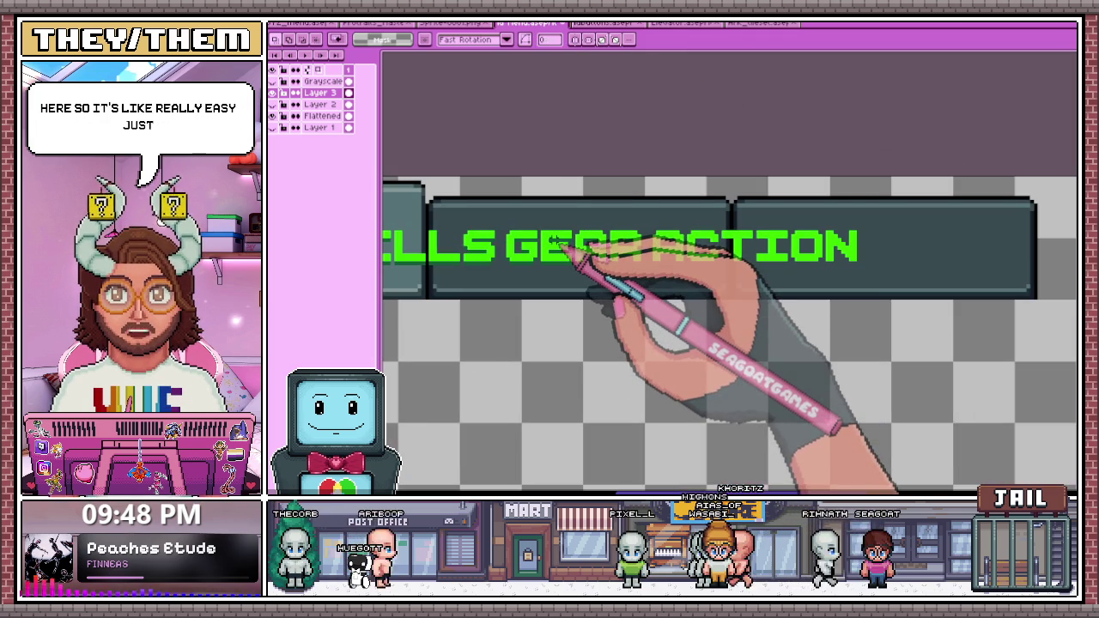
scroll(569, 251, "up", 1)
mouse_move(491, 216)
left_mouse_down()
mouse_move(672, 270)
mouse_move(675, 281)
left_mouse_up()
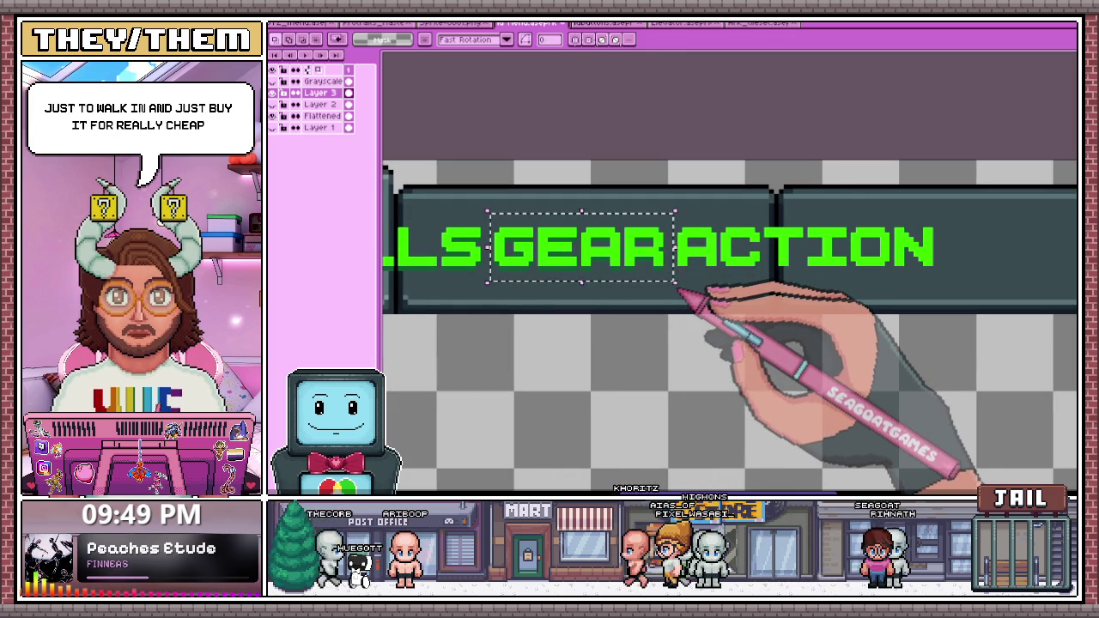
key("ctrl+c")
left_click(605, 22)
key("ctrl+v")
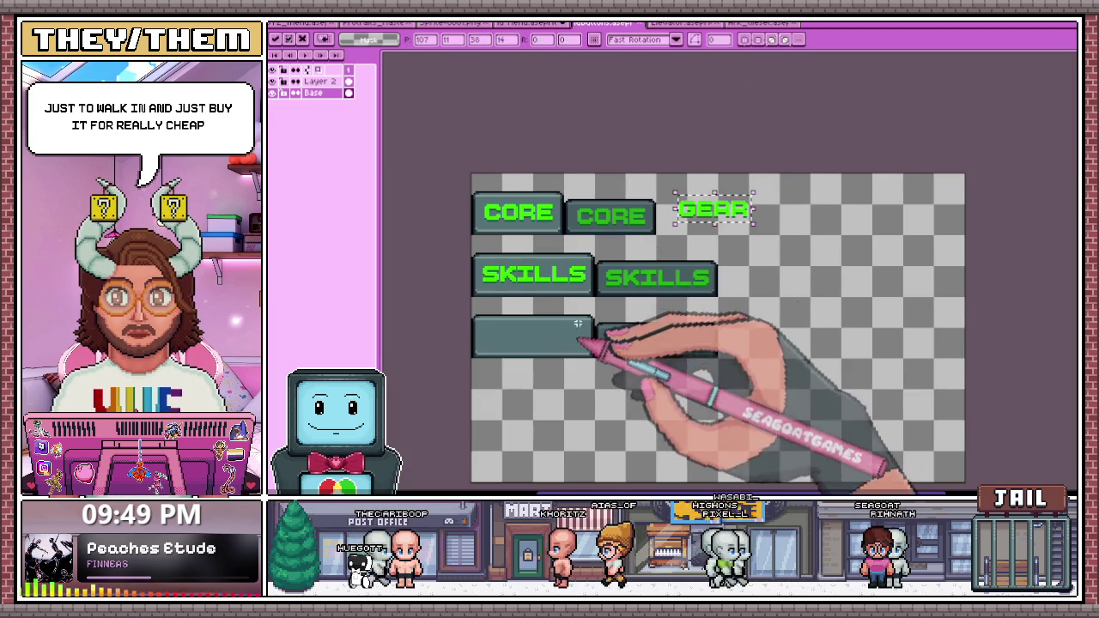
Step: Drag the pasted GEAR onto the empty lower-left button, then delete it from the Base layer
left_click_drag(709, 225, 526, 351)
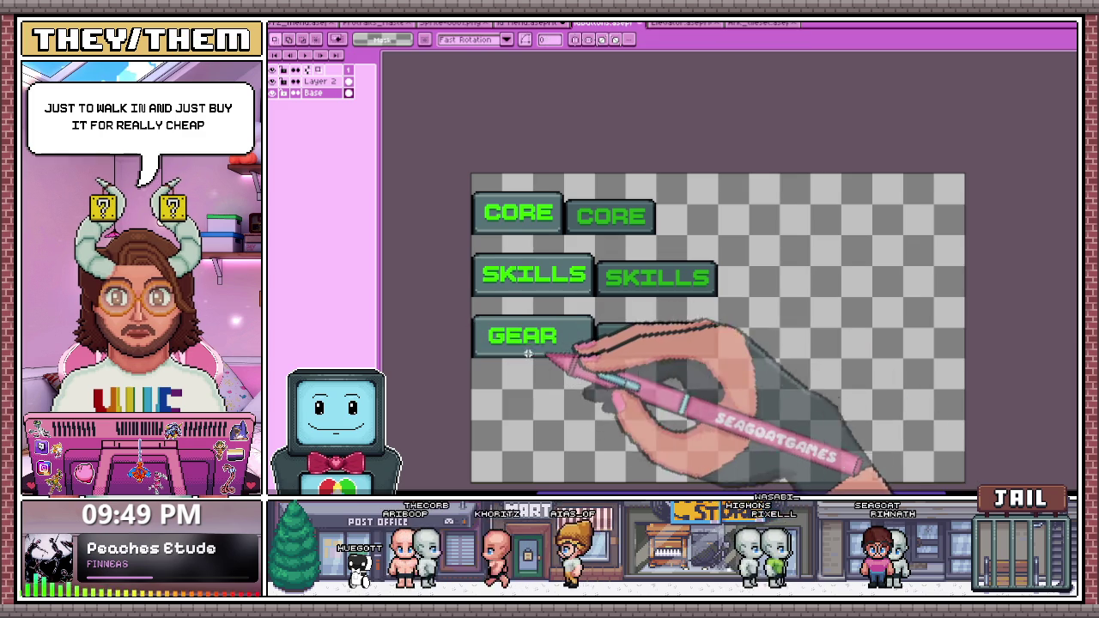
scroll(514, 358, "up", 1)
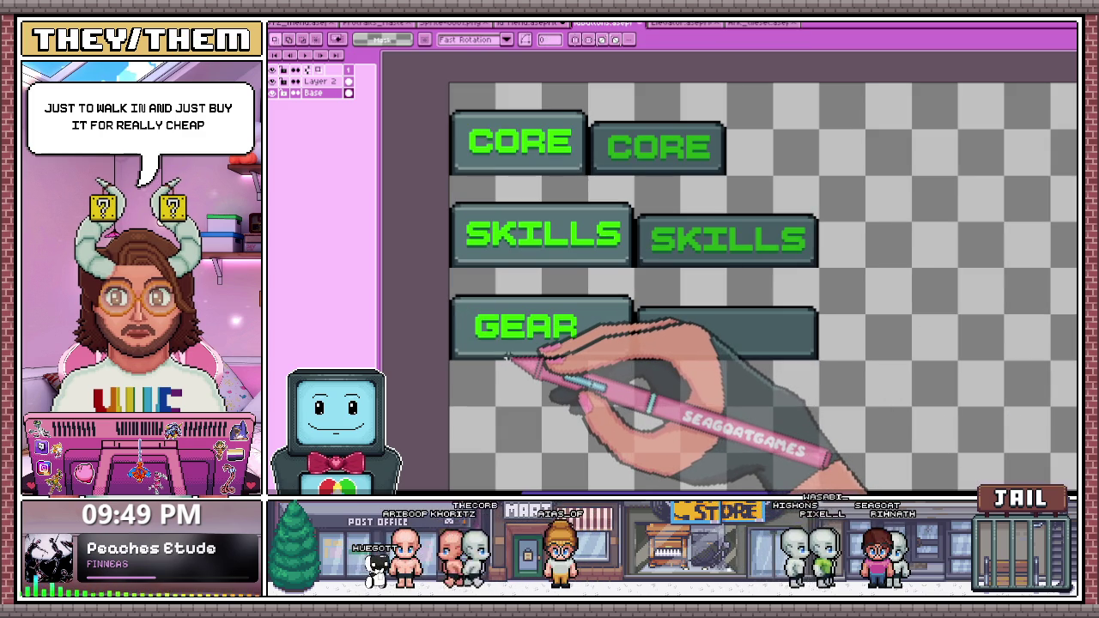
scroll(462, 300, "up", 1)
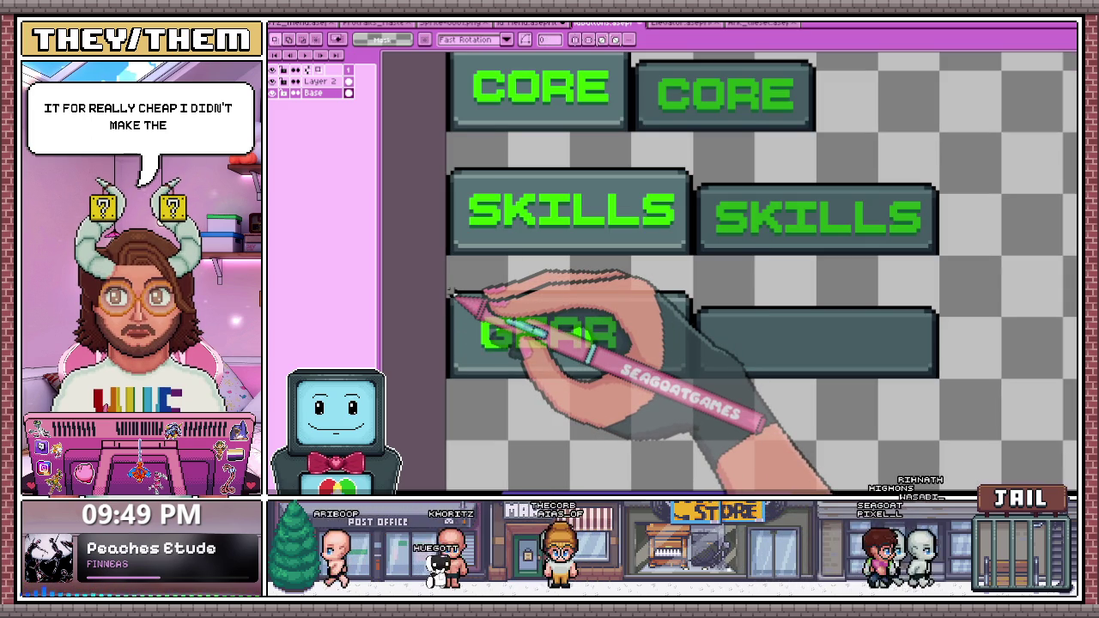
scroll(454, 295, "up", 1)
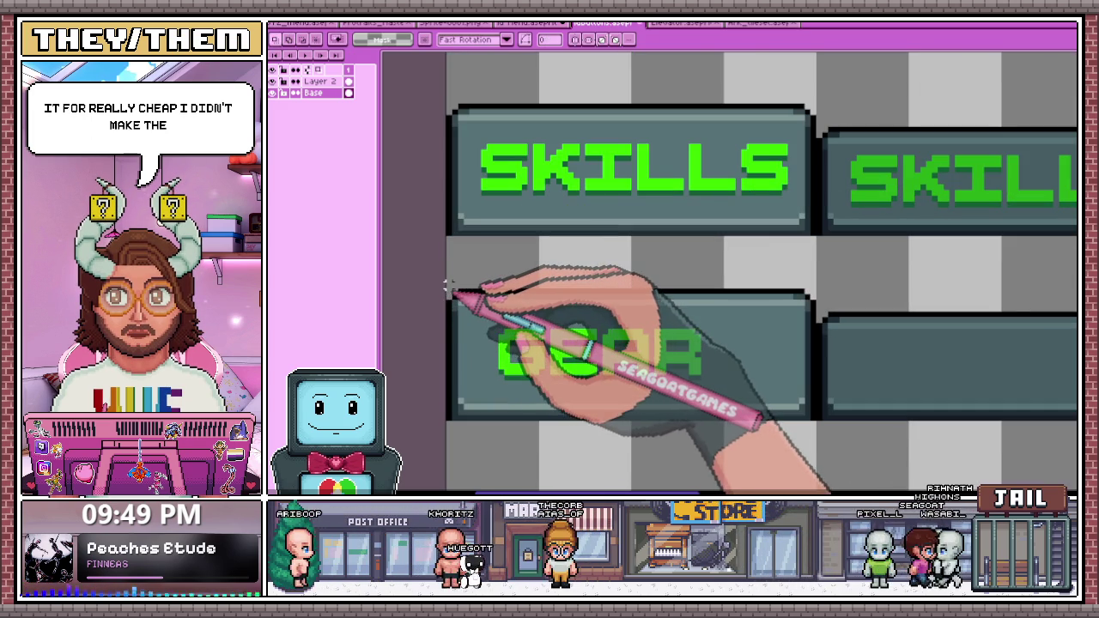
left_click_drag(449, 293, 813, 419)
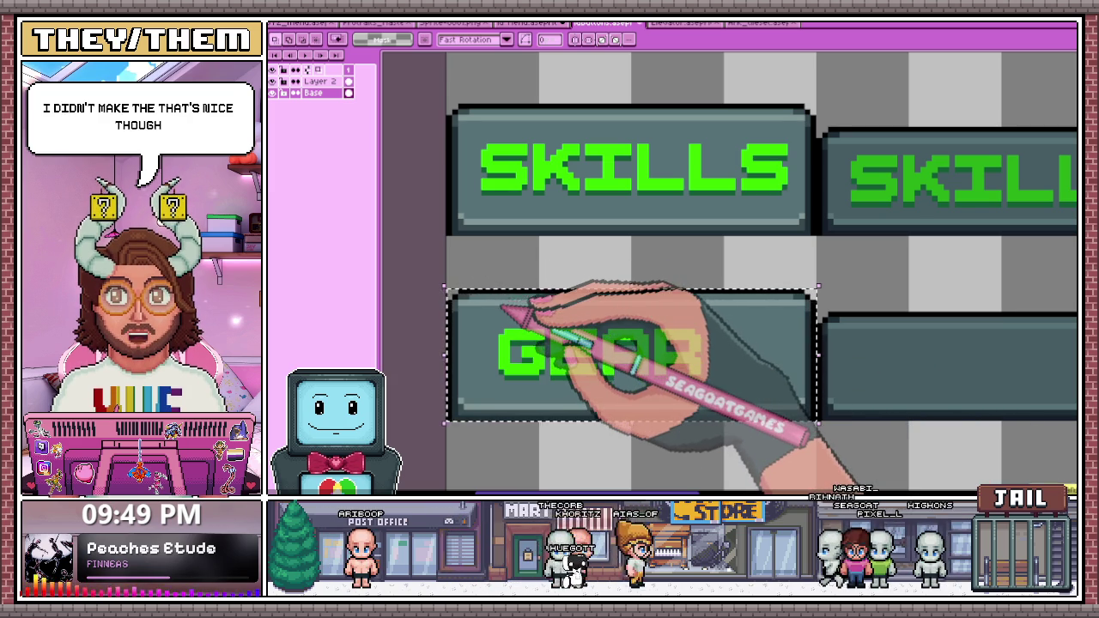
key("Delete")
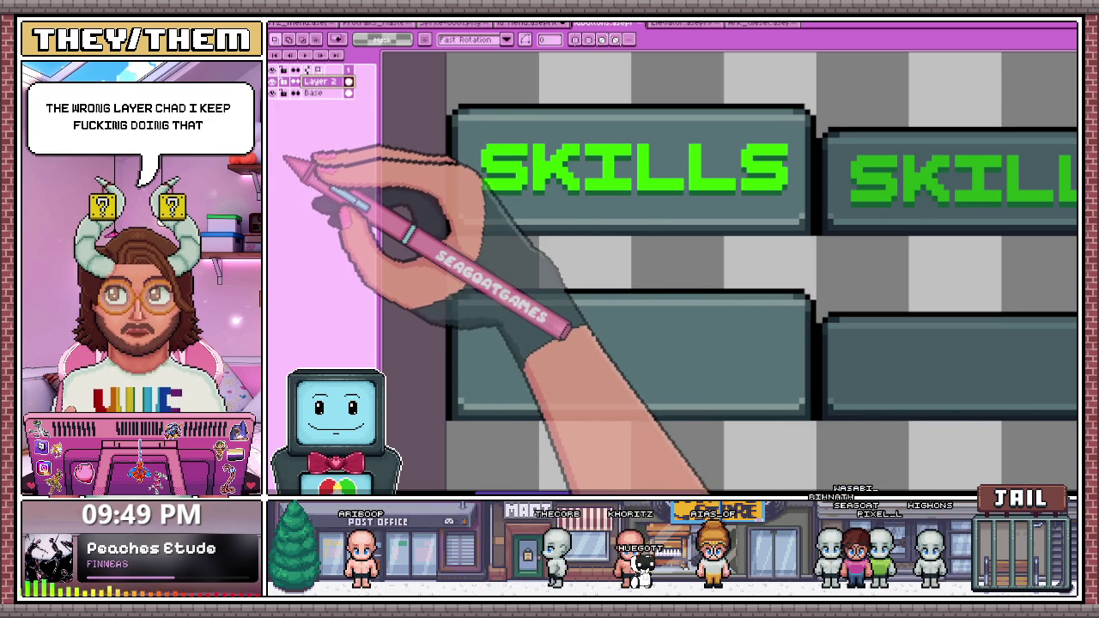
Step: Put the GEAR lettering back onto Layer 2 and drop it on the lower-left button
key("ctrl+z")
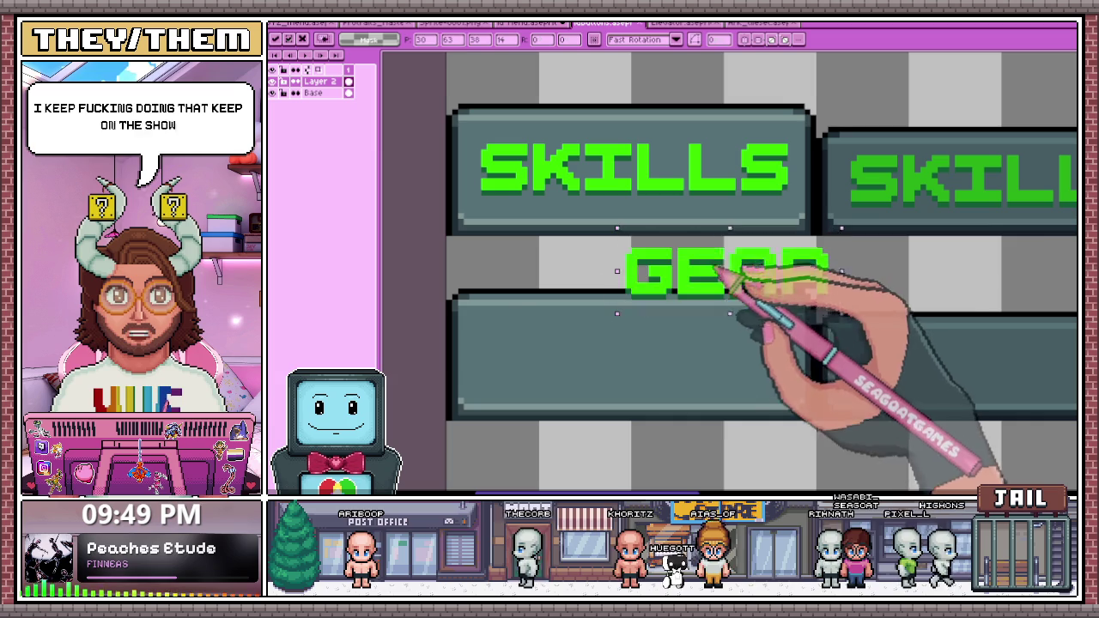
key("ctrl+d")
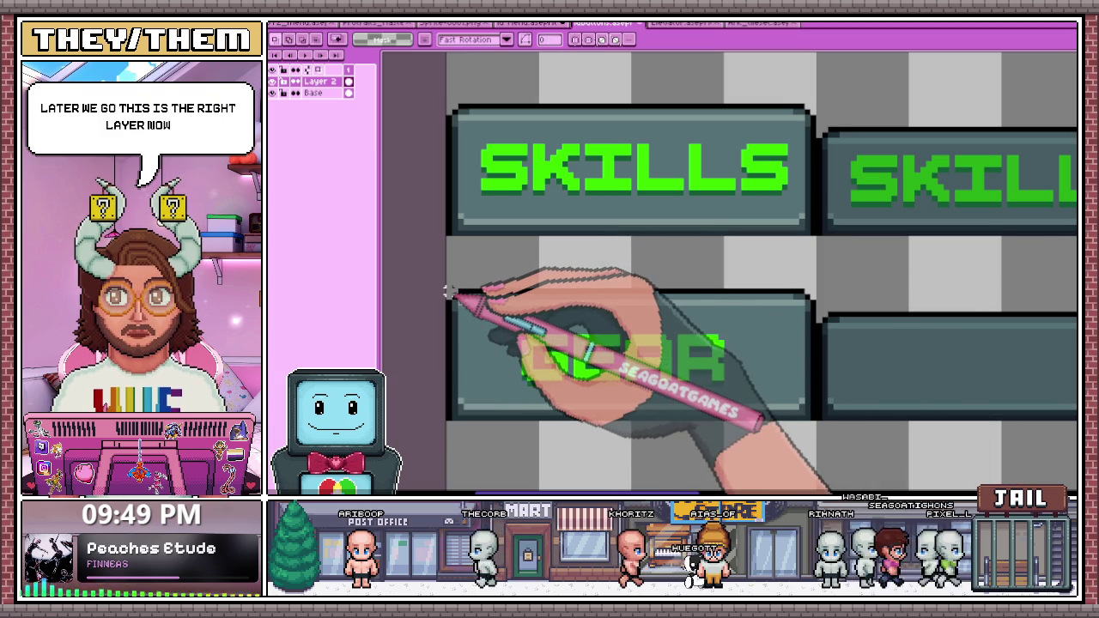
mouse_move(450, 294)
left_mouse_down()
mouse_move(693, 418)
mouse_move(814, 419)
left_mouse_up()
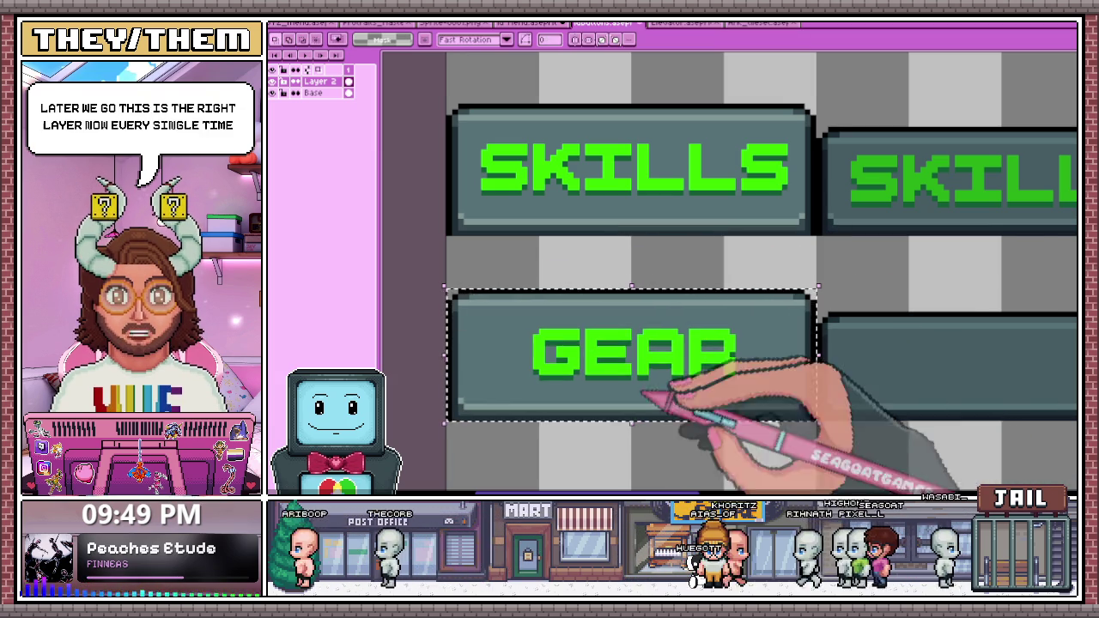
scroll(713, 393, "down", 3)
scroll(594, 378, "down", 1)
scroll(618, 378, "up", 2)
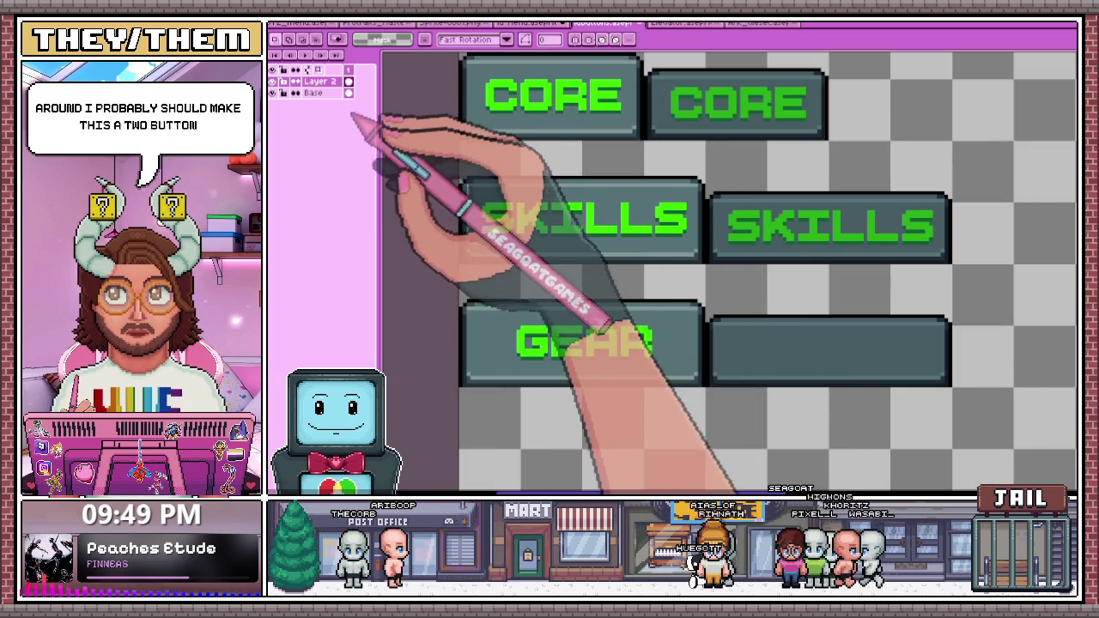
Step: Select and clear the GEAR button row, undo the deletion, and deselect
left_click_drag(458, 272, 1003, 427)
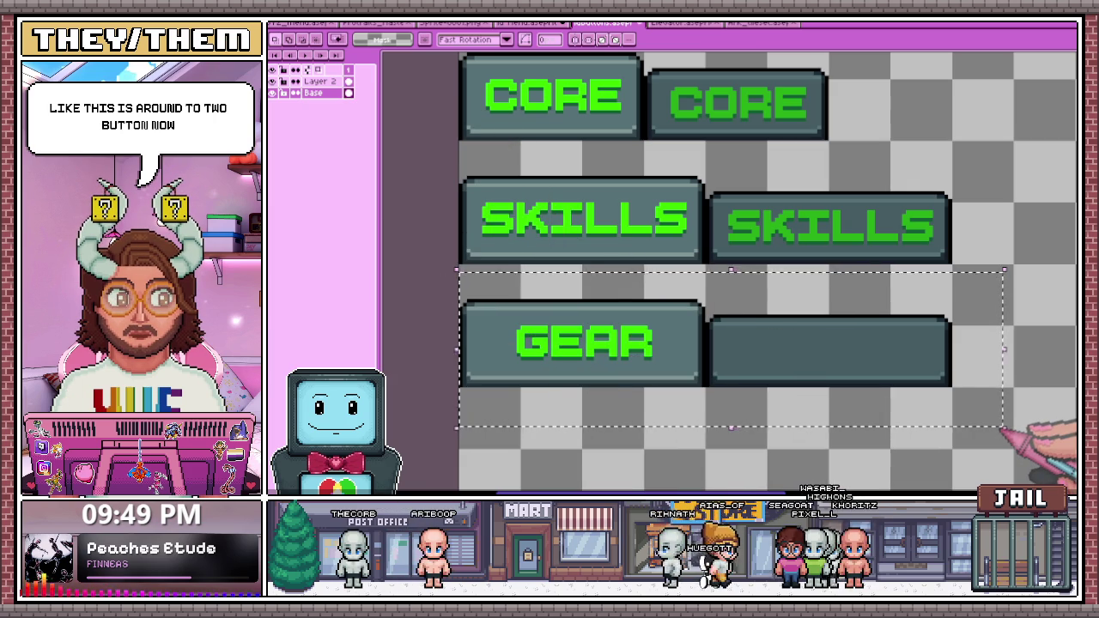
key("Delete")
key("ctrl+z")
scroll(534, 342, "up", 1)
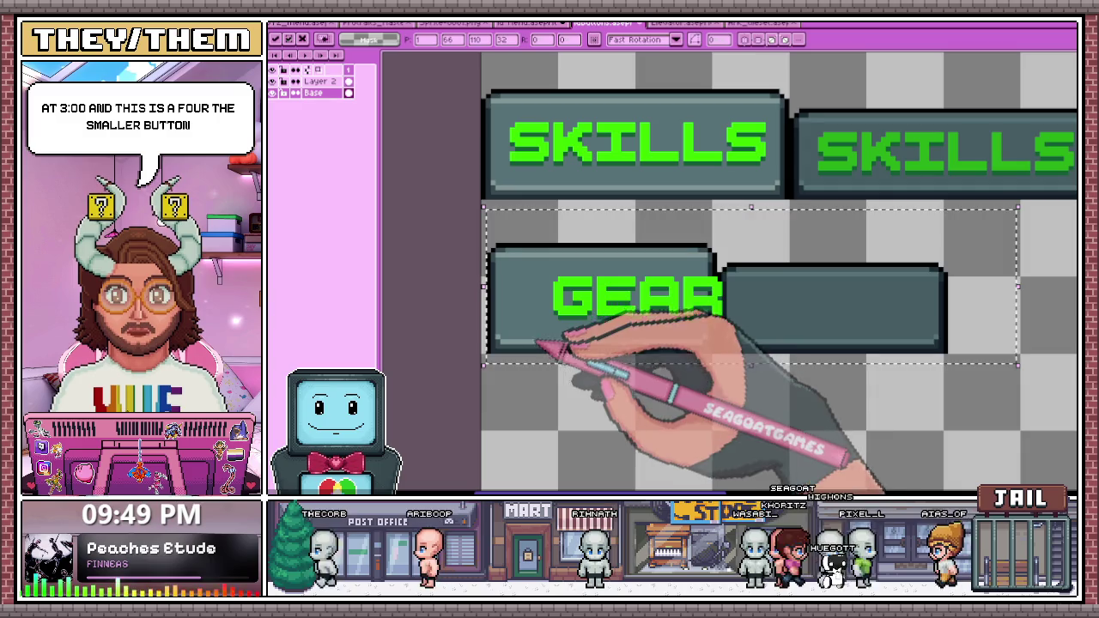
scroll(584, 349, "up", 1)
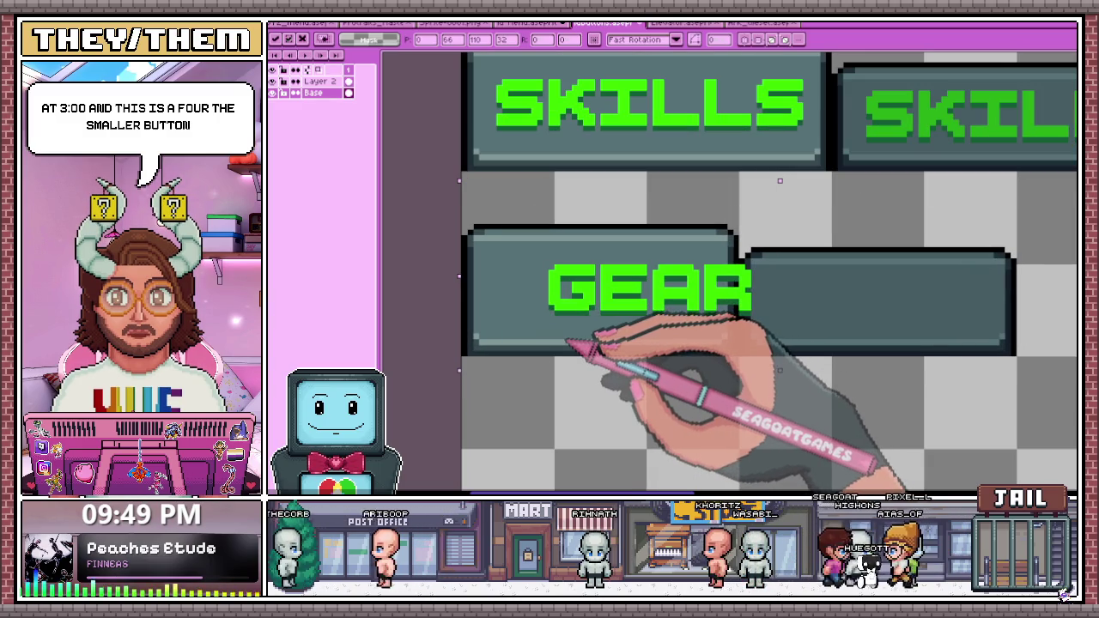
key("ctrl+d")
Step: On Layer 2, nudge the GEAR lettering left and toggle Layer 2's visibility to check it
left_click(331, 81)
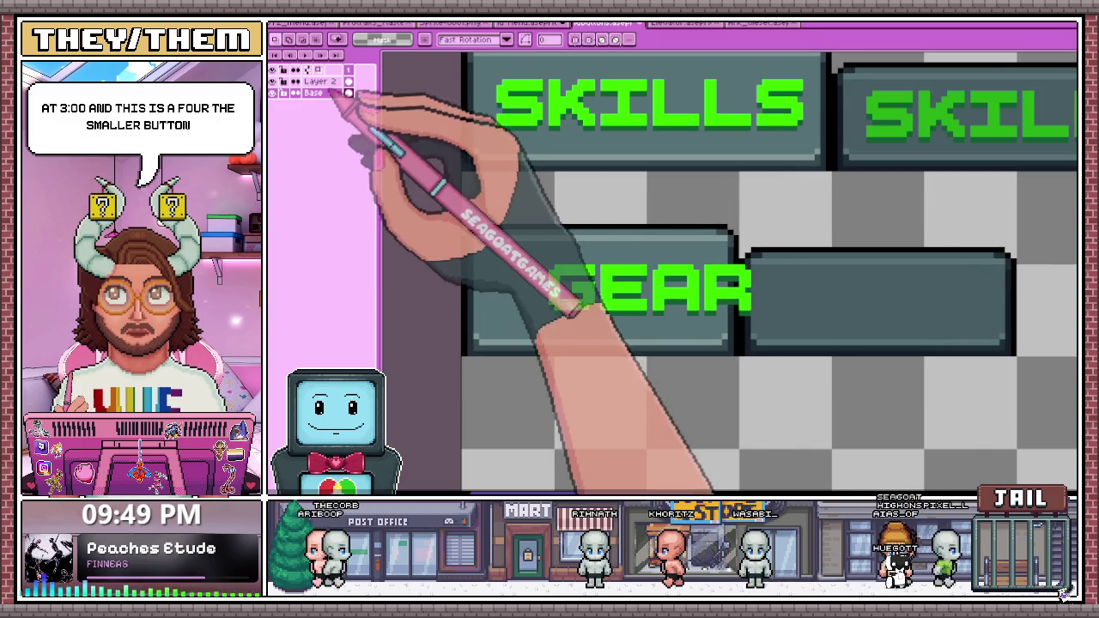
left_click_drag(461, 210, 747, 356)
left_click_drag(724, 270, 694, 314)
key("ctrl+d")
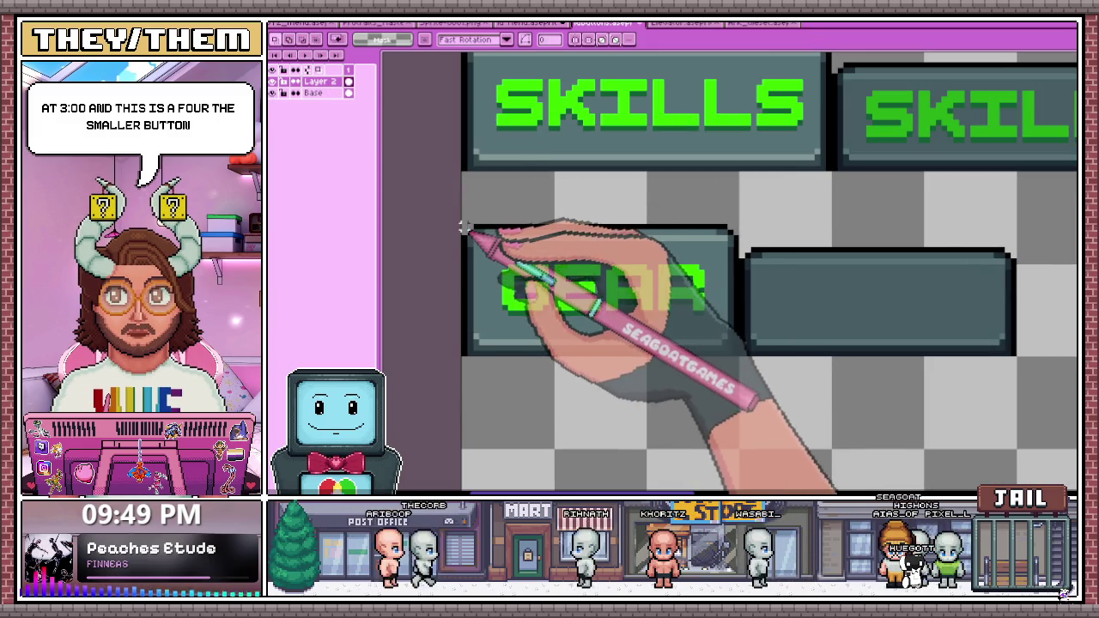
left_click_drag(464, 227, 734, 352)
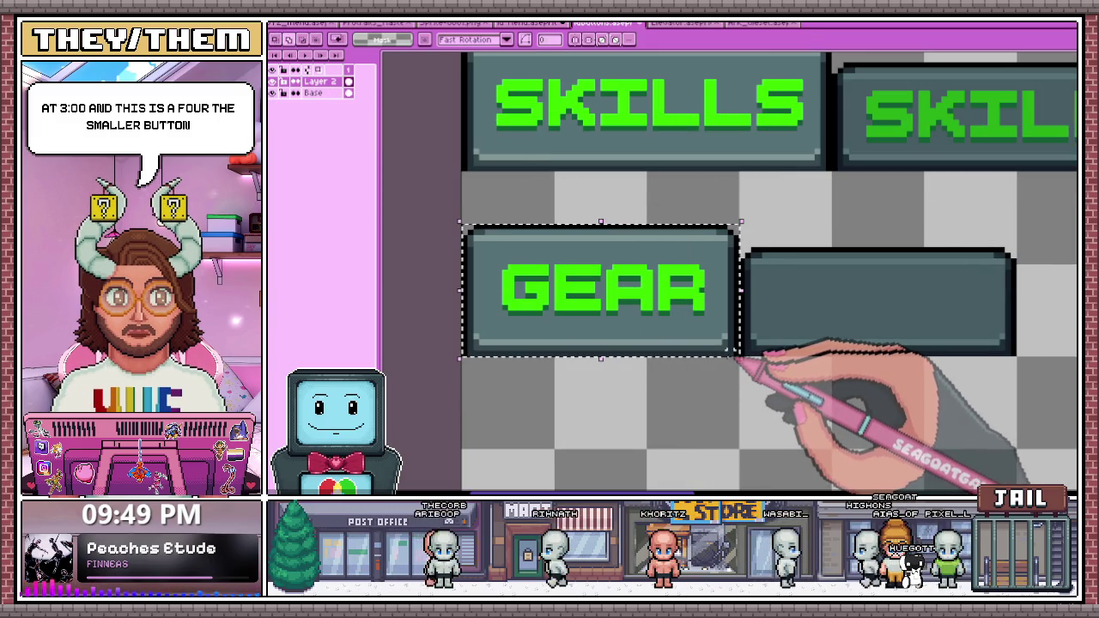
left_click(273, 82)
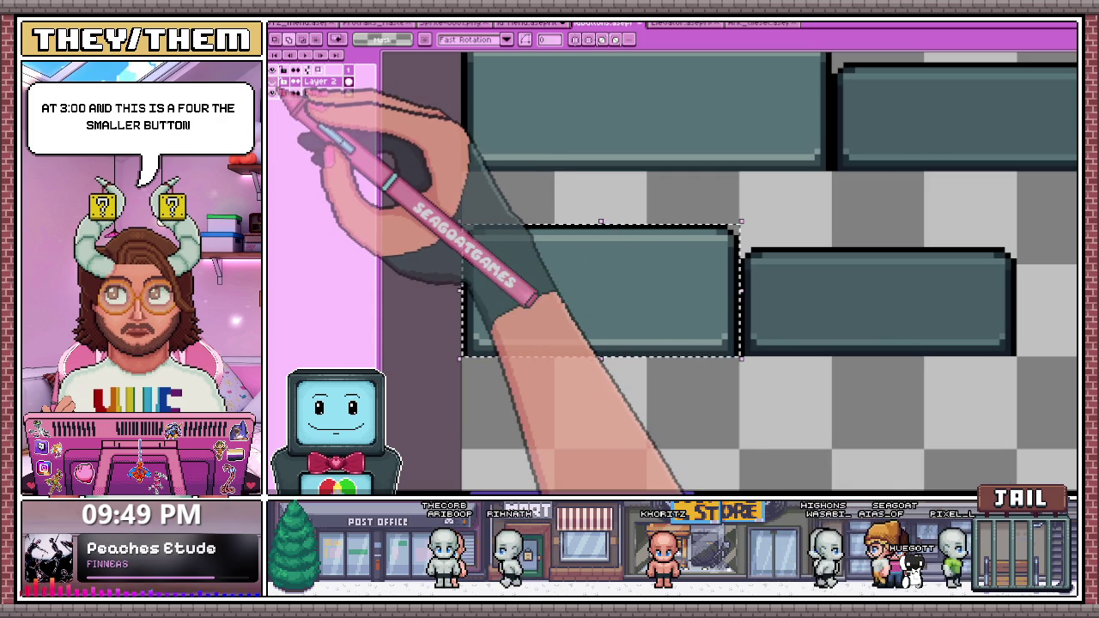
left_click(273, 82)
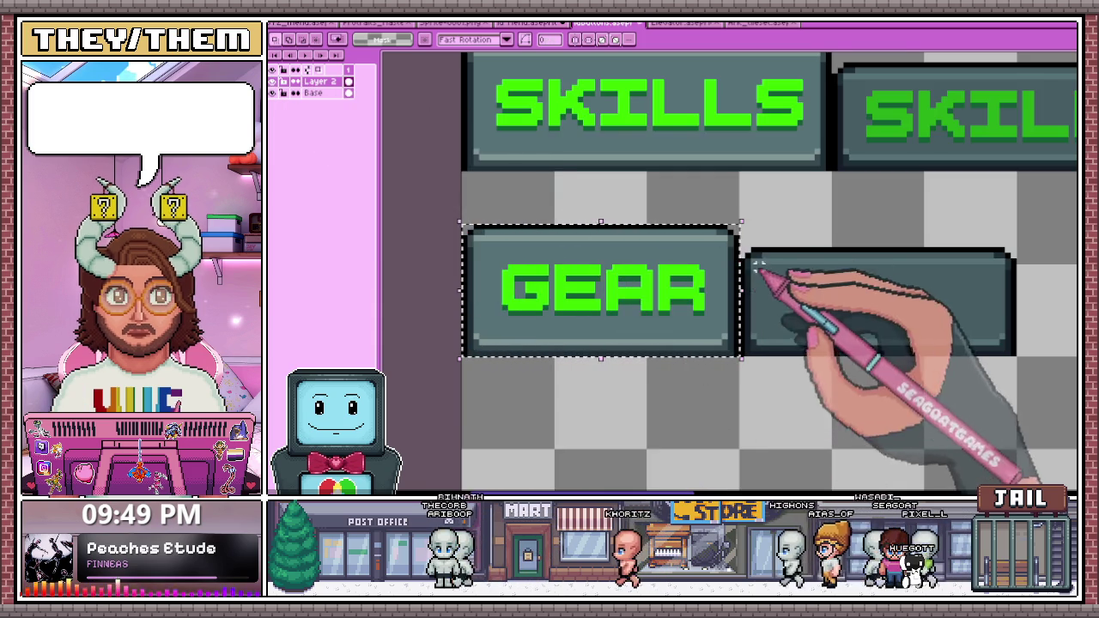
scroll(773, 284, "down", 2)
scroll(612, 281, "up", 2)
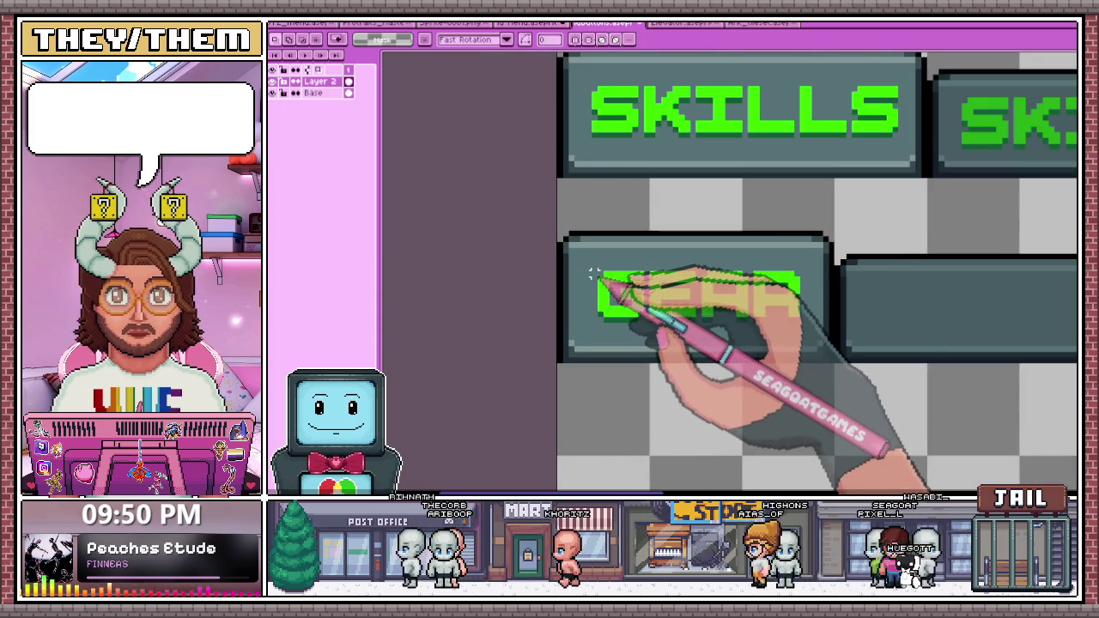
scroll(592, 273, "up", 1)
left_click_drag(557, 289, 601, 306)
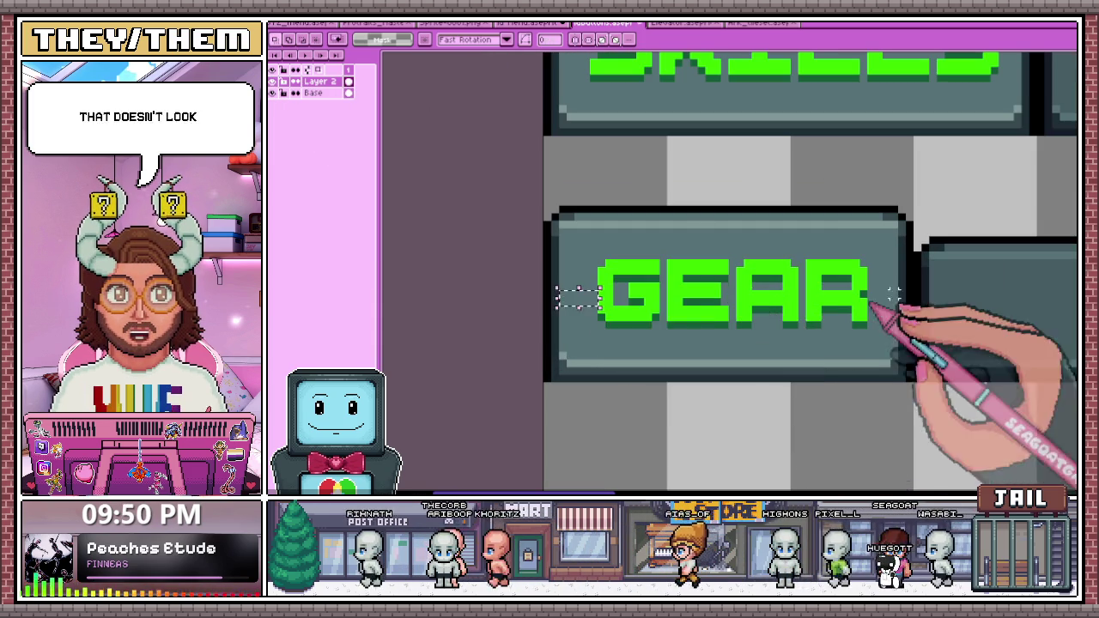
scroll(859, 309, "down", 1)
scroll(652, 309, "up", 1)
left_click(273, 93)
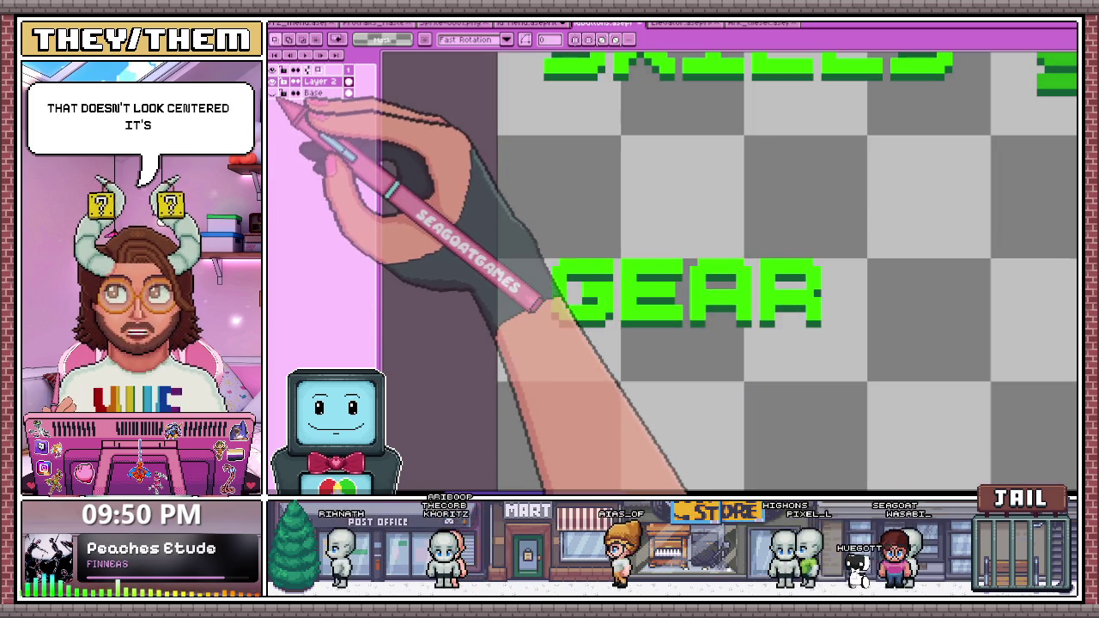
left_click(273, 93)
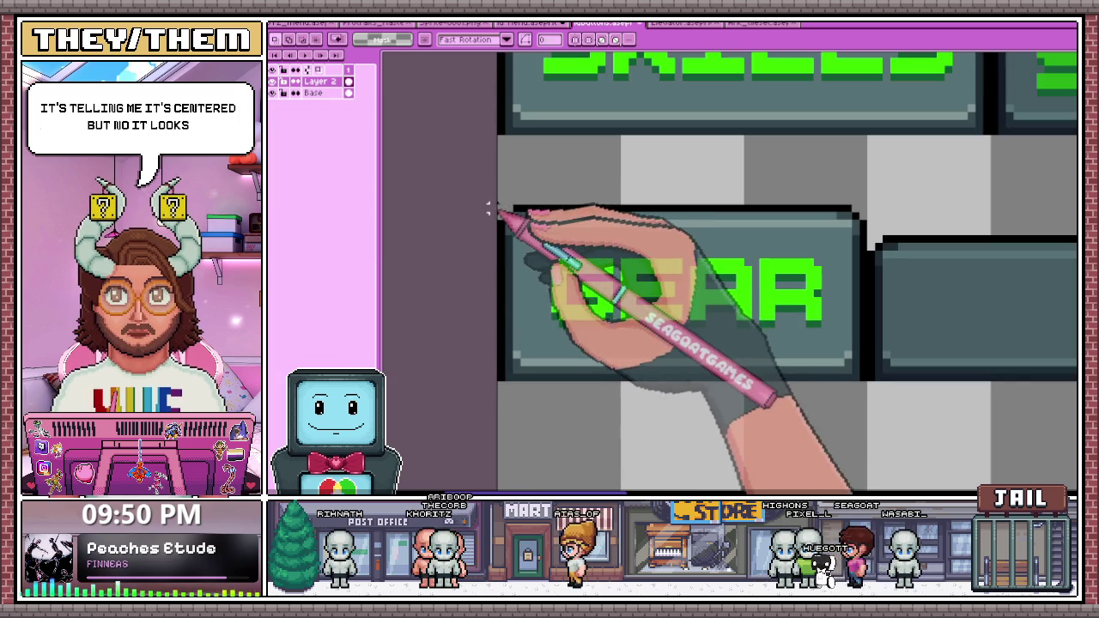
left_click_drag(498, 207, 867, 381)
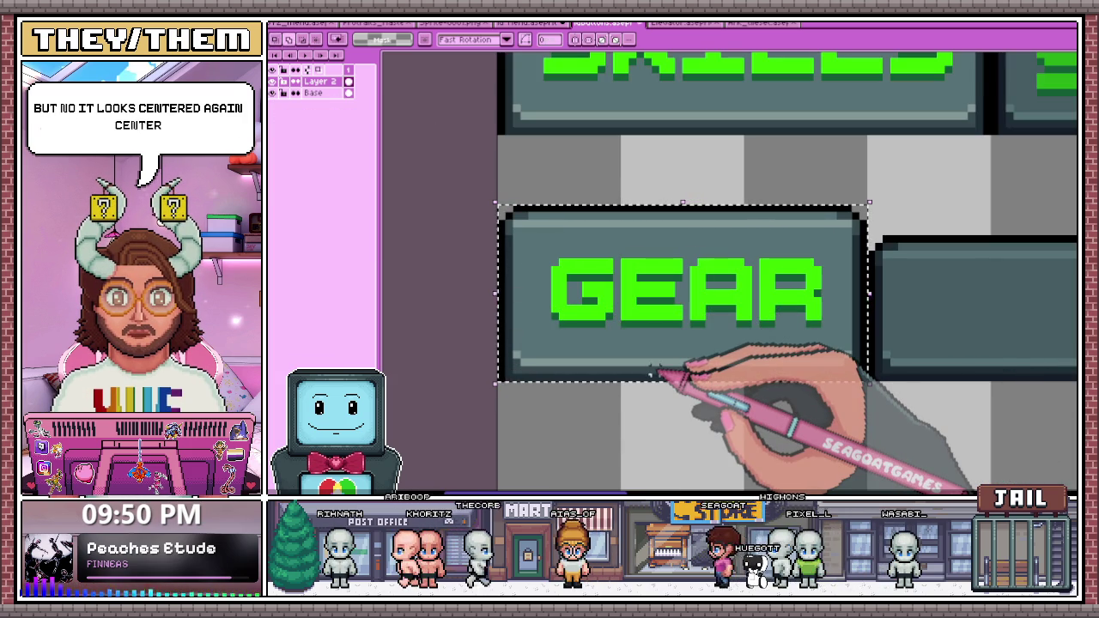
scroll(643, 331, "right", 2)
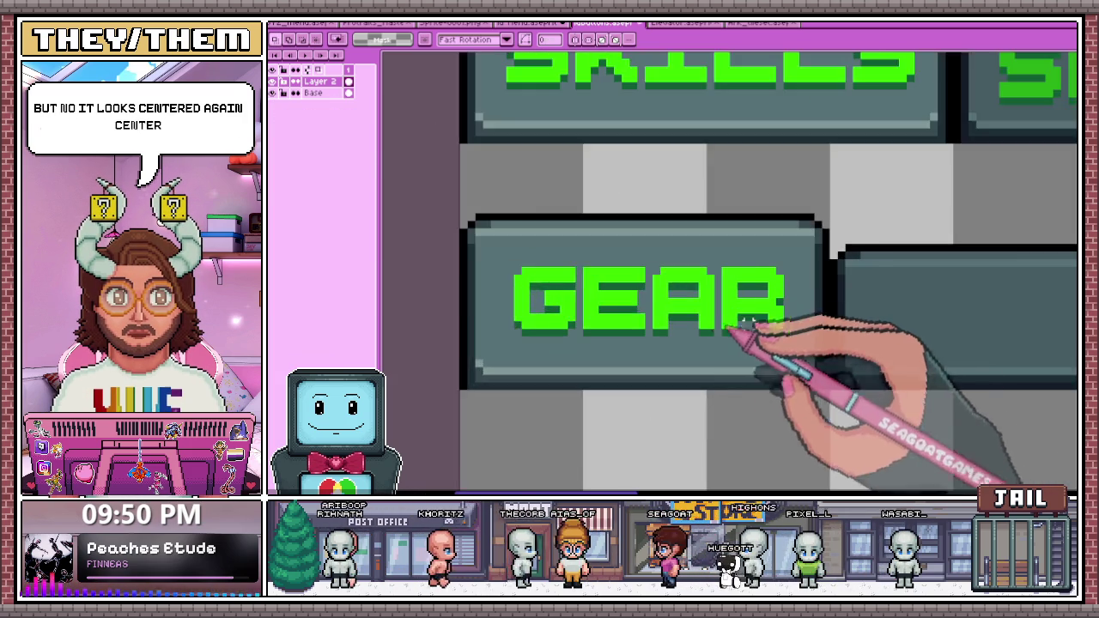
scroll(777, 324, "up", 1)
left_click_drag(784, 315, 816, 330)
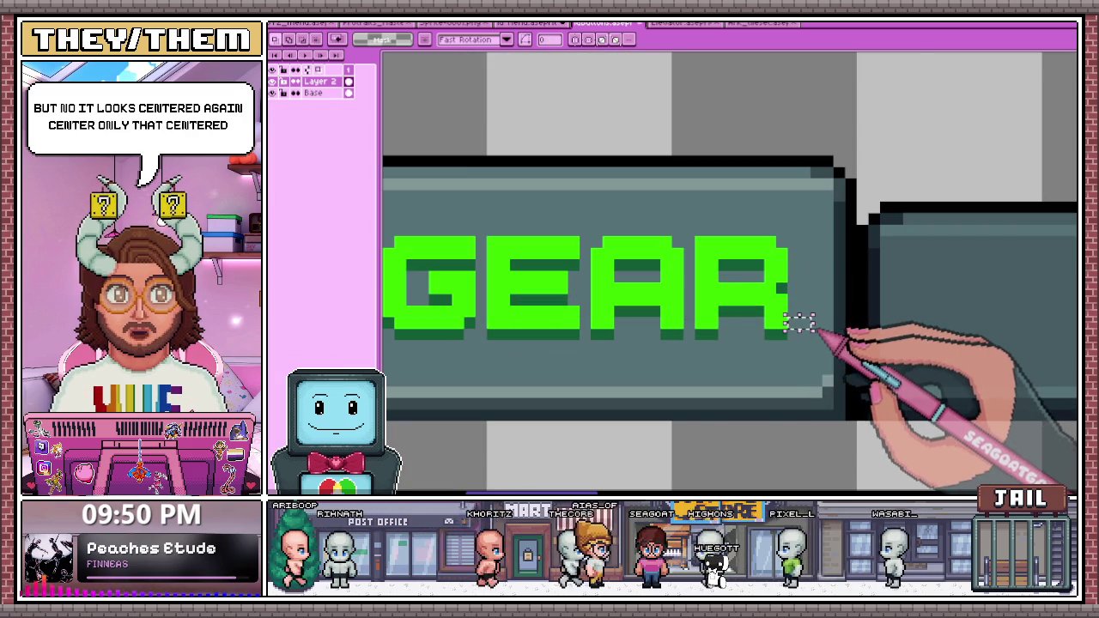
scroll(624, 353, "down", 2)
scroll(481, 330, "up", 2)
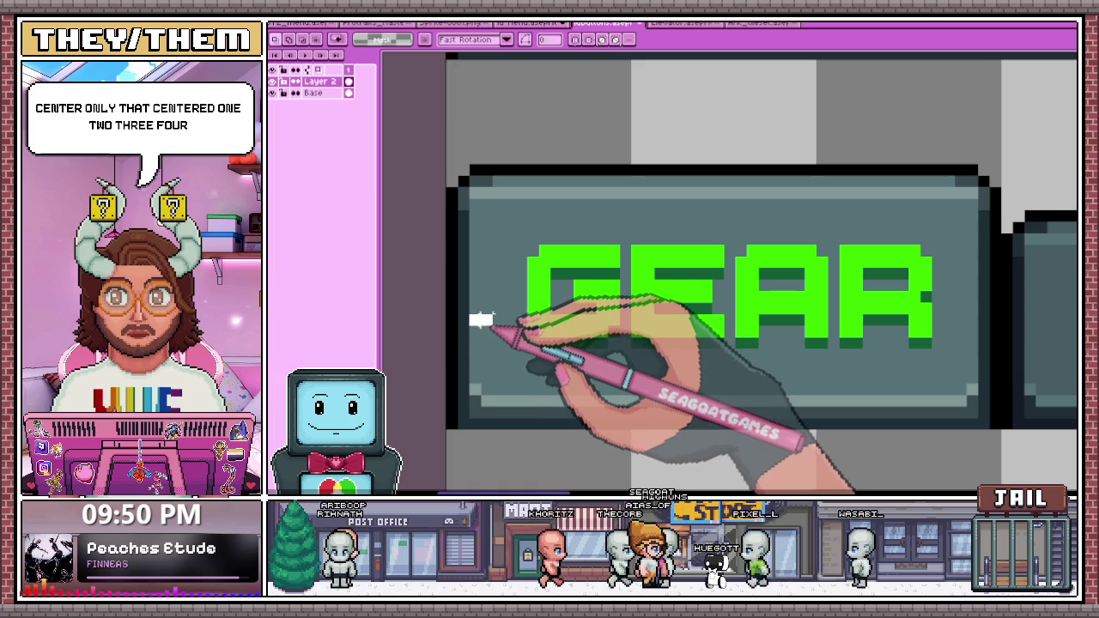
left_click_drag(468, 313, 533, 329)
left_click(496, 318)
scroll(601, 341, "up", 1)
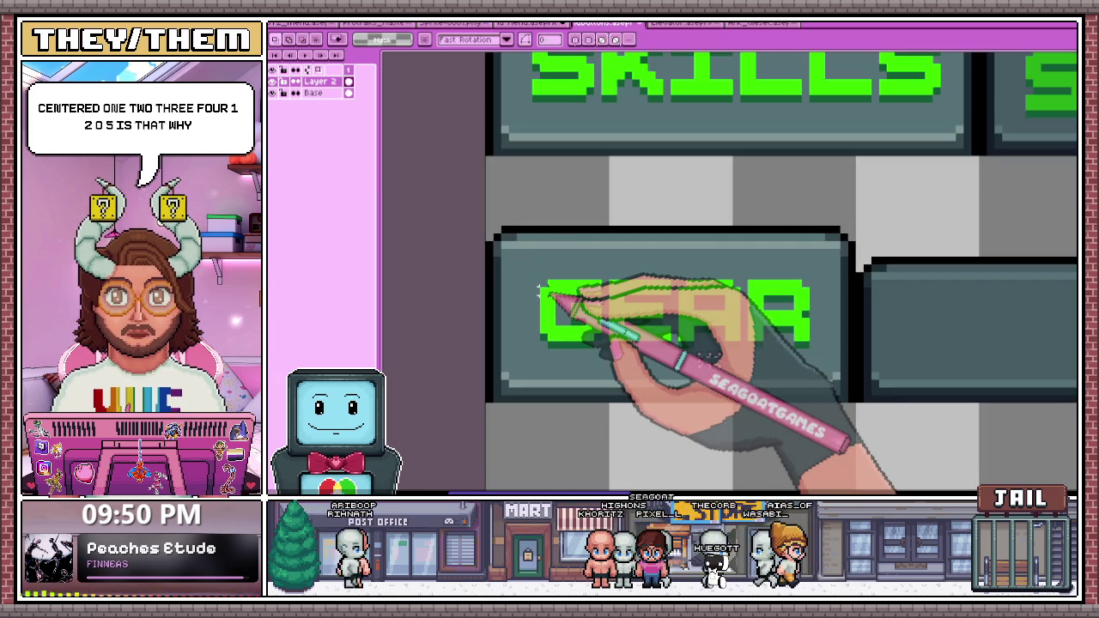
left_click_drag(535, 276, 655, 353)
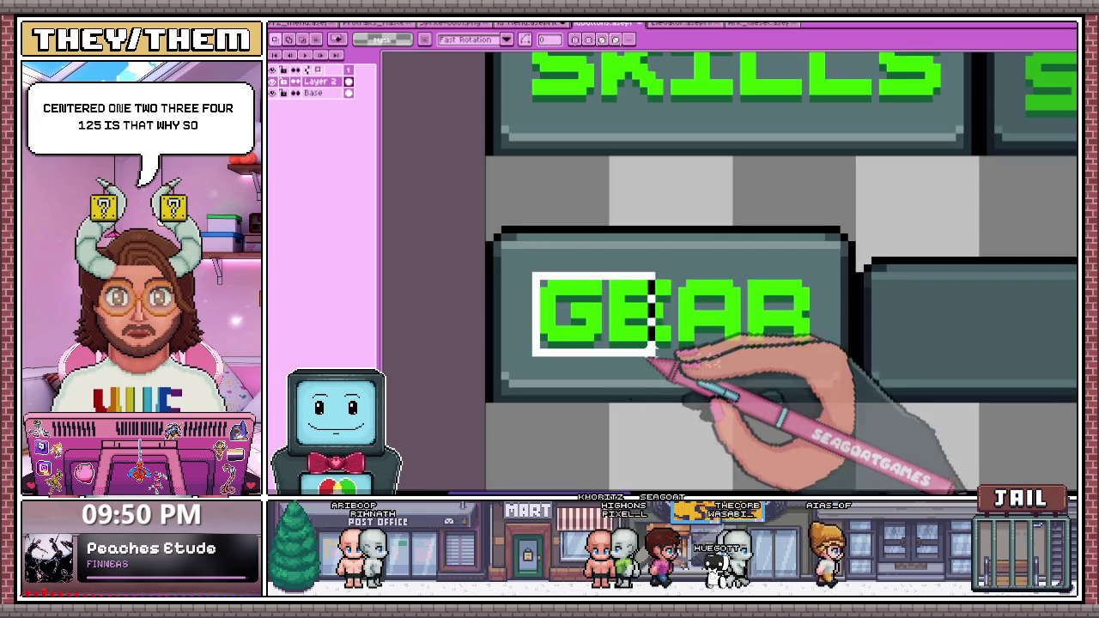
left_click(654, 350)
key("Return")
scroll(643, 369, "down", 5)
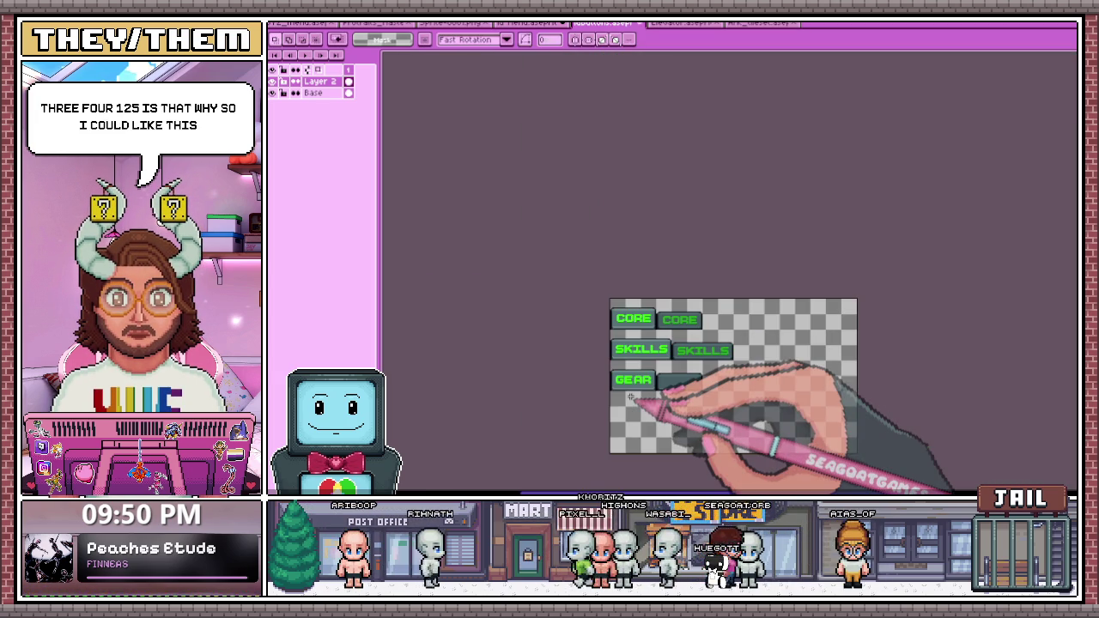
scroll(631, 395, "up", 3)
Step: Widen the right-hand column of GEAR's E, then select the EAR letters
scroll(633, 356, "up", 3)
left_click_drag(581, 243, 612, 384)
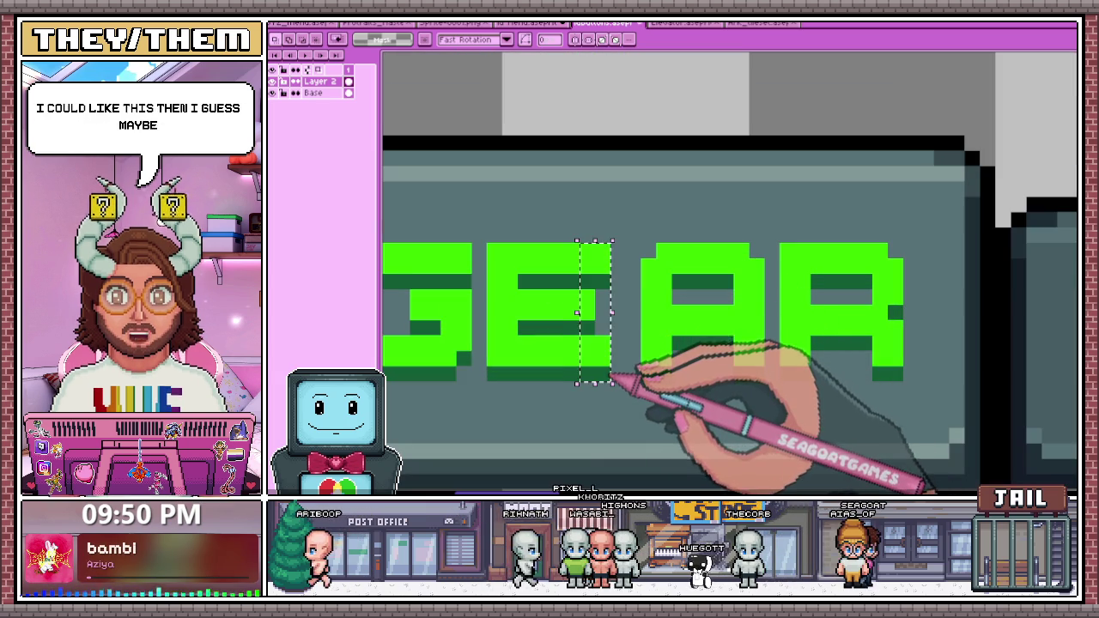
left_click_drag(625, 331, 644, 326)
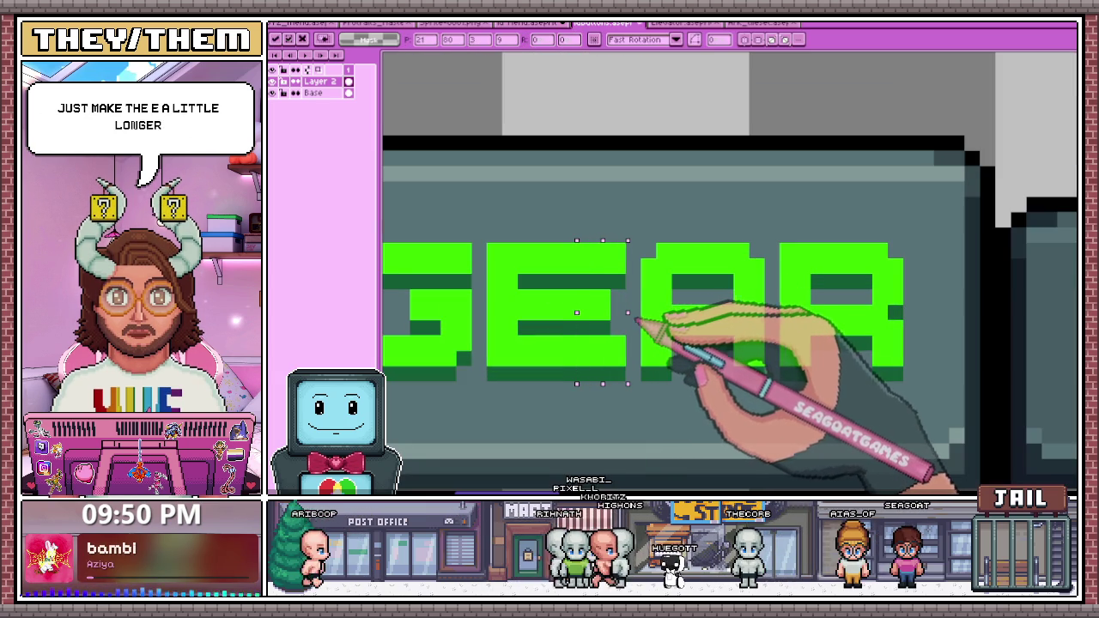
scroll(653, 378, "down", 4)
scroll(630, 399, "down", 3)
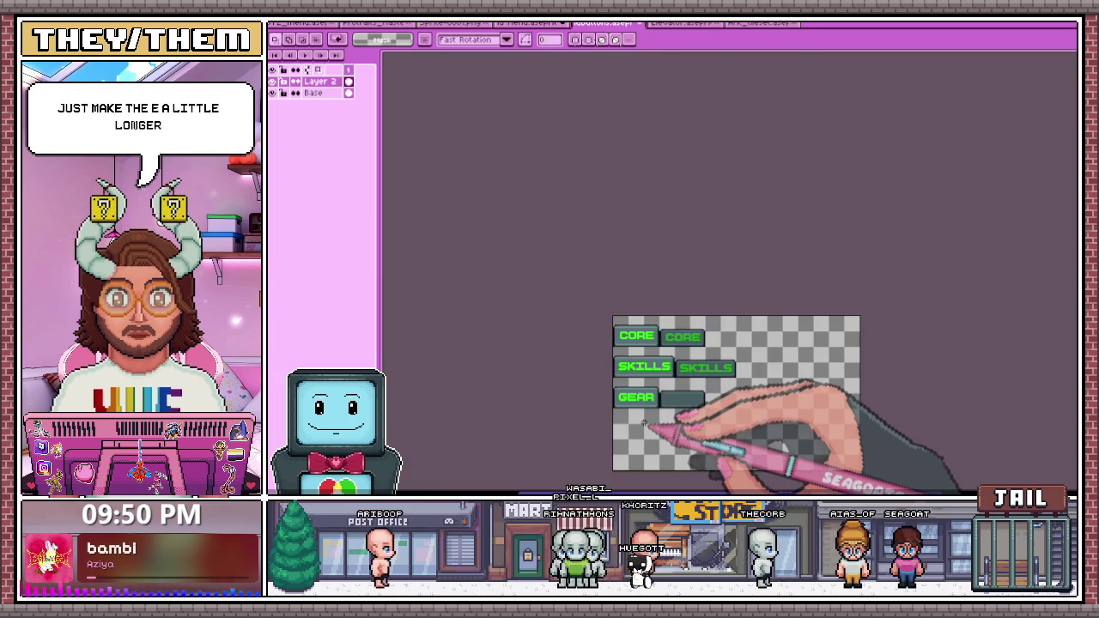
scroll(643, 422, "up", 3)
scroll(611, 403, "up", 1)
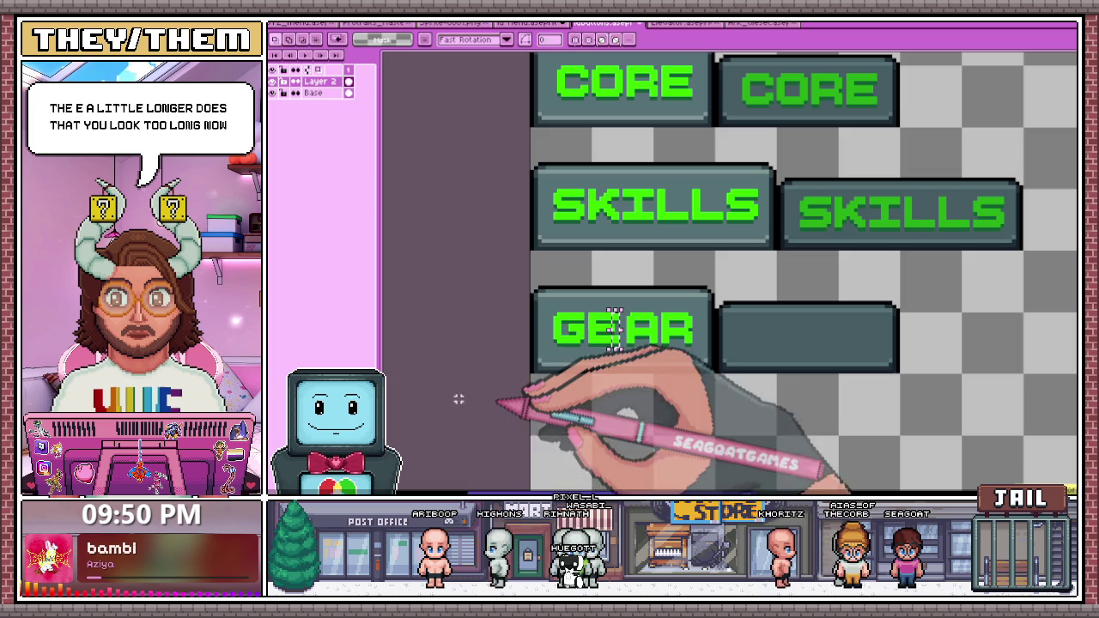
scroll(580, 369, "up", 1)
left_click_drag(636, 277, 768, 344)
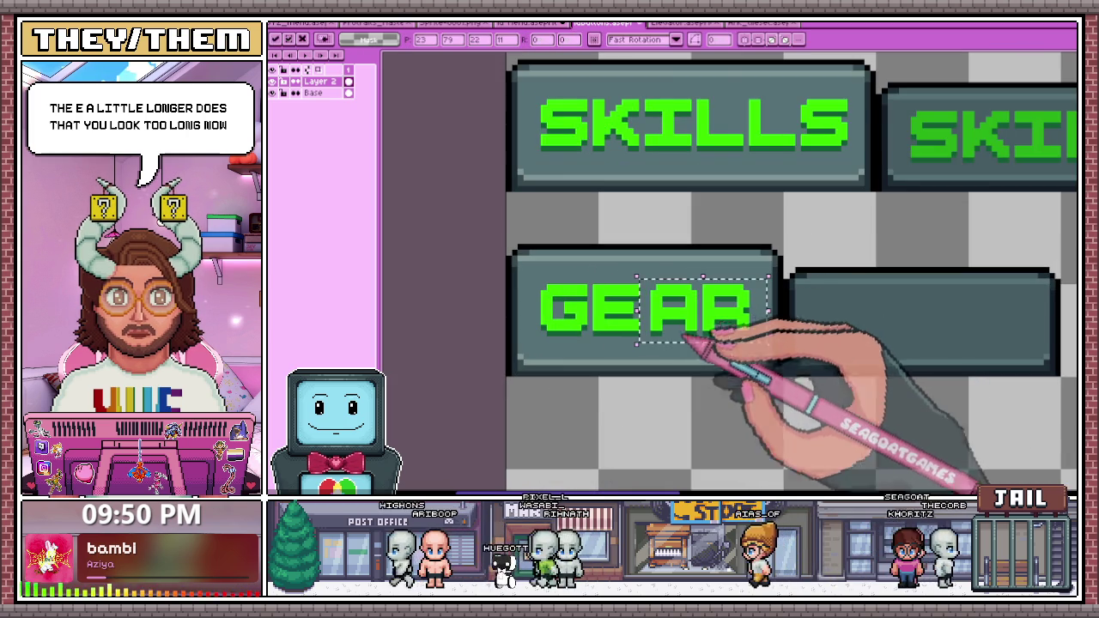
scroll(694, 351, "down", 2)
scroll(633, 395, "down", 2)
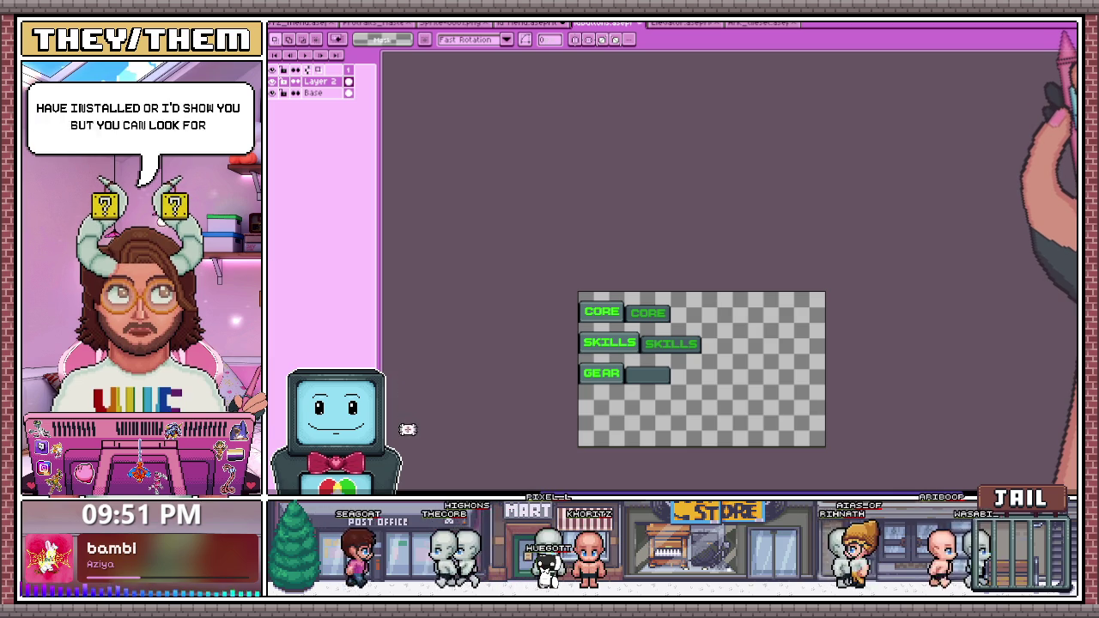
scroll(697, 341, "up", 1)
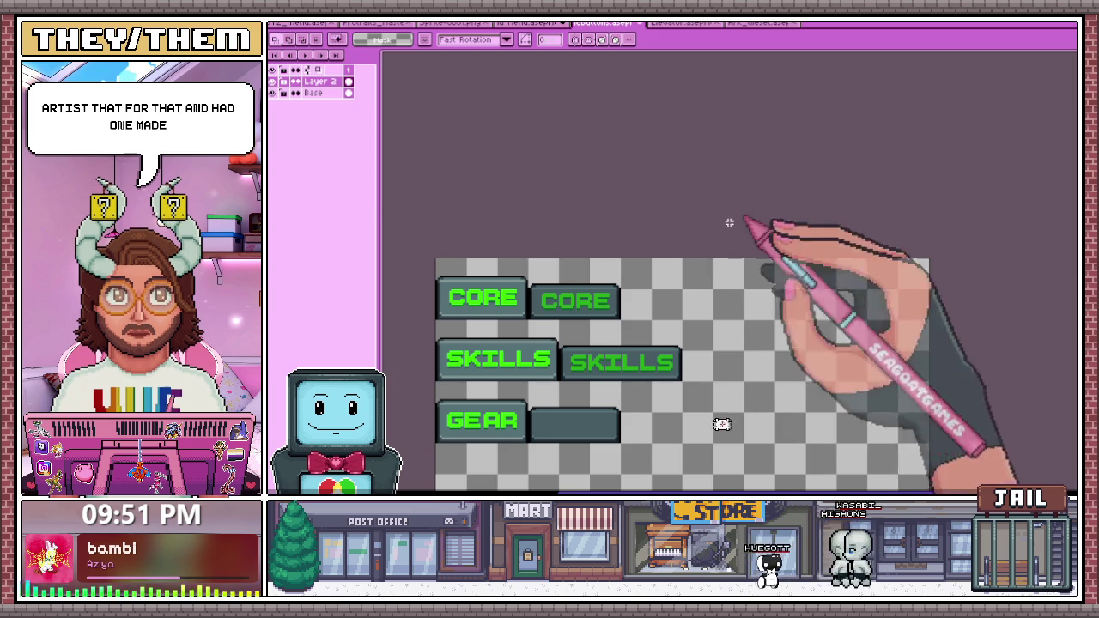
scroll(498, 257, "down", 2)
scroll(468, 272, "up", 2)
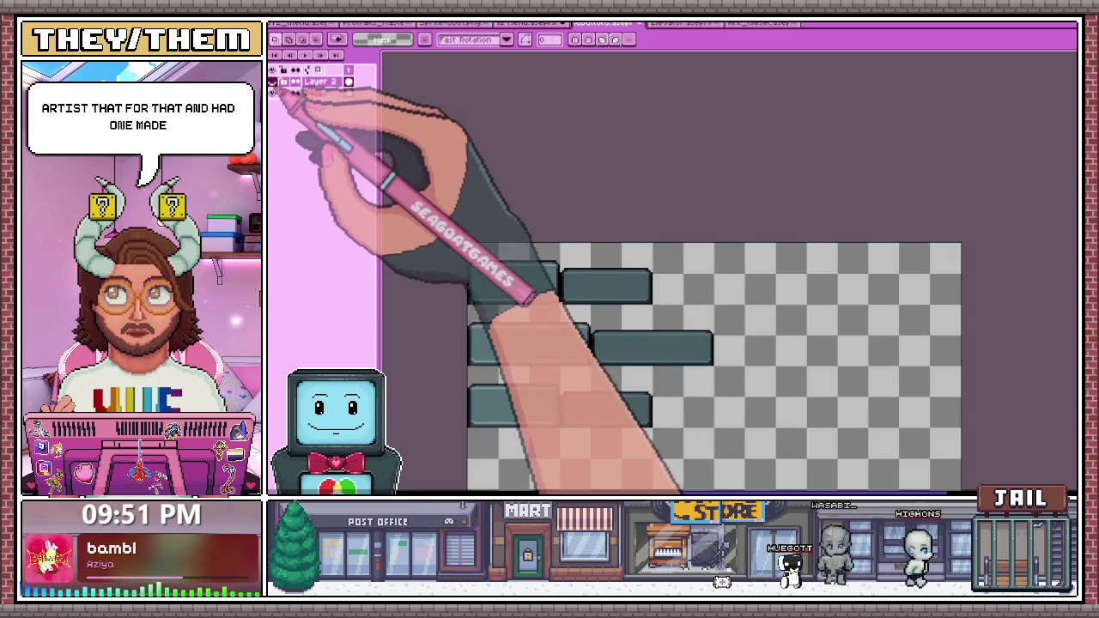
scroll(496, 265, "down", 2)
scroll(498, 333, "up", 1)
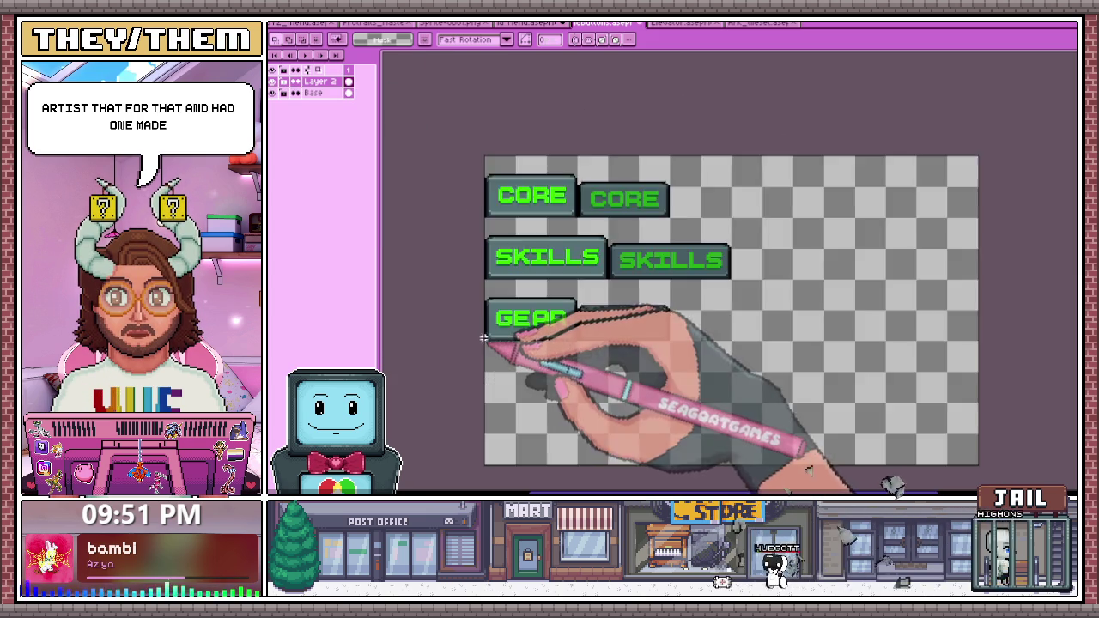
scroll(494, 328, "up", 1)
scroll(478, 252, "up", 1)
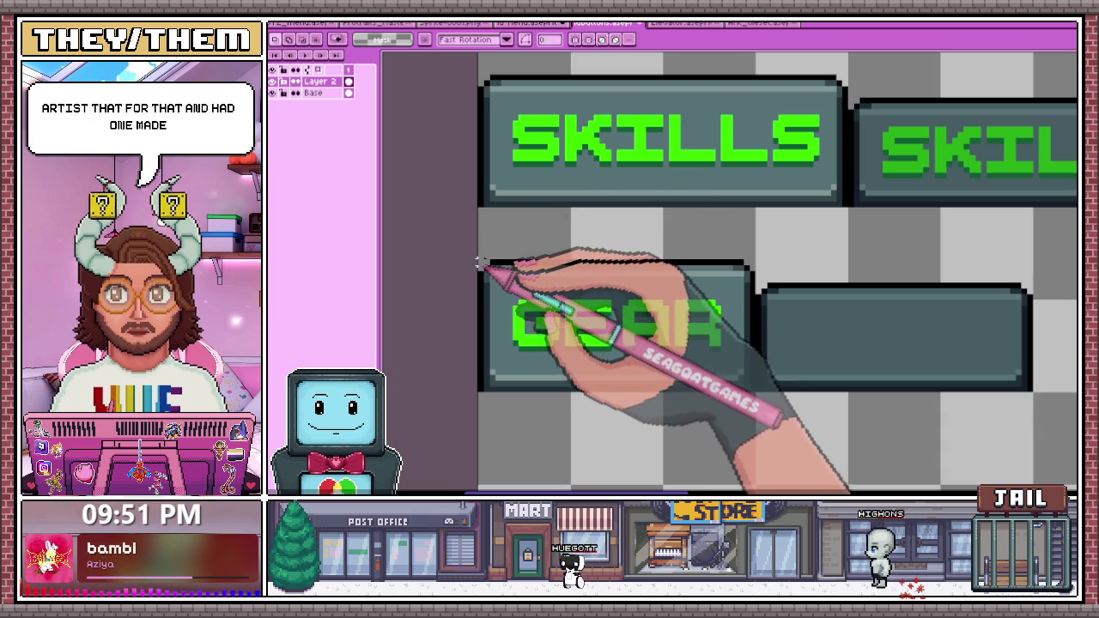
left_click_drag(479, 263, 738, 383)
Step: Drag a copy of GEAR onto the blank right-hand button and select it
scroll(687, 300, "down", 1)
left_click_drag(572, 274, 729, 290)
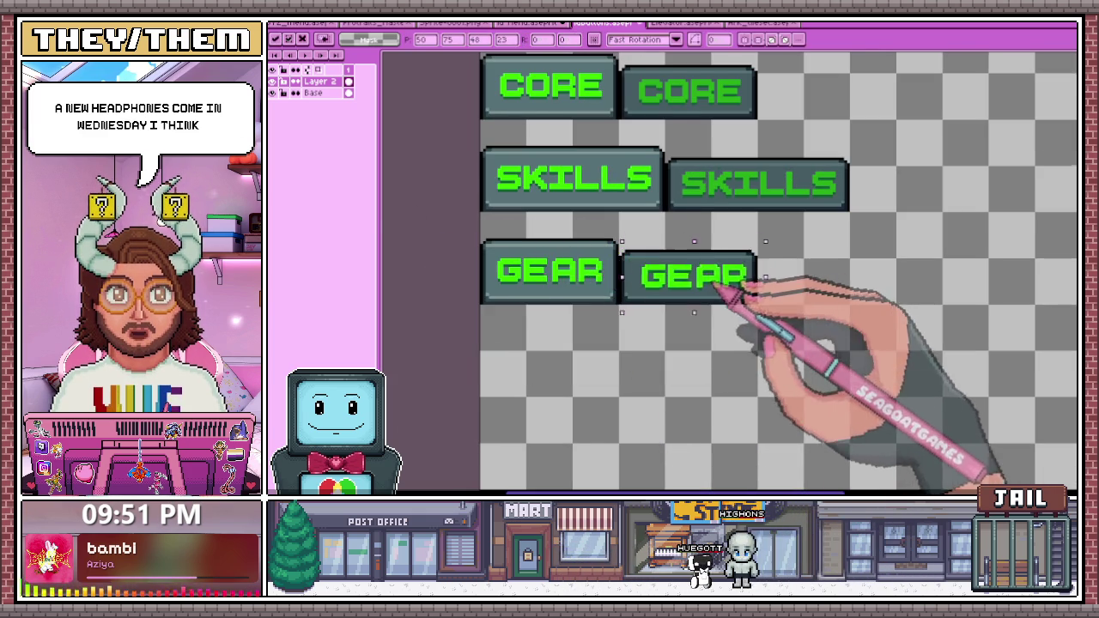
scroll(729, 290, "up", 3)
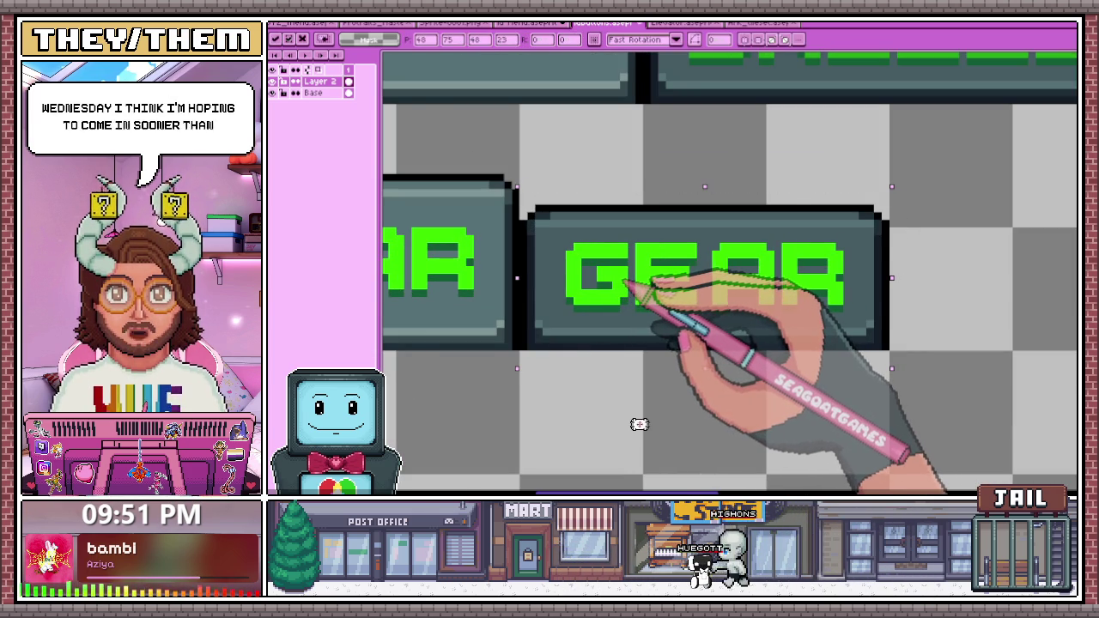
scroll(639, 419, "down", 2)
scroll(894, 247, "up", 1)
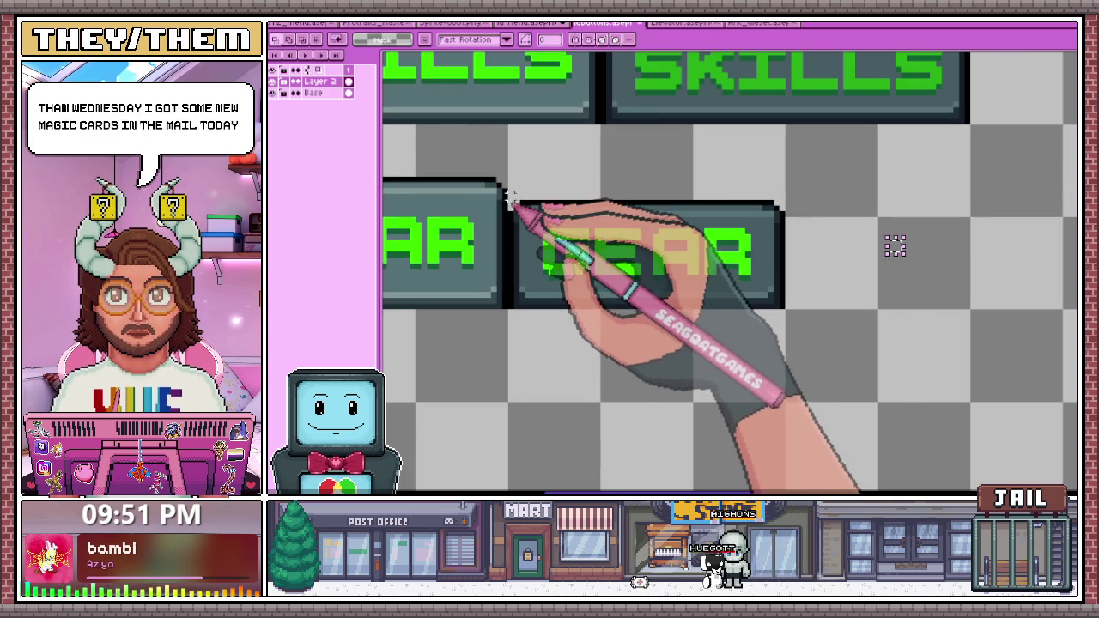
left_click_drag(511, 203, 785, 307)
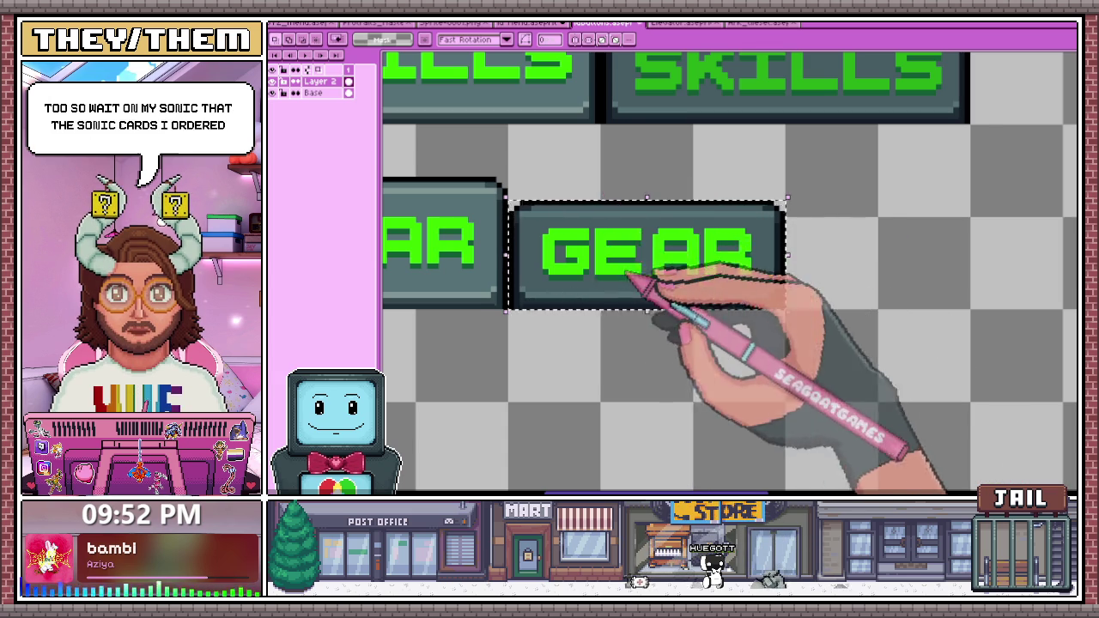
scroll(605, 316, "down", 4)
scroll(618, 349, "up", 1)
scroll(644, 337, "up", 1)
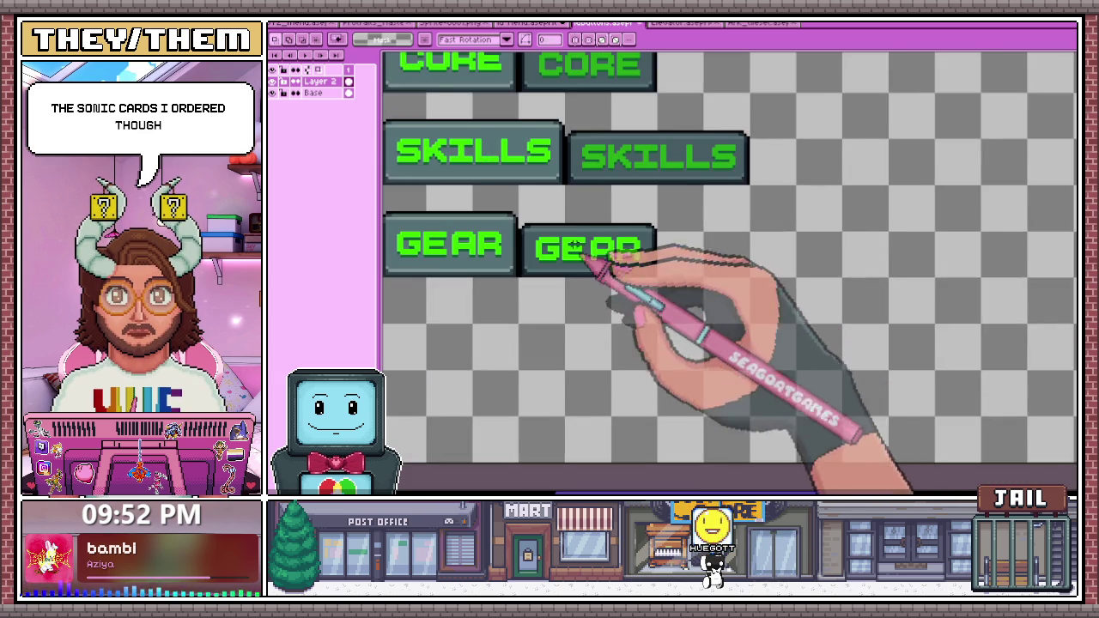
scroll(603, 266, "up", 1)
Step: Flood-fill the new GEAR letters with the darker green of the right-hand buttons
key("m")
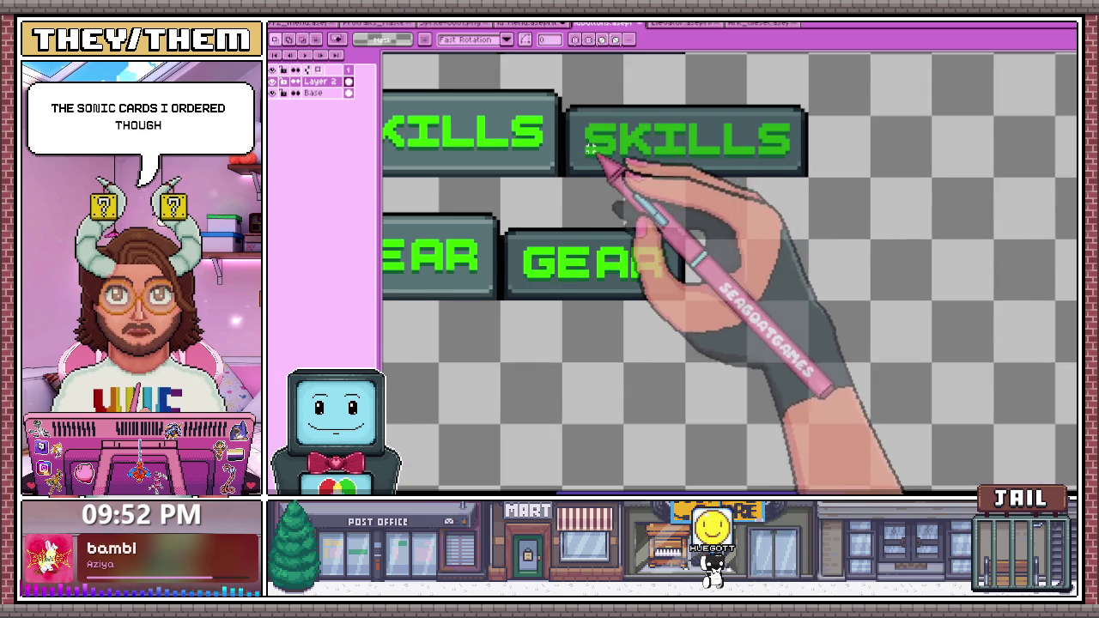
key("w")
scroll(550, 249, "up", 1)
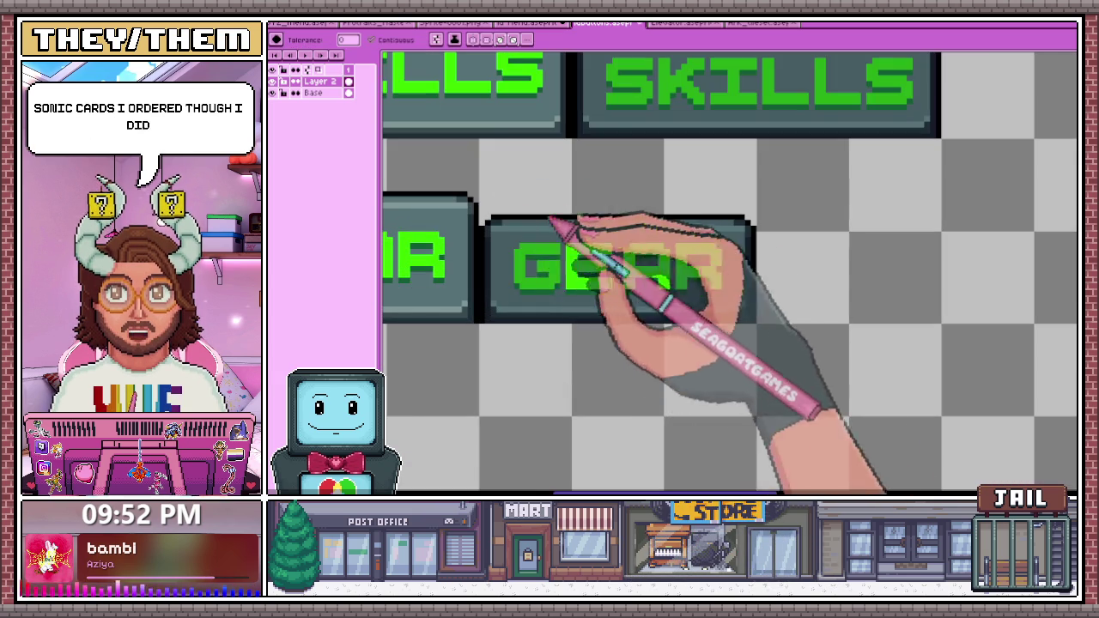
scroll(579, 258, "up", 1)
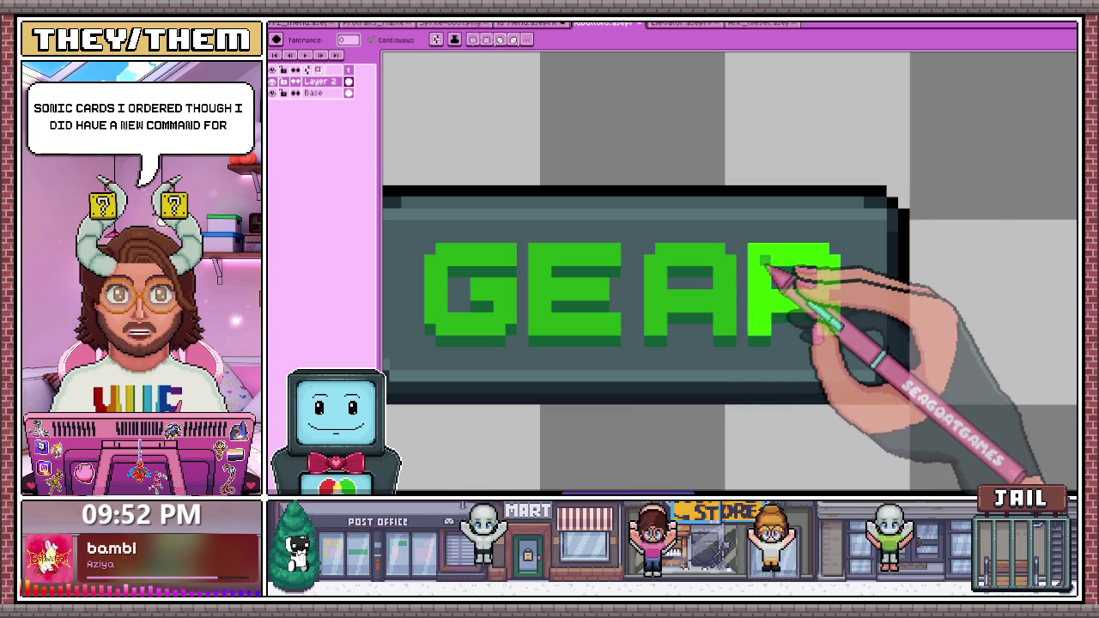
scroll(601, 309, "down", 1)
scroll(528, 324, "down", 1)
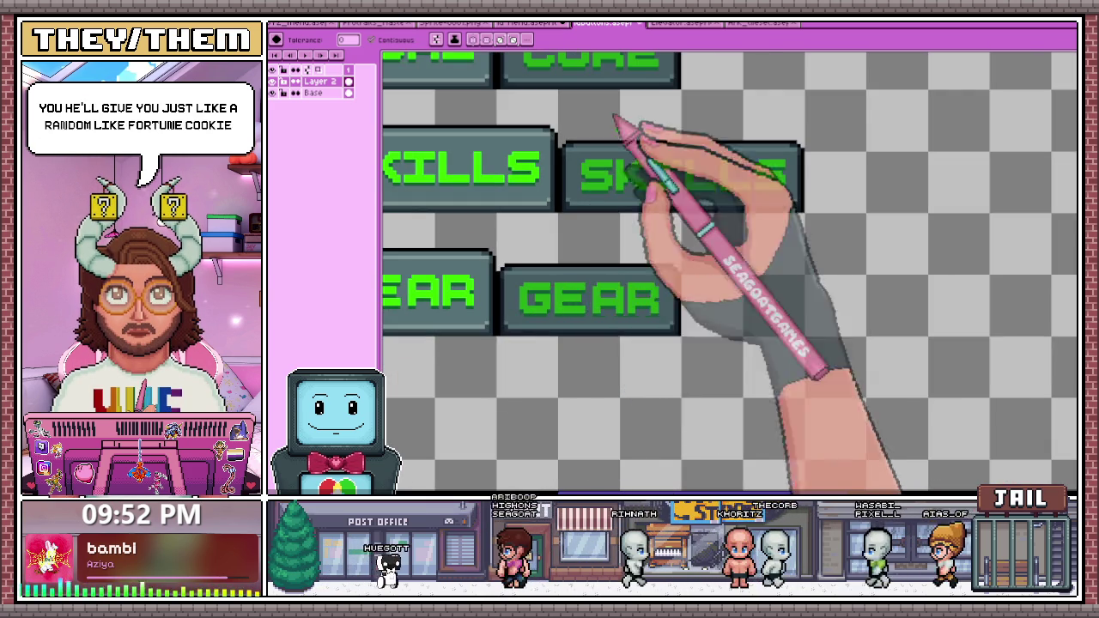
scroll(633, 220, "down", 2)
scroll(653, 221, "up", 1)
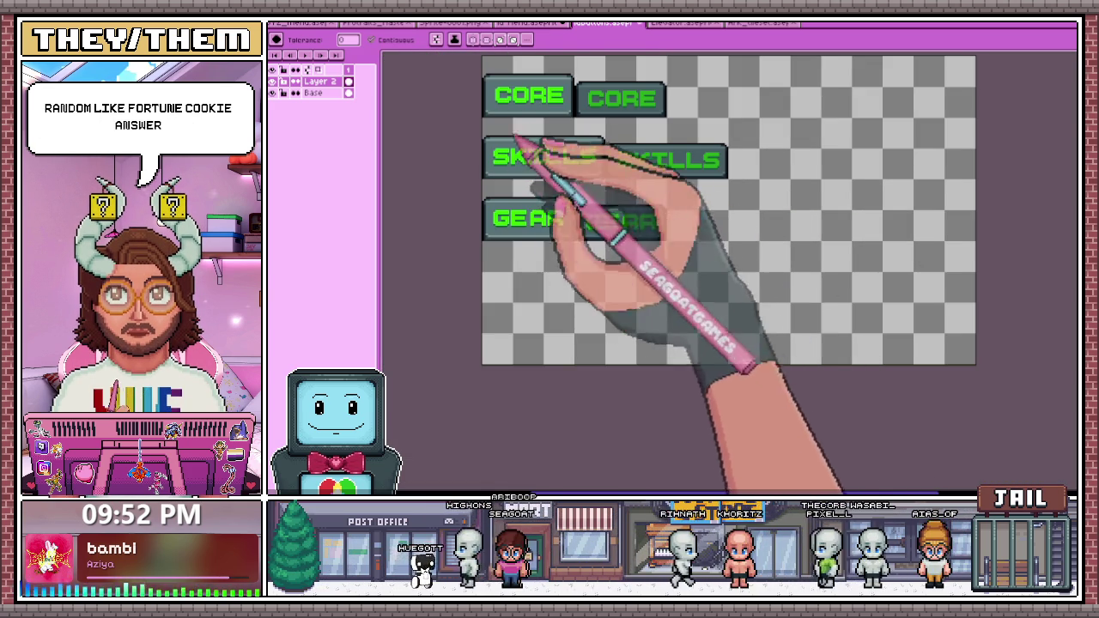
scroll(559, 219, "up", 2)
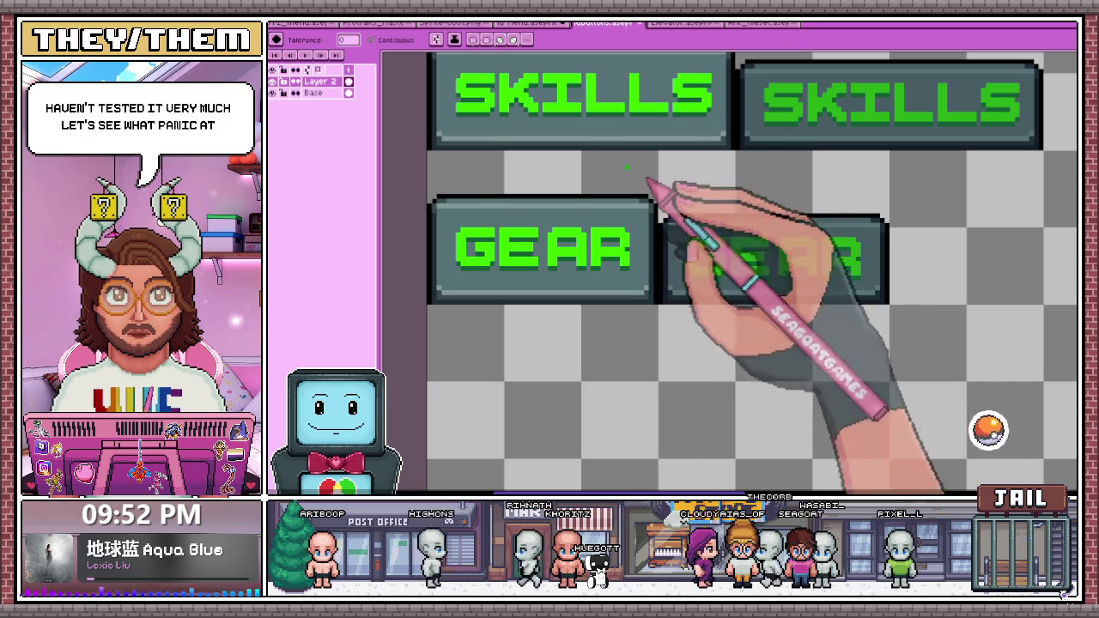
scroll(534, 182, "down", 3)
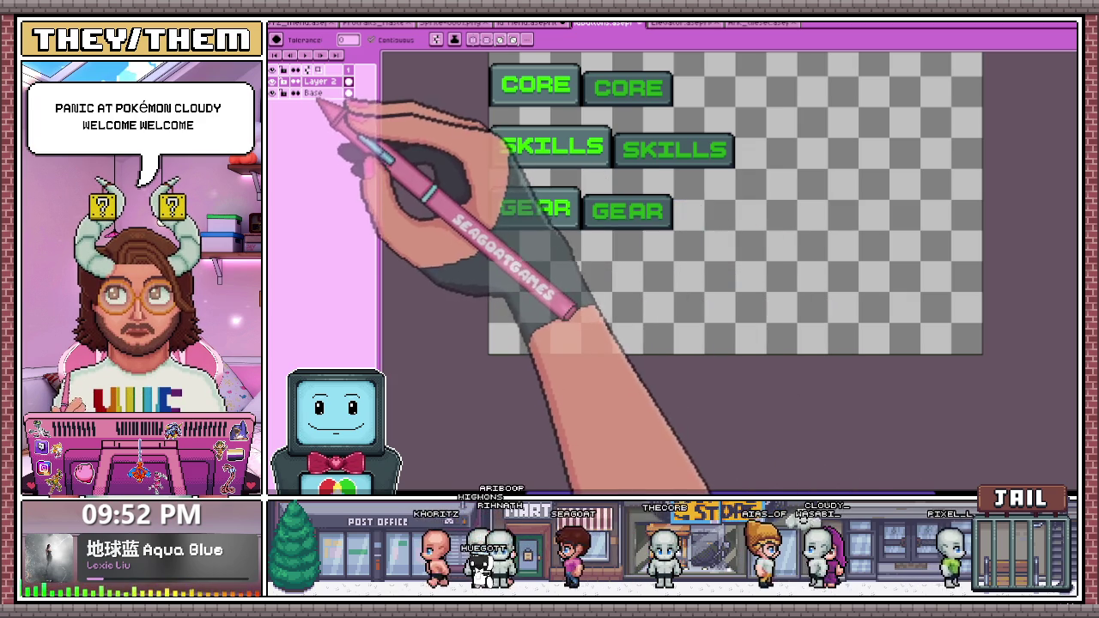
Step: With the Base layer active, select the ACTION lettering in the banner file
left_click(316, 93)
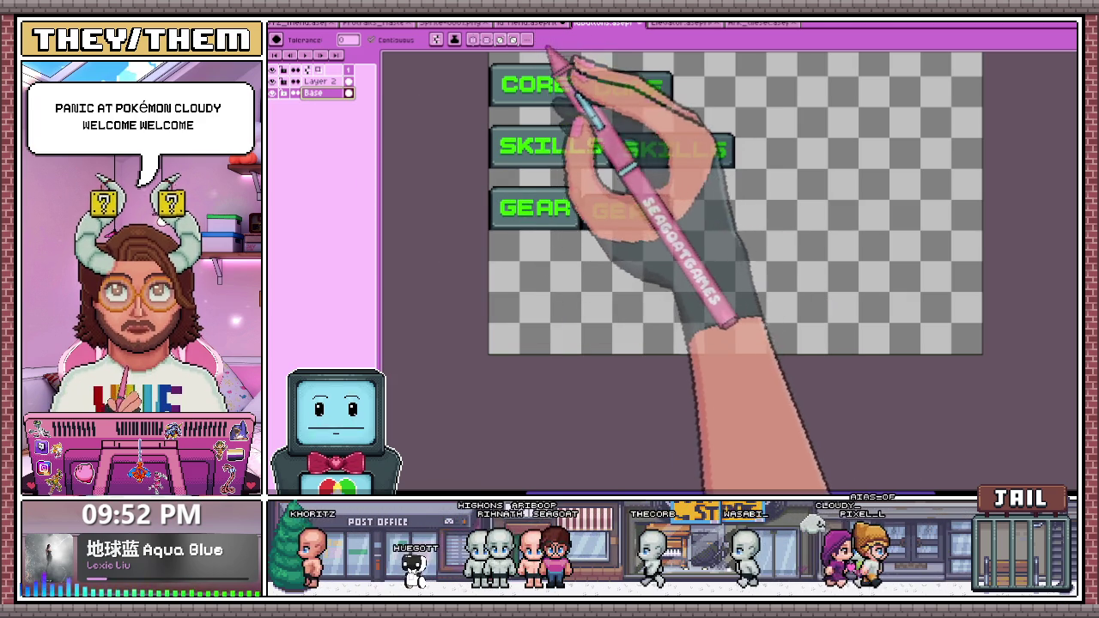
left_click(537, 23)
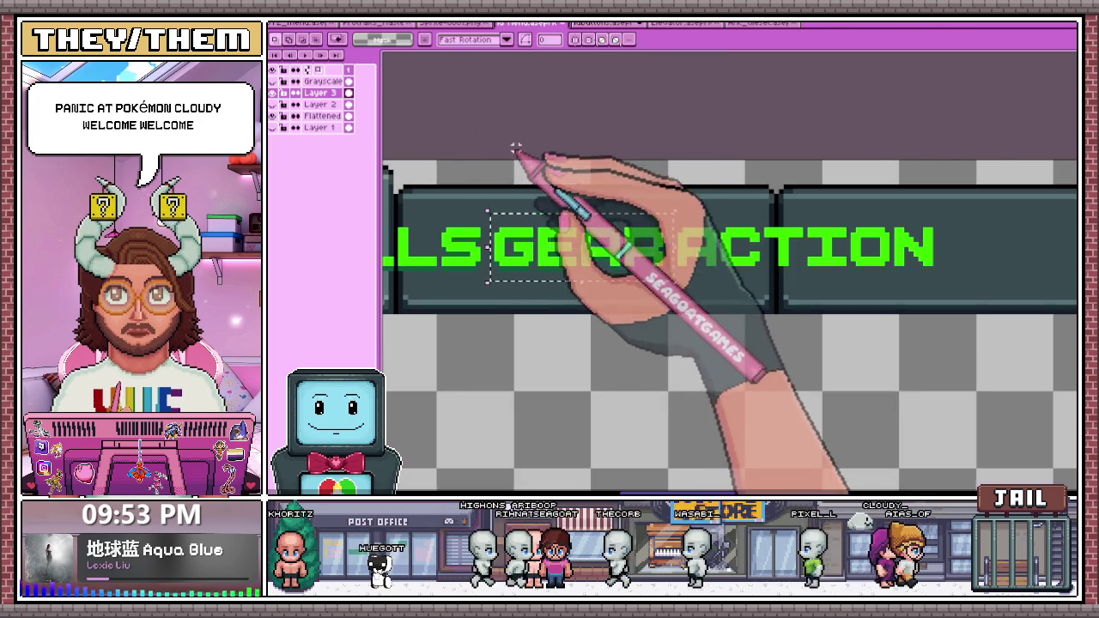
scroll(515, 147, "down", 1)
scroll(630, 148, "up", 1)
mouse_move(608, 180)
left_mouse_down()
mouse_move(658, 235)
mouse_move(834, 267)
left_mouse_up()
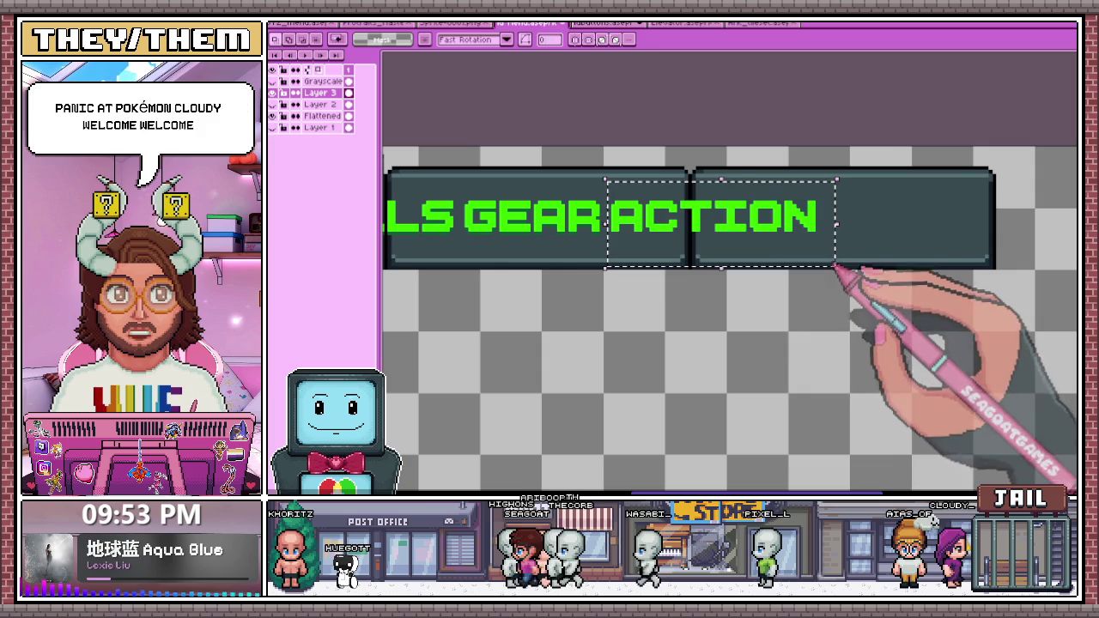
Step: Paste ACTION onto Layer 2 of the button sheet and drag it beside the GEAR row
left_click(601, 23)
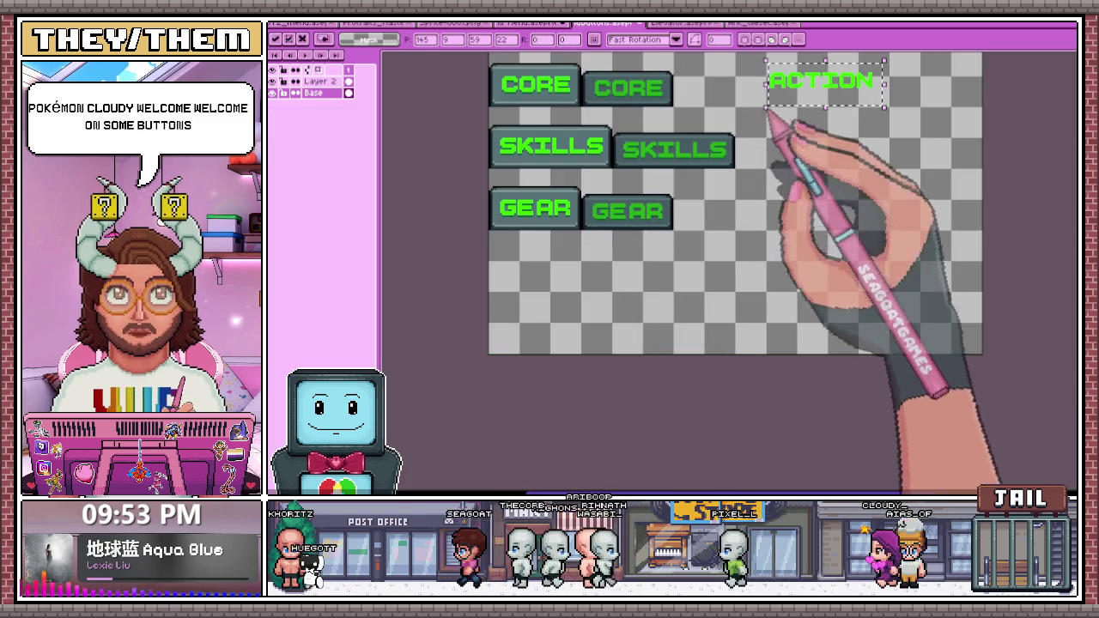
left_click(317, 80)
key("ctrl+v")
left_click_drag(822, 78, 803, 243)
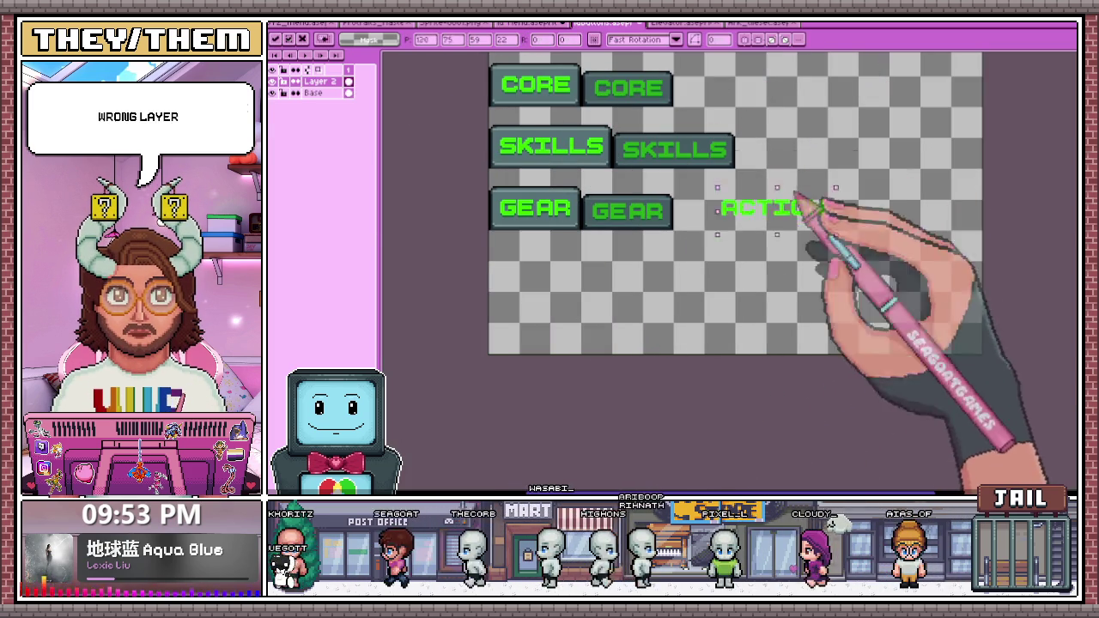
Step: Copy the SKILLS button pair and place the blank duplicate below the GEAR row
left_click(314, 93)
mouse_move(489, 113)
left_mouse_down()
mouse_move(574, 176)
mouse_move(758, 179)
left_mouse_up()
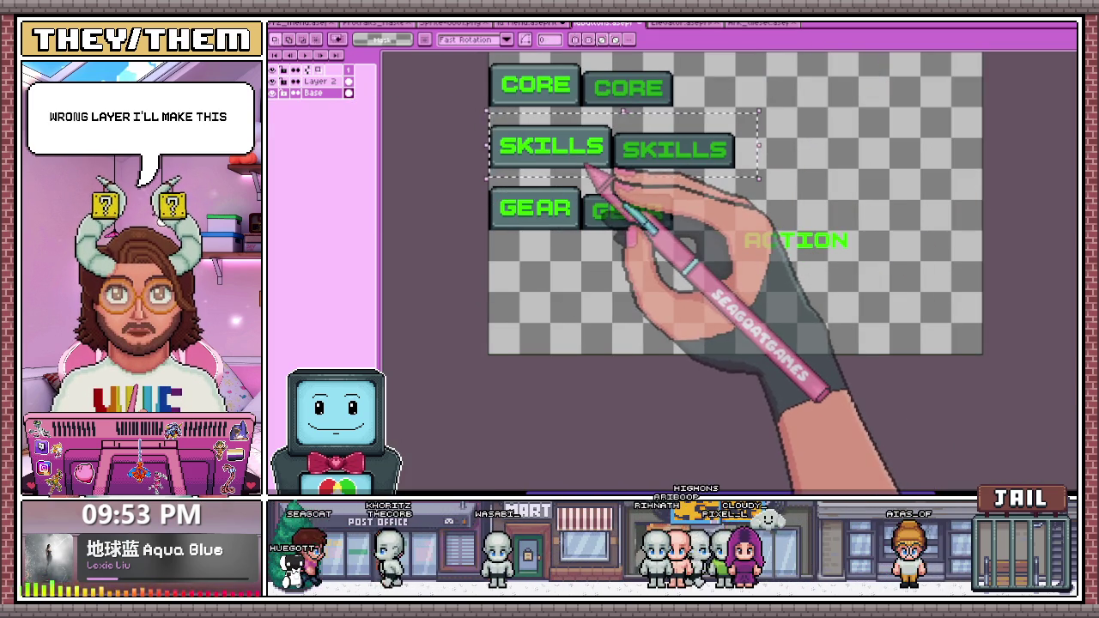
key("ctrl+c")
key("ctrl+v")
left_click_drag(586, 170, 584, 271)
scroll(567, 276, "up", 1)
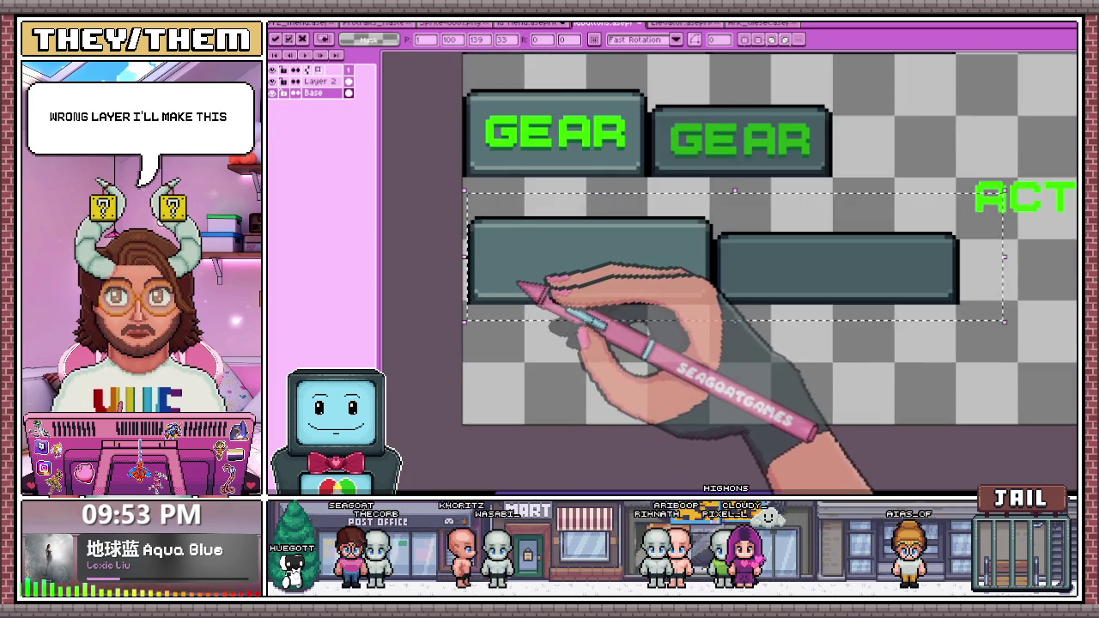
scroll(520, 287, "up", 1)
scroll(508, 287, "down", 1)
scroll(601, 344, "down", 3)
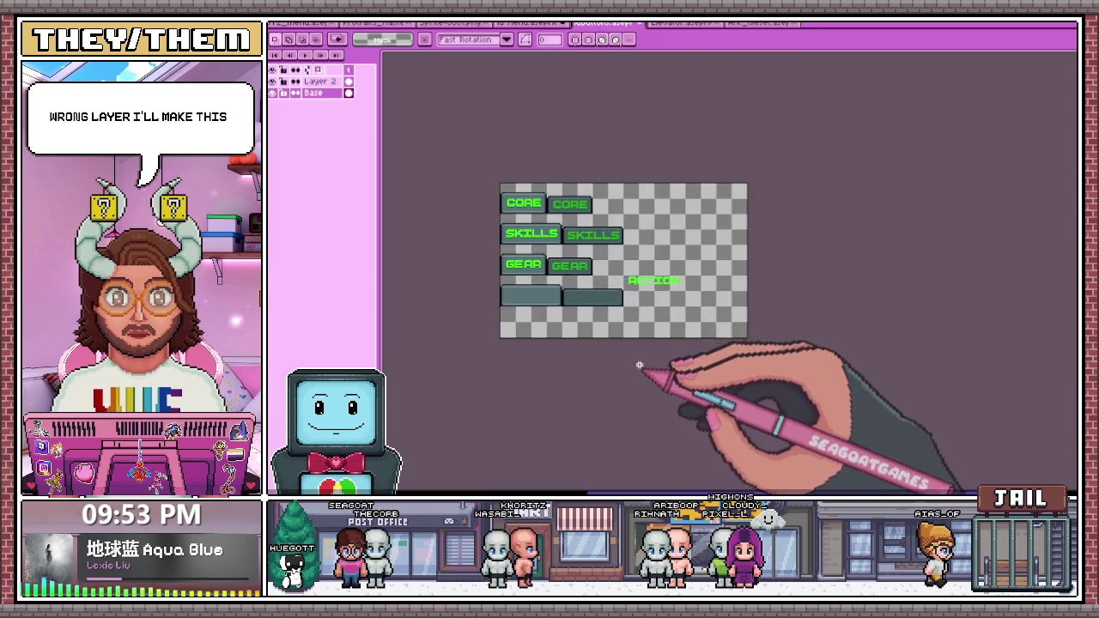
Step: On Layer 2, position the ACTION label over the empty left button and commit it
left_click(319, 81)
scroll(623, 288, "up", 2)
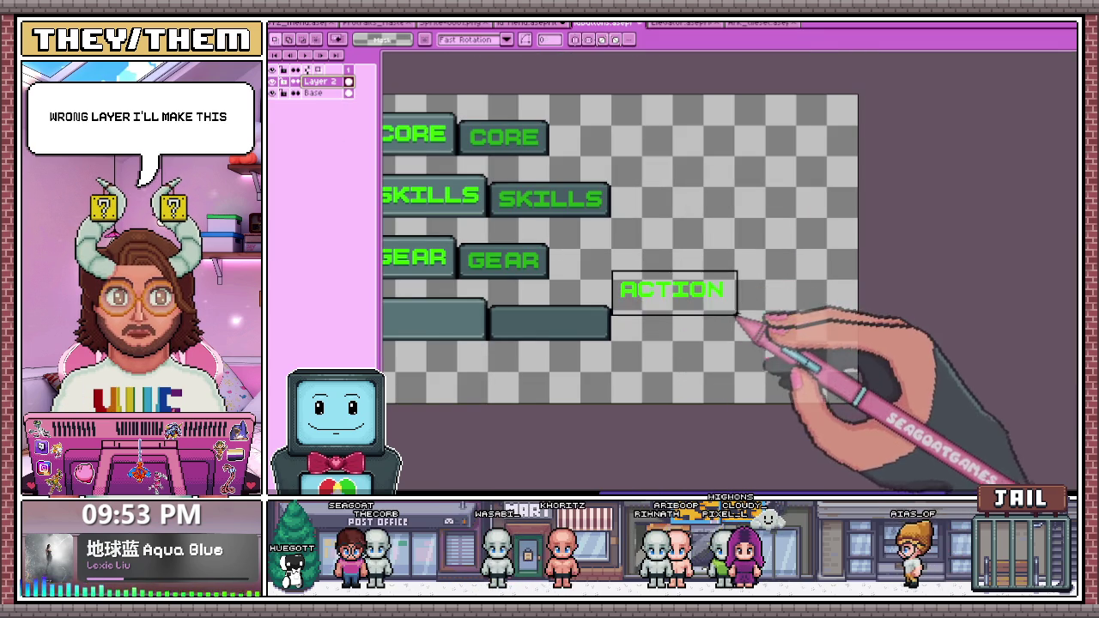
scroll(661, 284, "down", 3)
scroll(661, 283, "up", 2)
left_click_drag(658, 282, 641, 294)
scroll(636, 290, "up", 3)
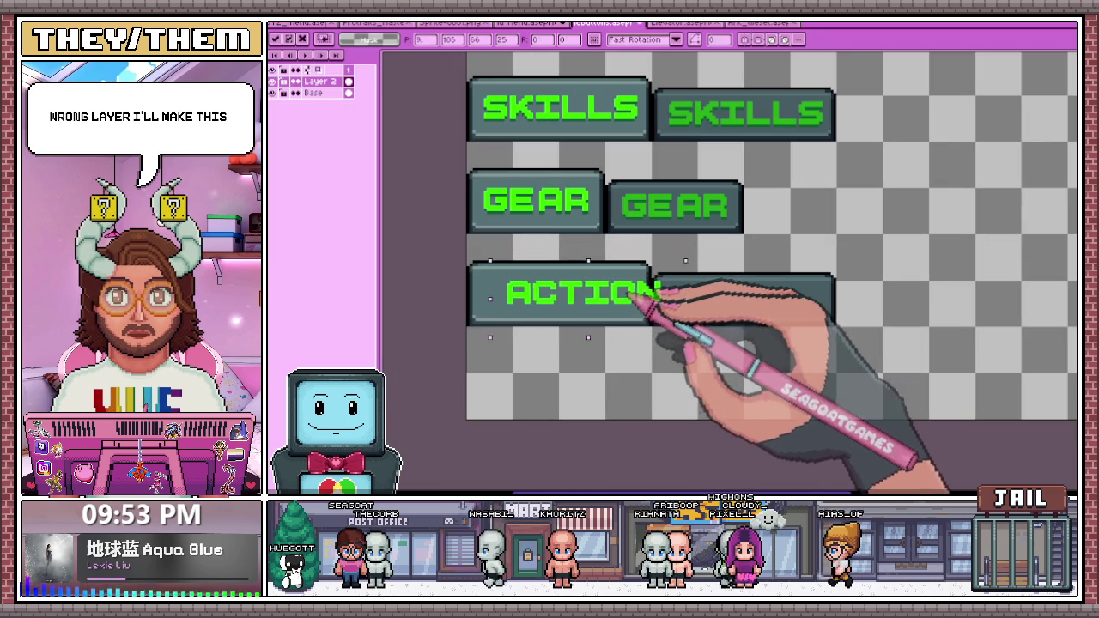
scroll(601, 292, "up", 1)
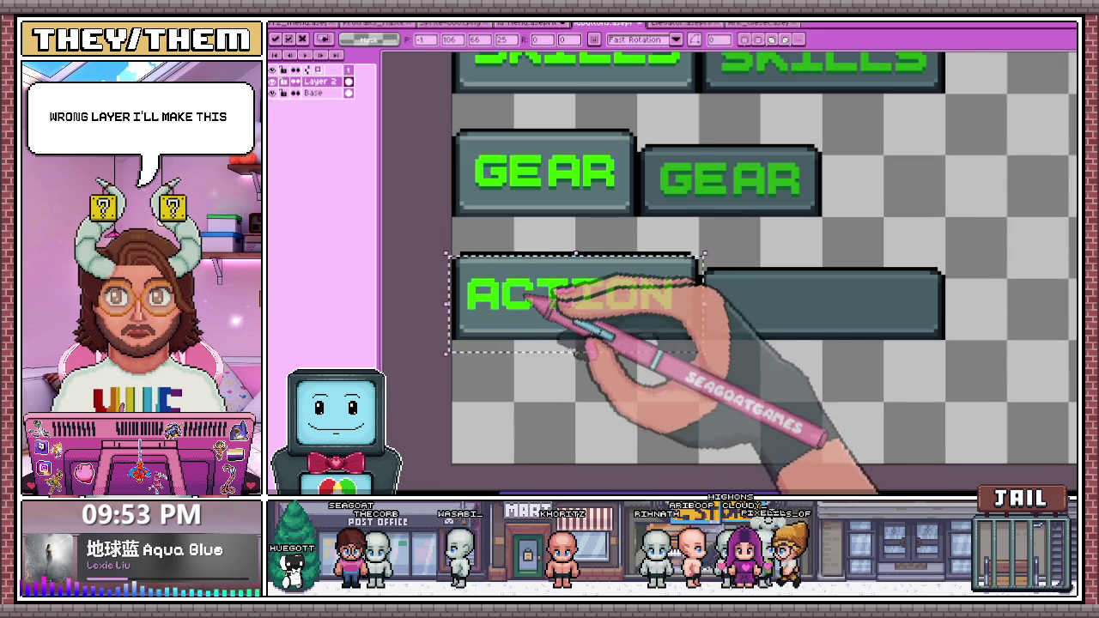
key("Return")
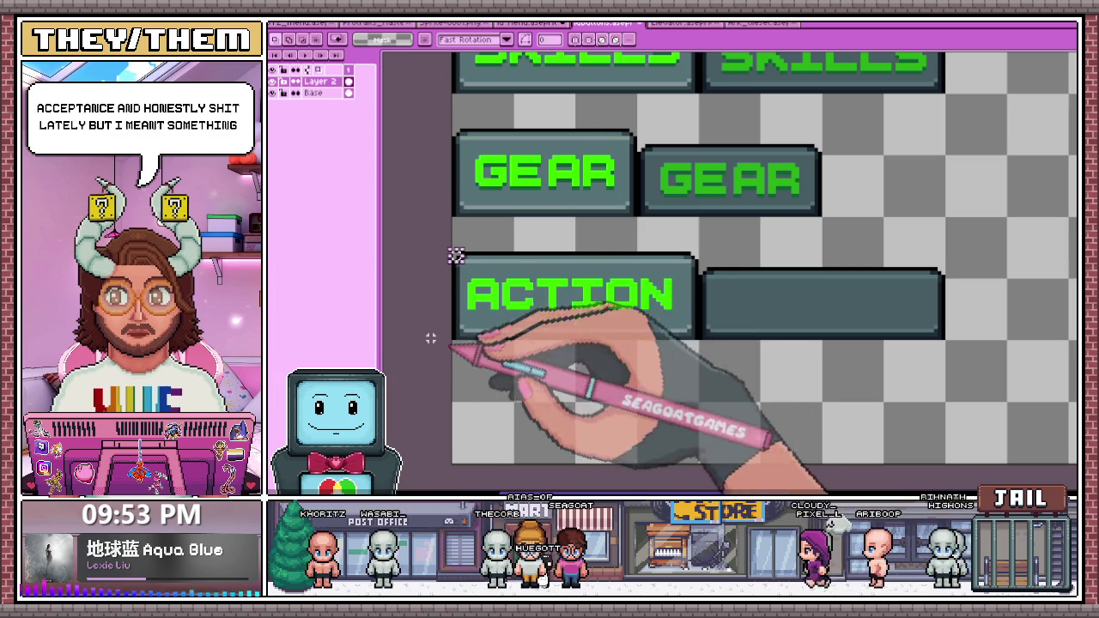
Step: Select the ACTION button and shift its label slightly to the right
scroll(455, 253, "up", 1)
scroll(455, 251, "up", 1)
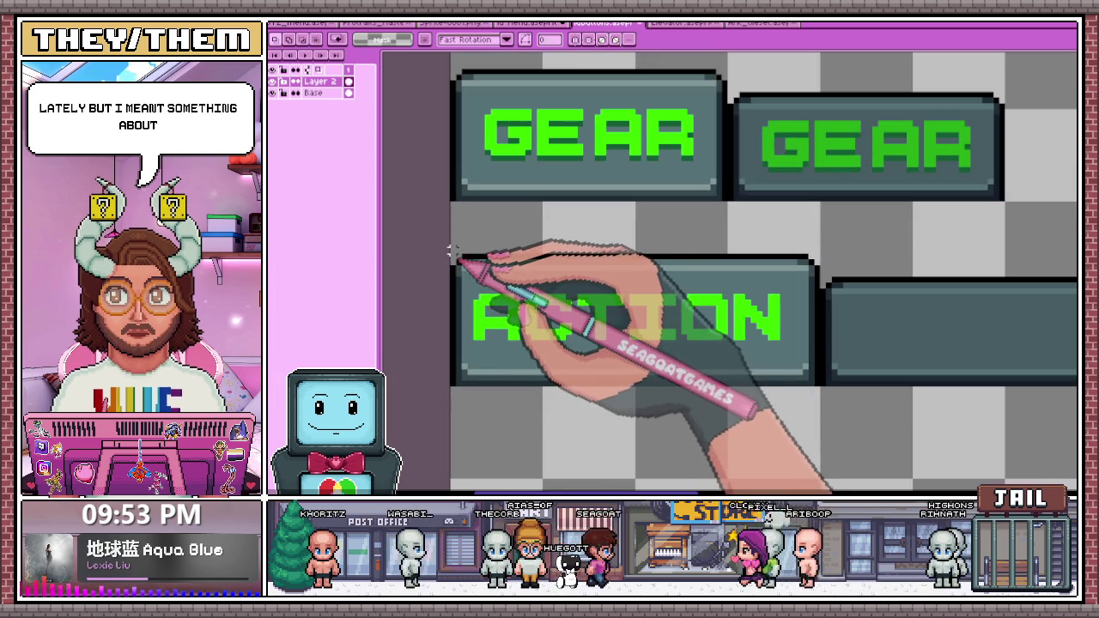
mouse_move(454, 254)
left_mouse_down()
mouse_move(791, 353)
mouse_move(821, 386)
left_mouse_up()
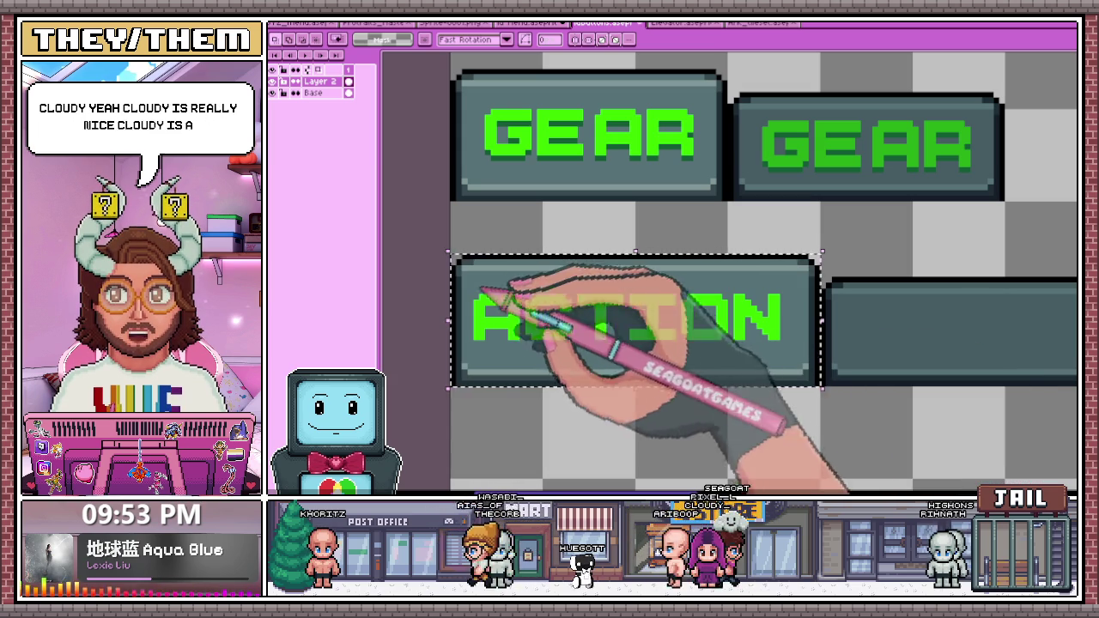
left_click_drag(618, 312, 630, 312)
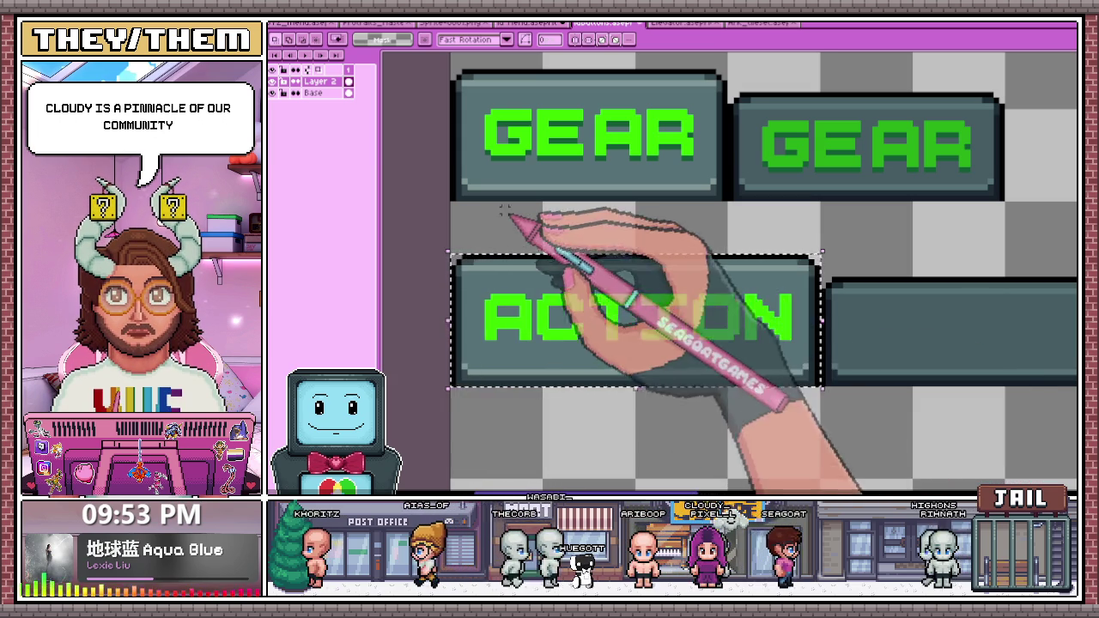
scroll(516, 226, "down", 1)
Step: Eyedrop the dark-green shadow colour and pencil shadow pixels inside the top of the O
key("i")
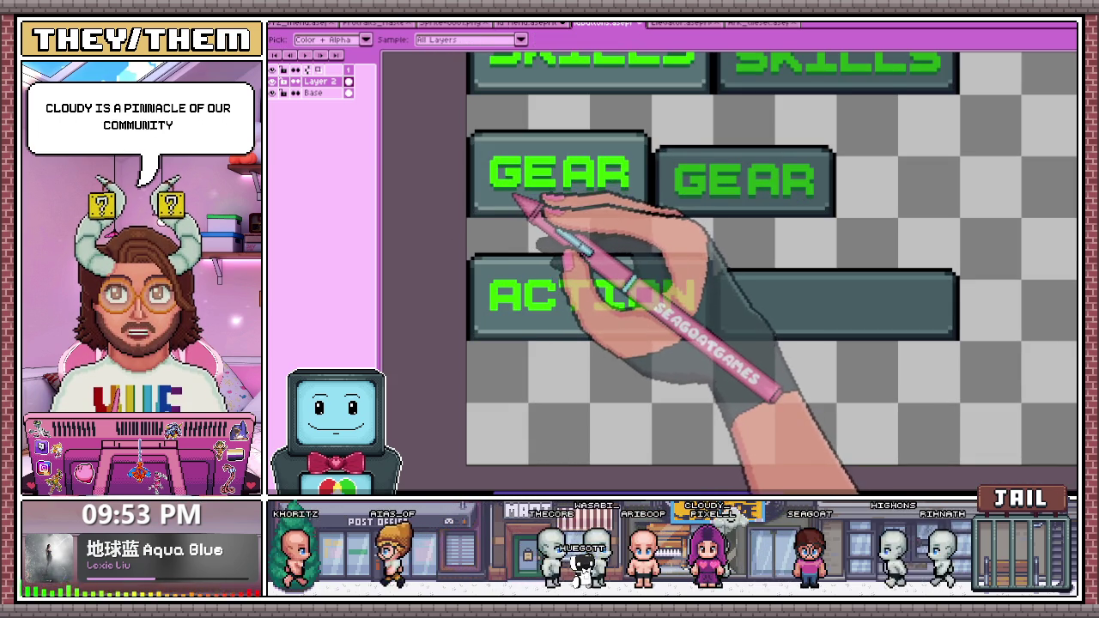
key("b")
scroll(510, 254, "up", 1)
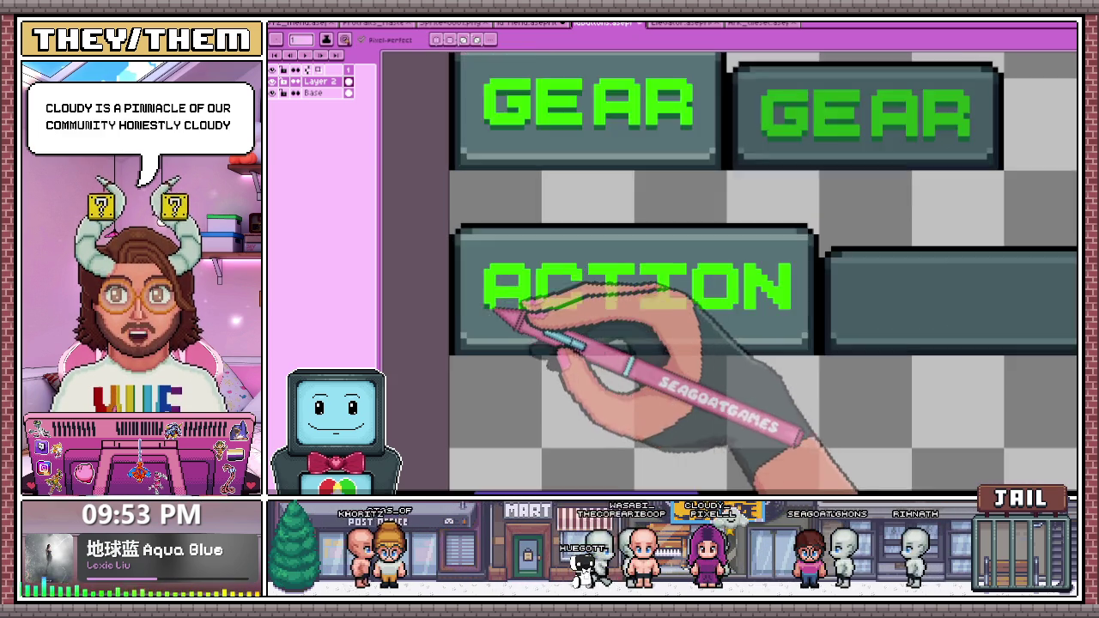
scroll(511, 258, "up", 1)
scroll(498, 283, "down", 2)
scroll(492, 277, "up", 1)
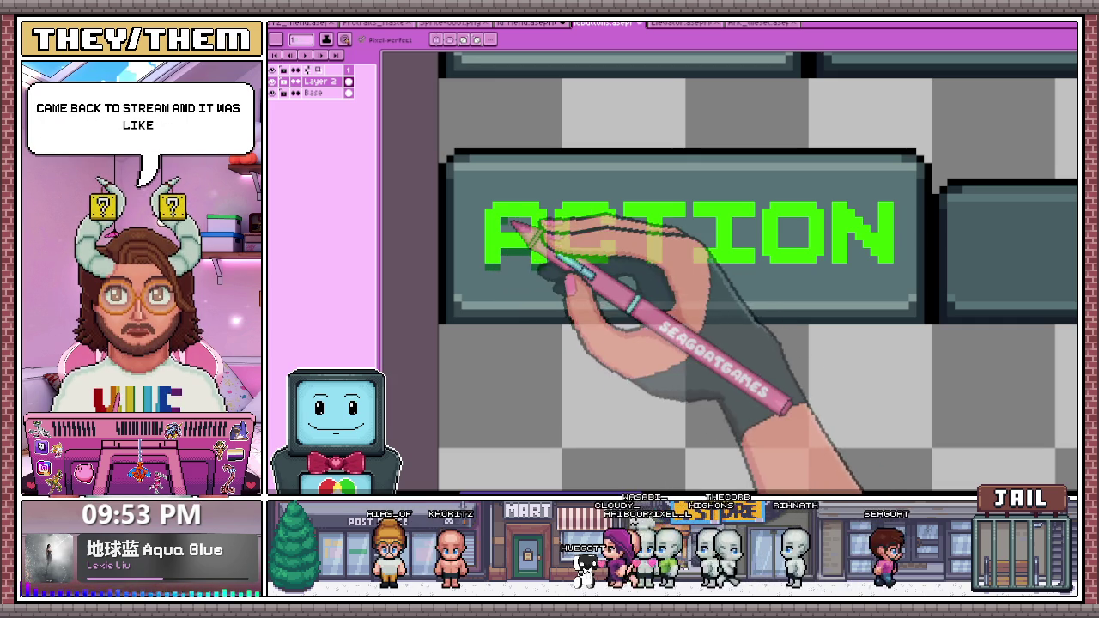
scroll(508, 229, "up", 1)
scroll(593, 230, "down", 1)
scroll(603, 225, "up", 1)
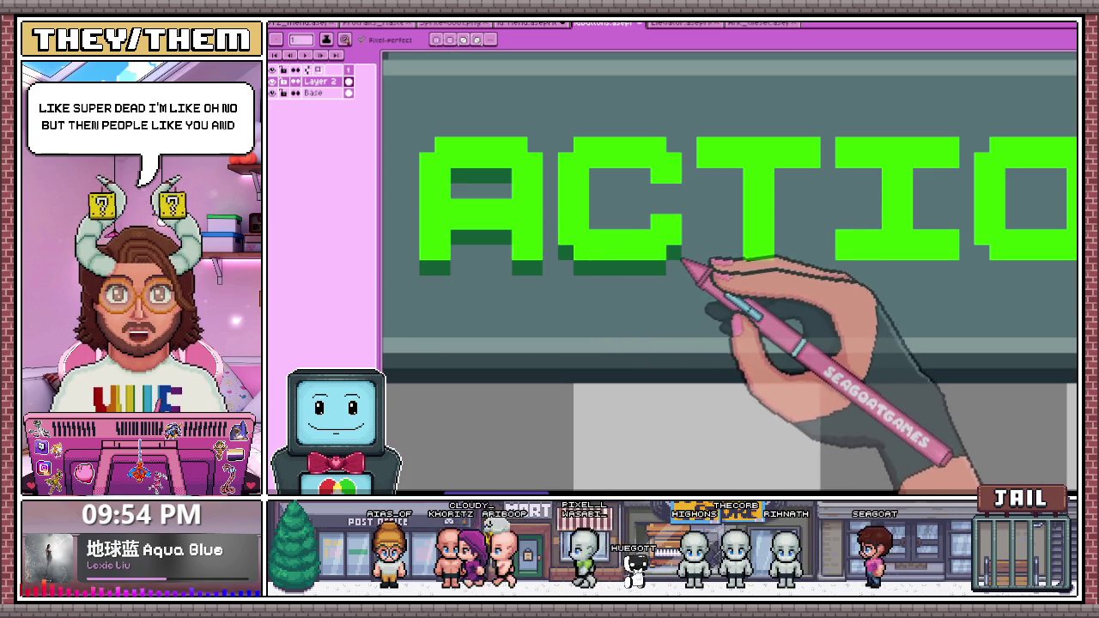
scroll(694, 265, "down", 1)
scroll(589, 208, "down", 2)
scroll(658, 240, "up", 1)
scroll(574, 249, "up", 1)
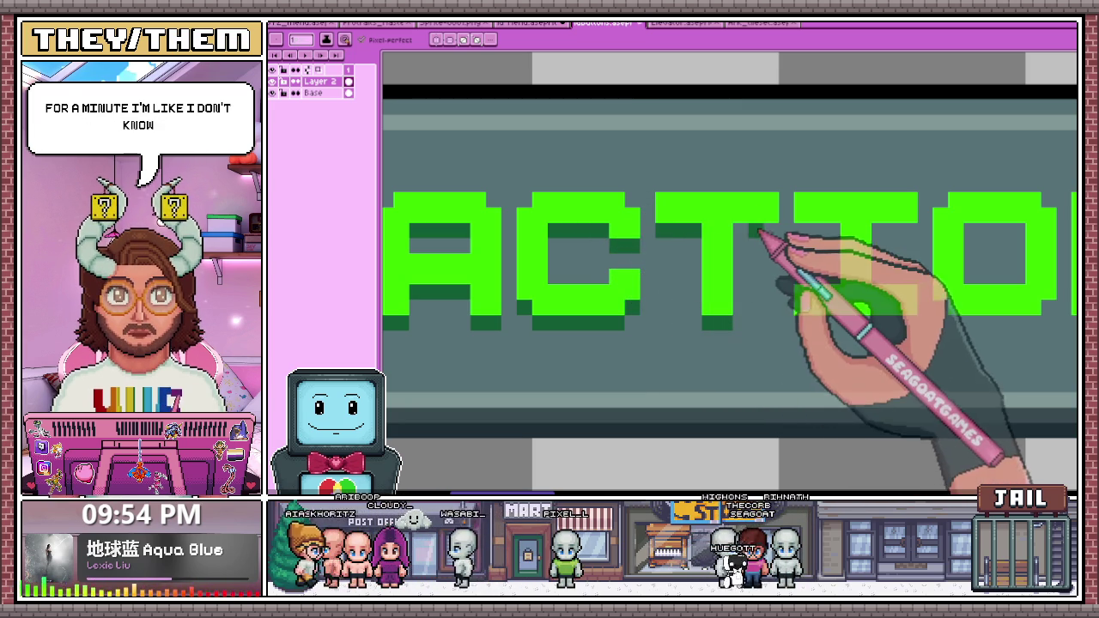
scroll(747, 243, "down", 1)
scroll(734, 242, "down", 1)
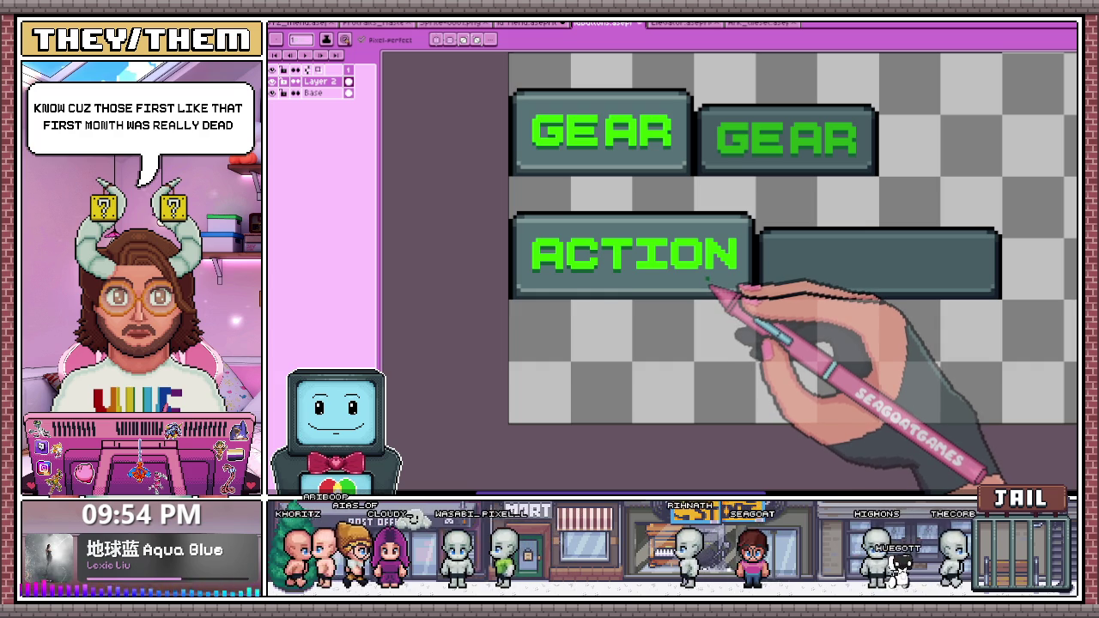
scroll(702, 281, "up", 1)
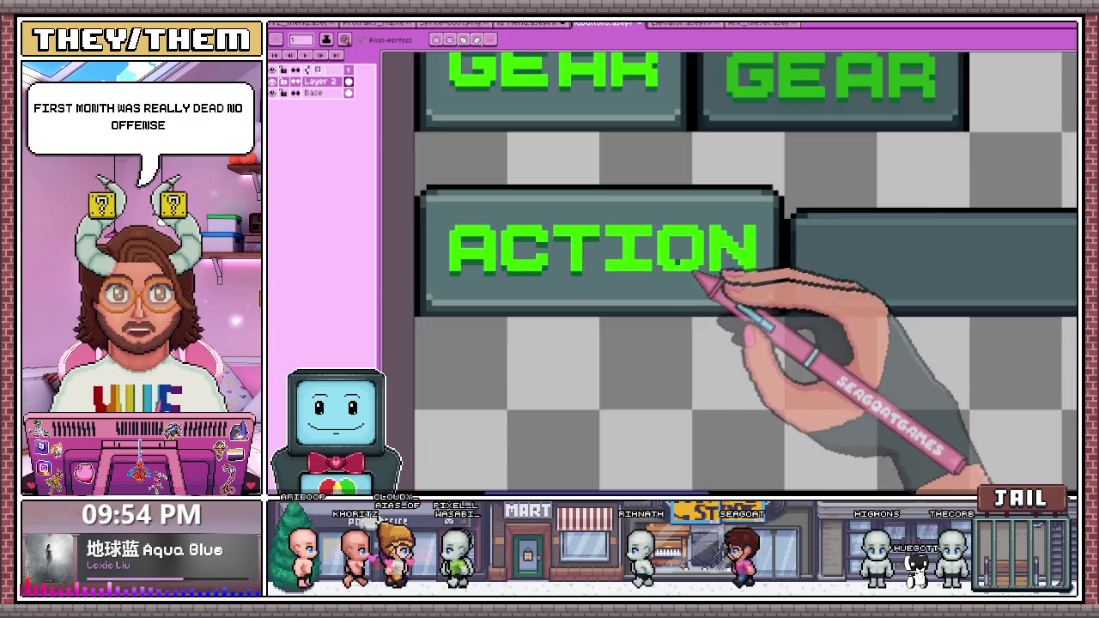
scroll(693, 272, "up", 2)
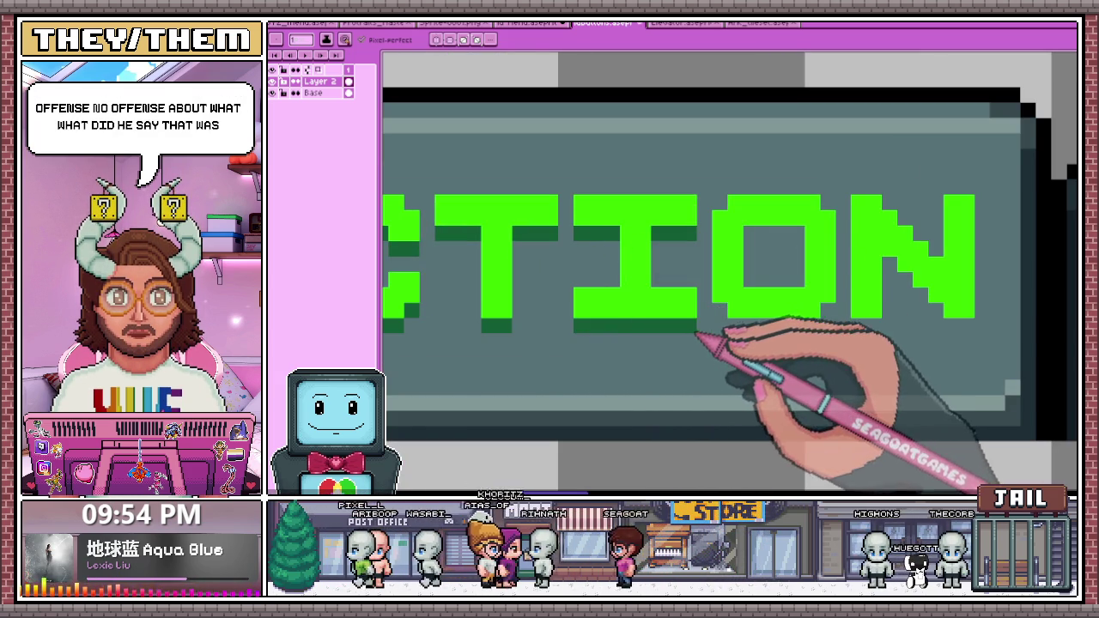
scroll(693, 318, "down", 2)
scroll(644, 296, "up", 3)
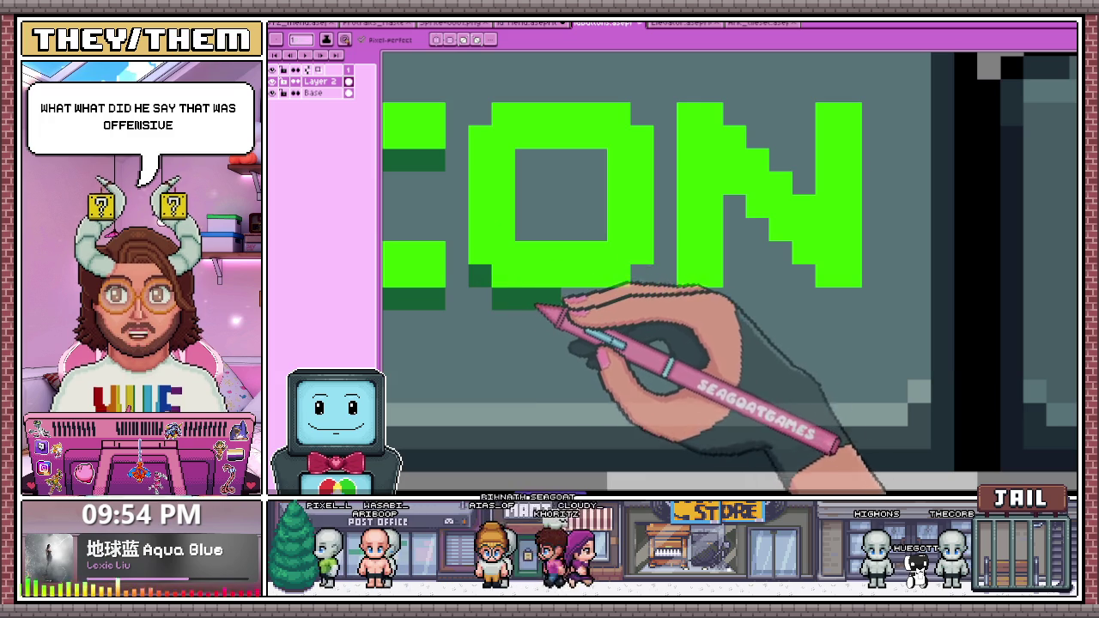
left_click_drag(525, 159, 601, 163)
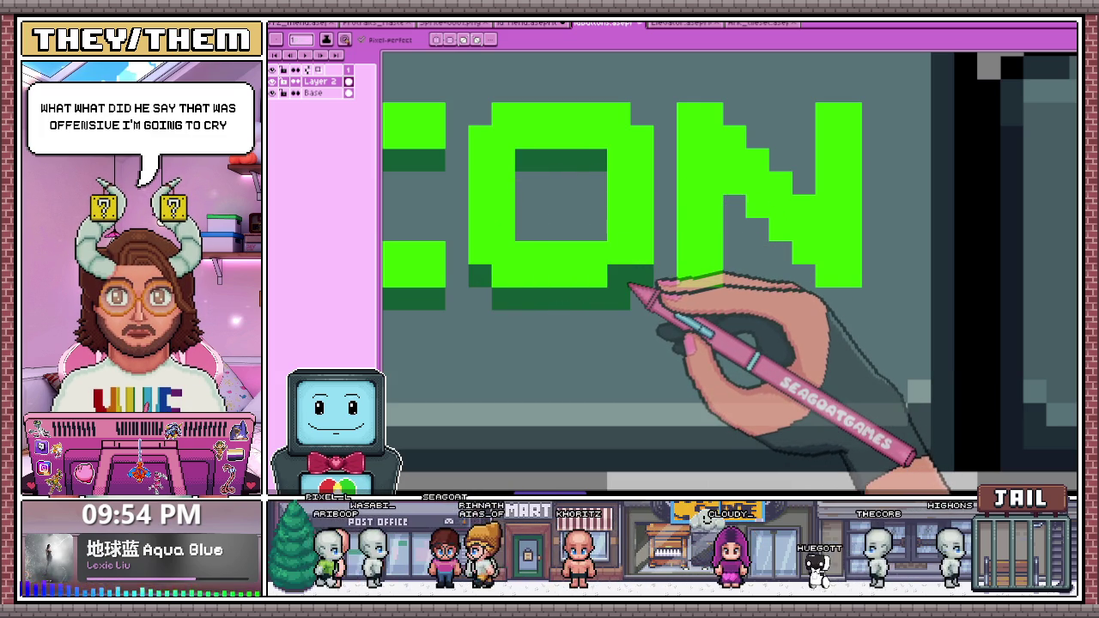
scroll(702, 306, "down", 2)
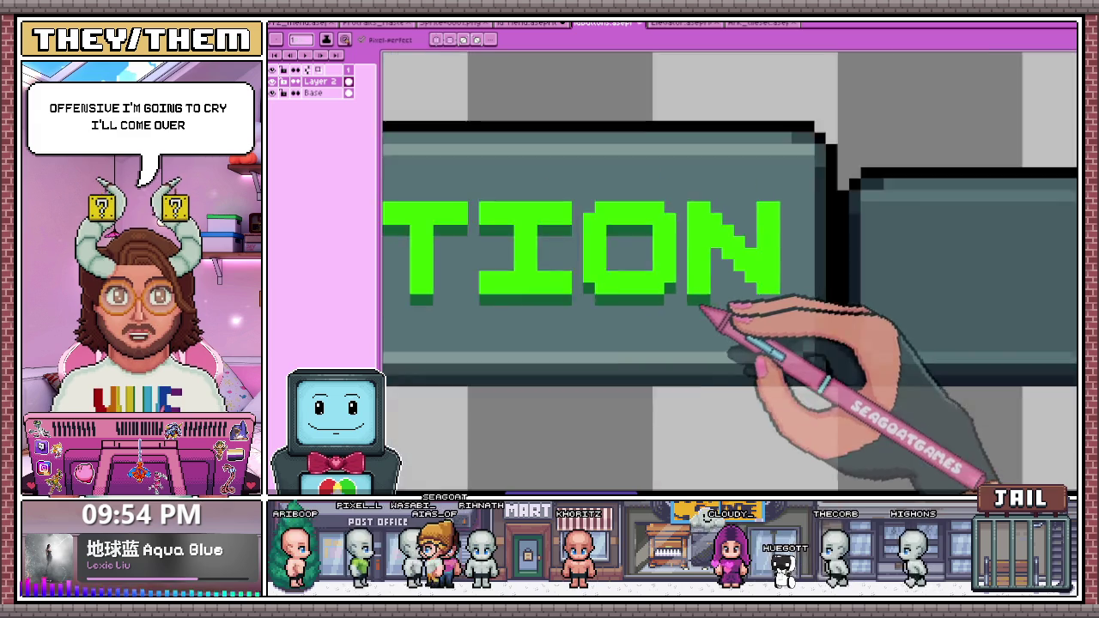
scroll(700, 284, "down", 2)
scroll(506, 247, "up", 1)
scroll(503, 251, "up", 3)
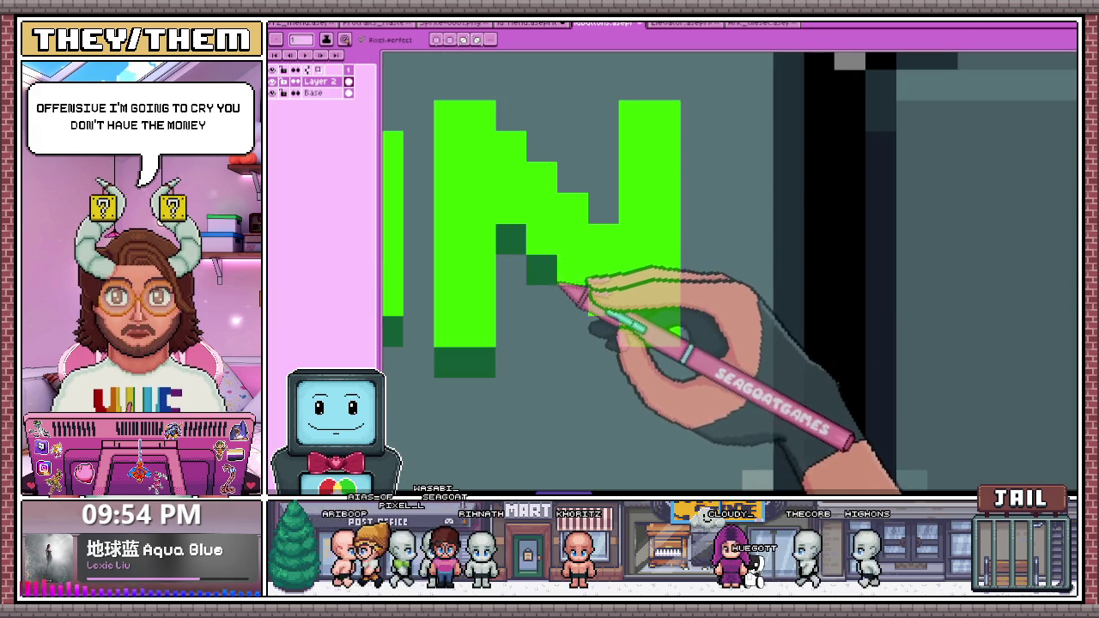
scroll(581, 249, "down", 1)
scroll(584, 275, "down", 1)
scroll(589, 283, "down", 3)
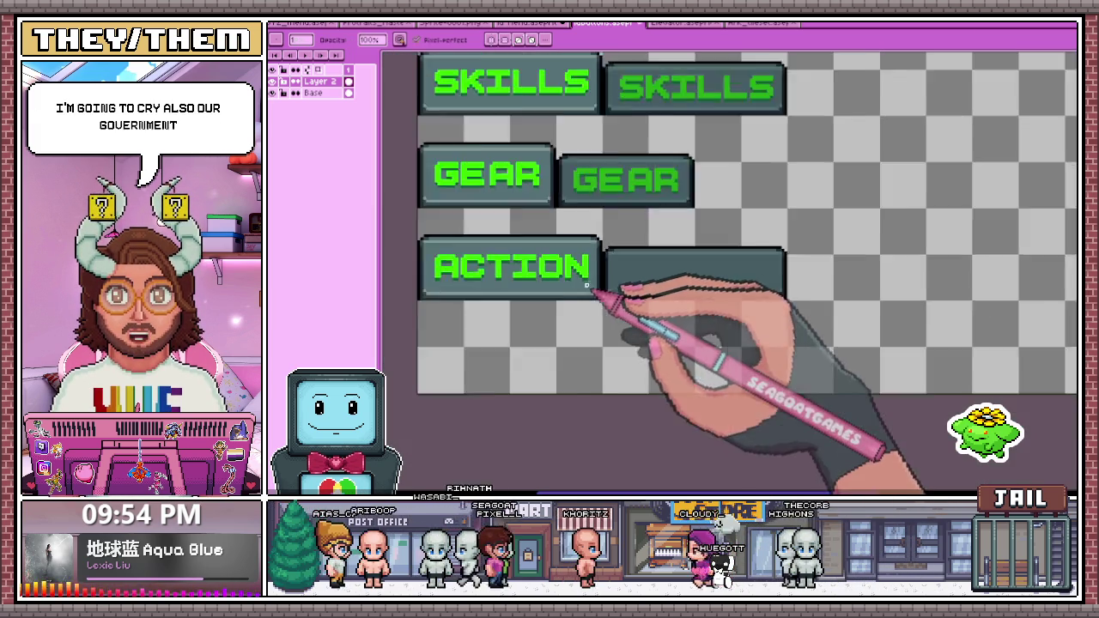
scroll(593, 279, "down", 1)
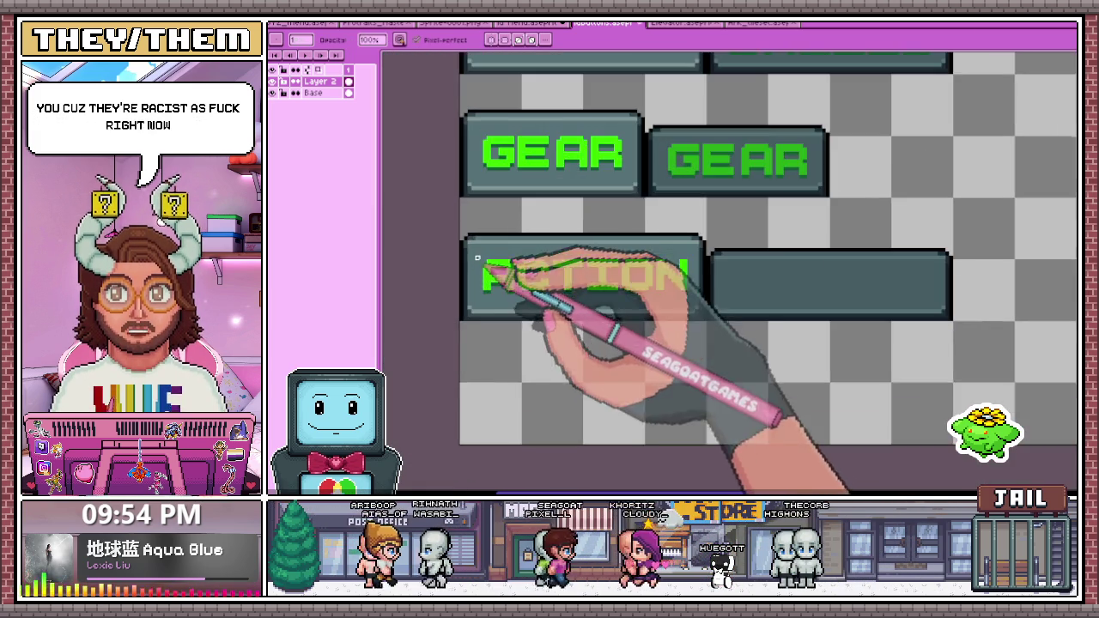
scroll(484, 248, "up", 2)
key("m")
scroll(458, 243, "up", 1)
left_click_drag(455, 231, 825, 361)
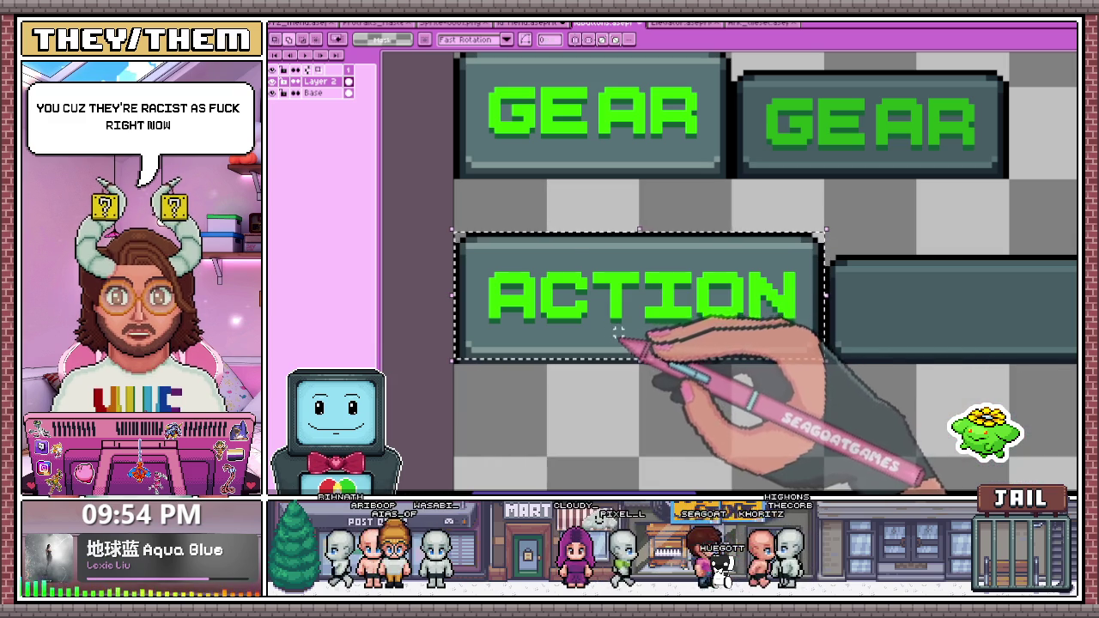
scroll(532, 297, "up", 1)
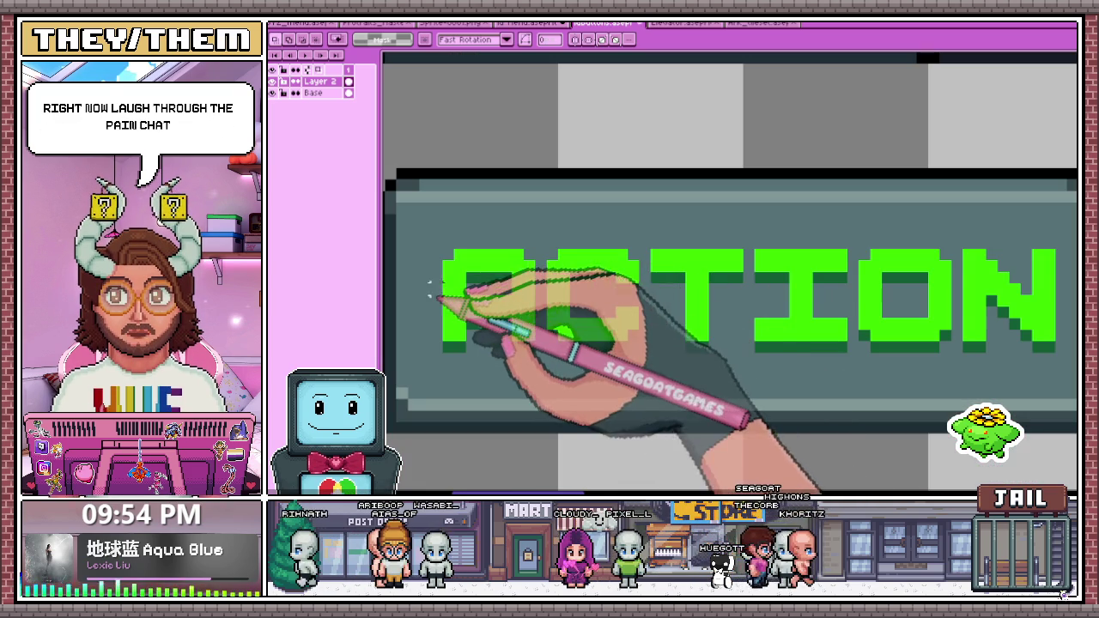
scroll(434, 296, "down", 1)
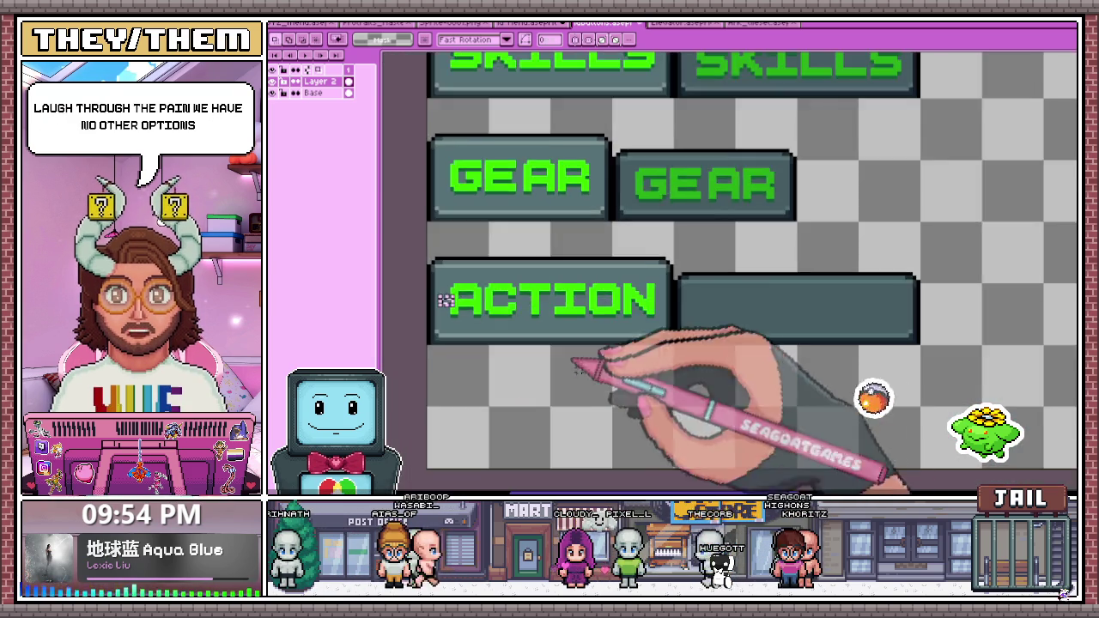
scroll(651, 345, "up", 1)
scroll(626, 342, "down", 2)
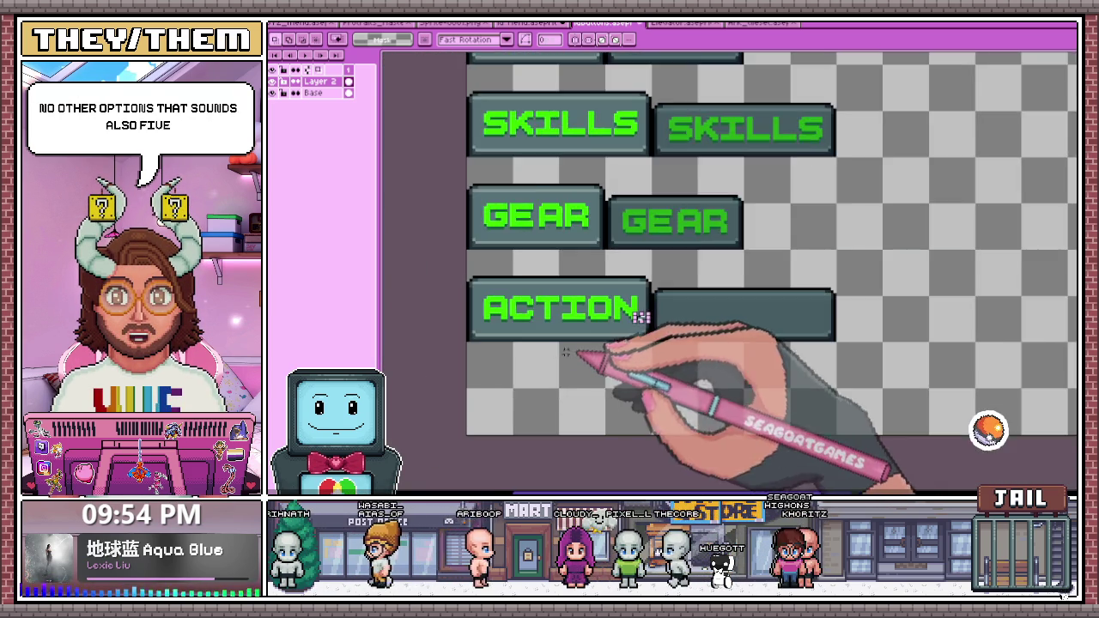
scroll(565, 352, "up", 1)
left_click_drag(447, 269, 593, 331)
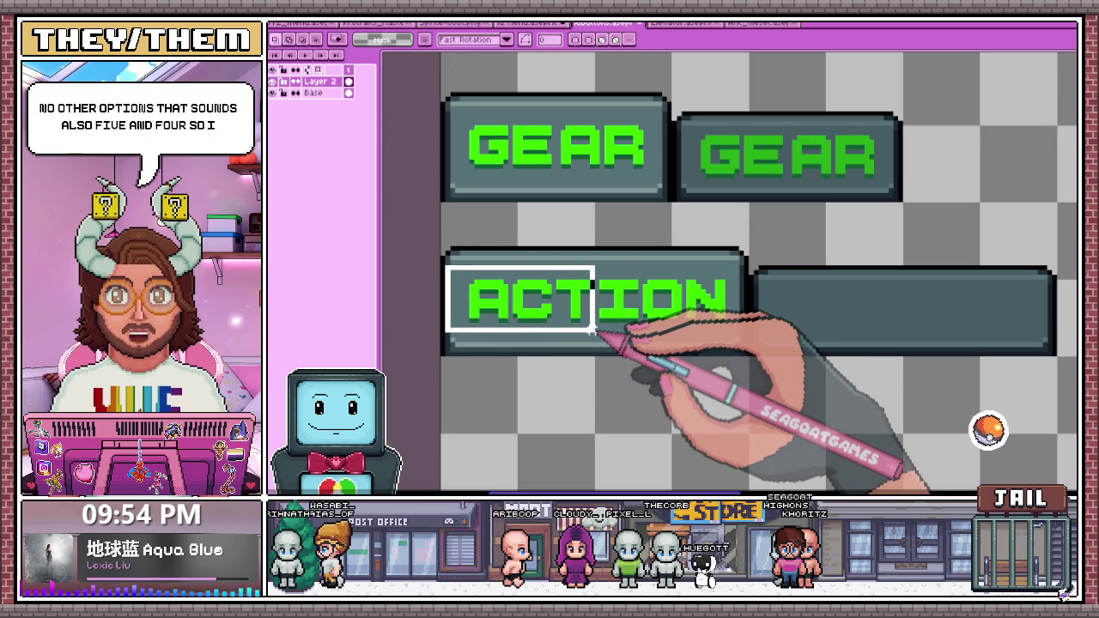
scroll(593, 335, "down", 1)
scroll(569, 378, "down", 1)
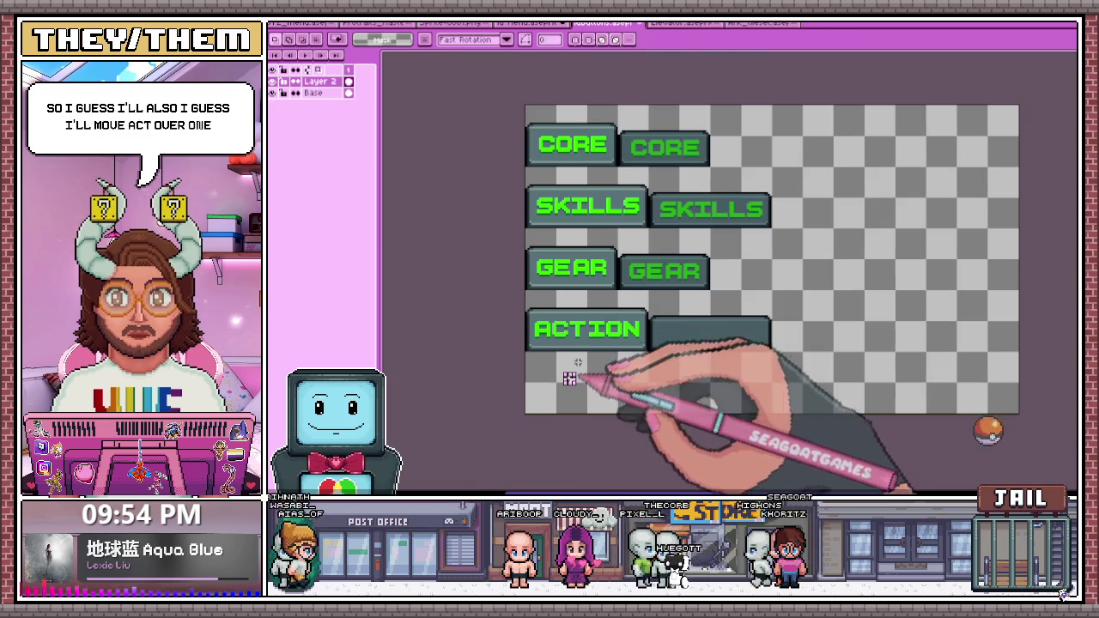
scroll(562, 344, "down", 1)
scroll(543, 294, "up", 1)
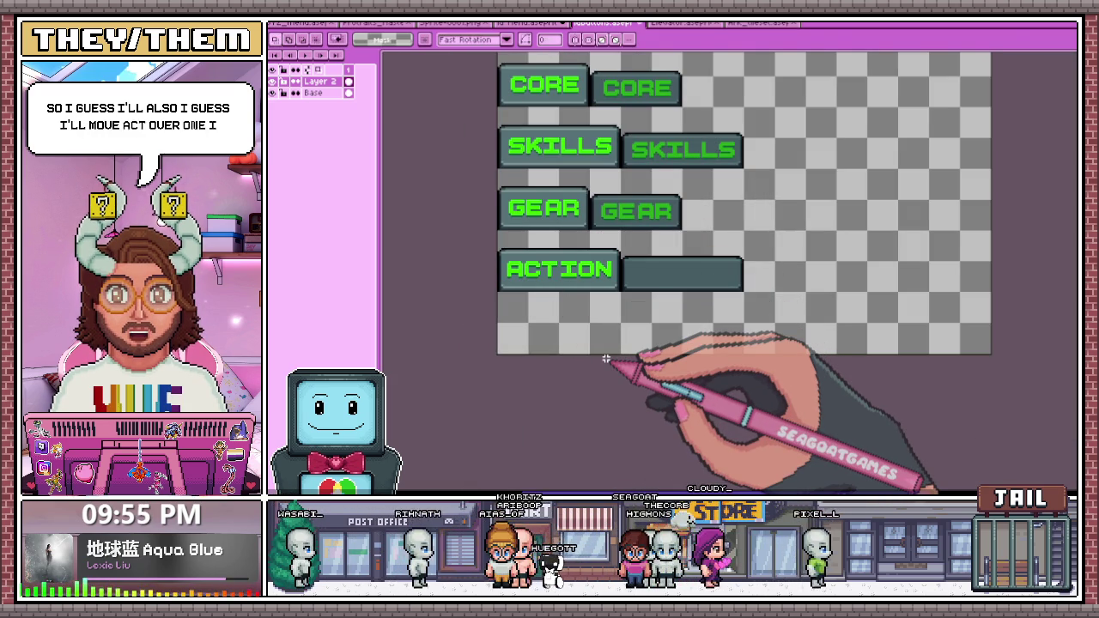
scroll(503, 250, "up", 1)
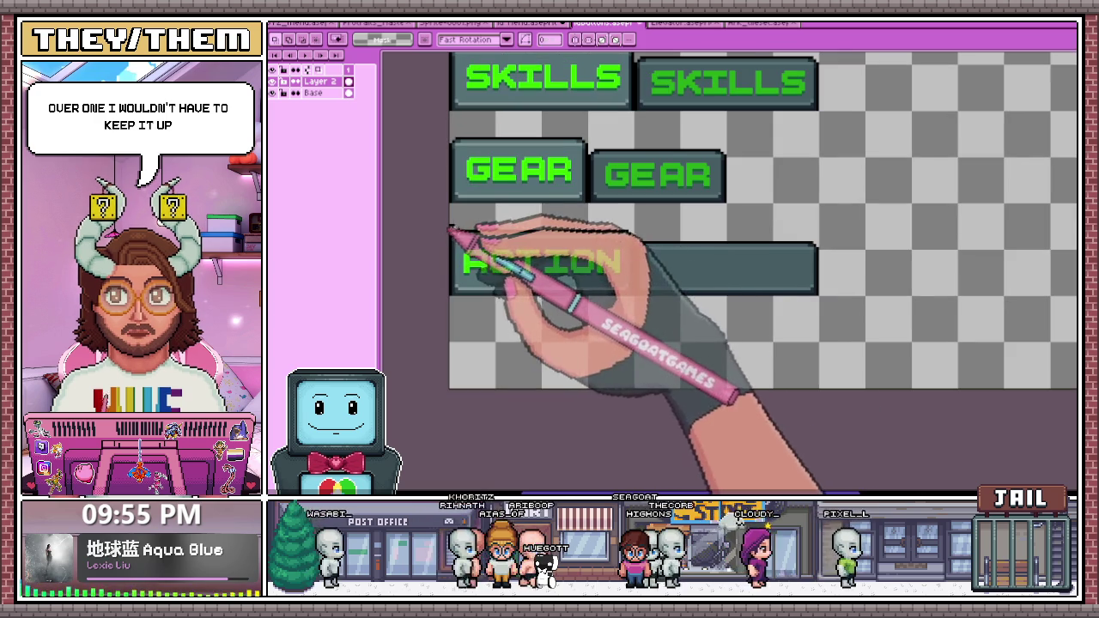
Step: Drag a copy of the finished ACTION button into the empty right-hand slot of the bottom row
left_click_drag(445, 222, 636, 312)
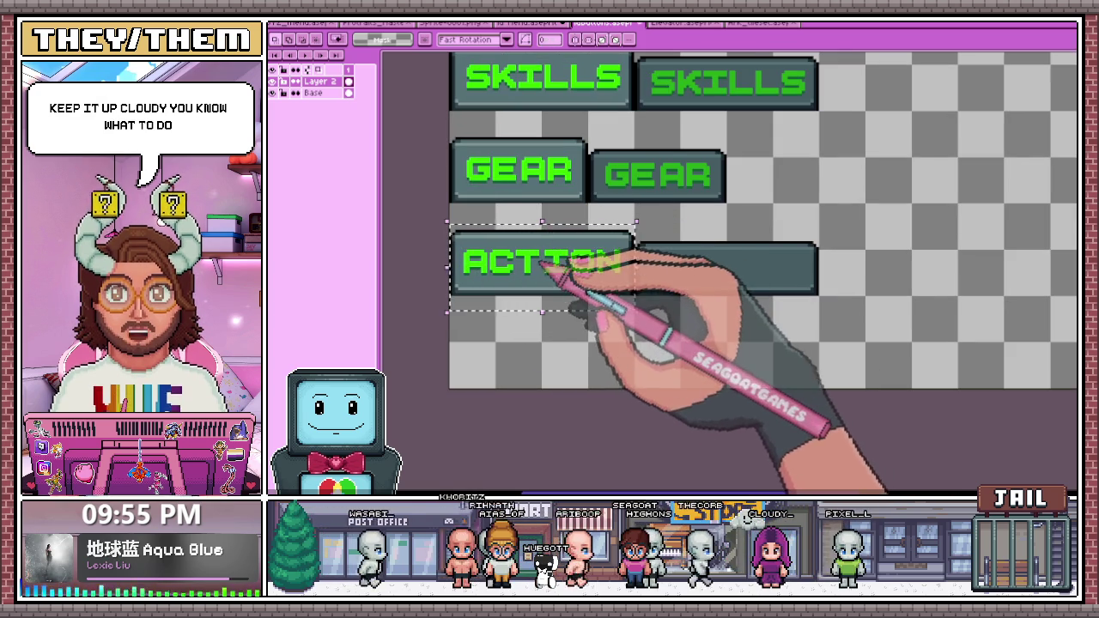
left_click_drag(543, 266, 750, 285)
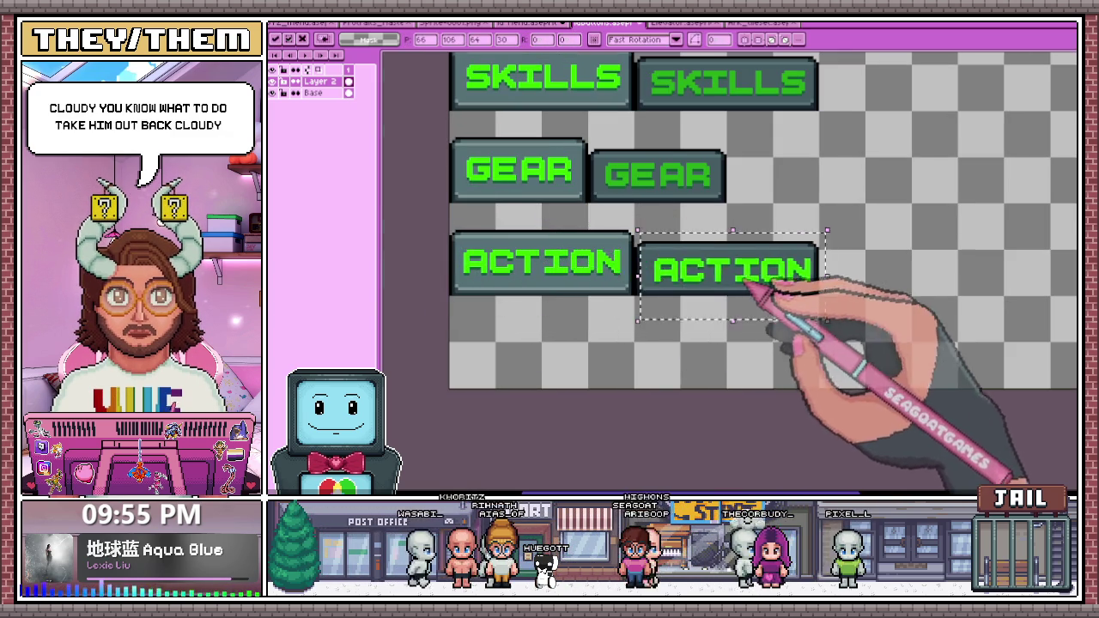
scroll(753, 286, "up", 1)
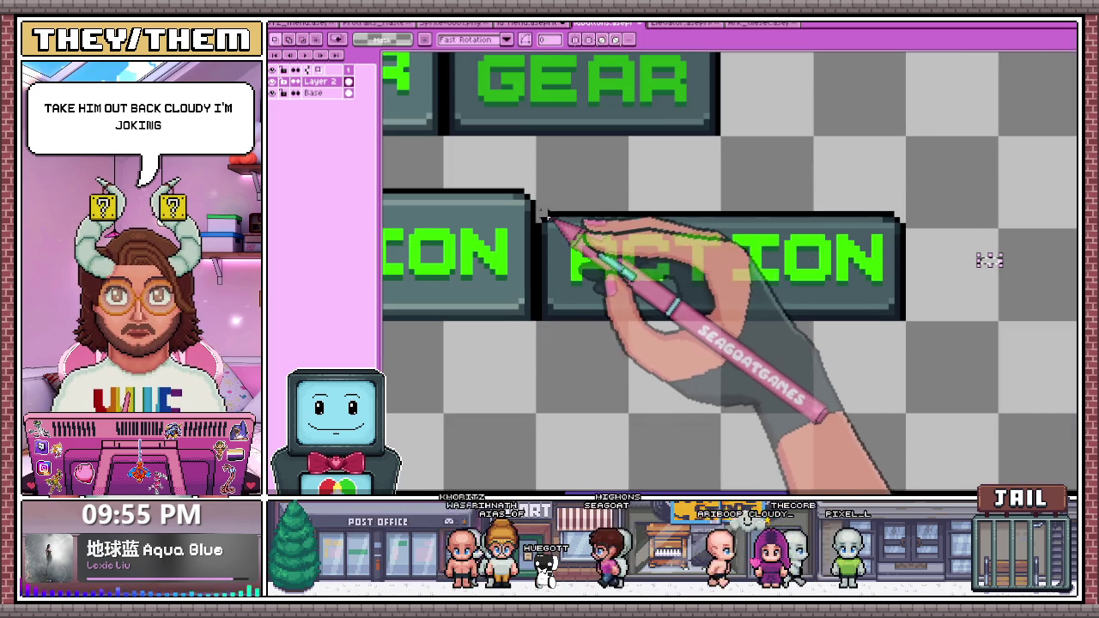
left_click_drag(545, 216, 906, 321)
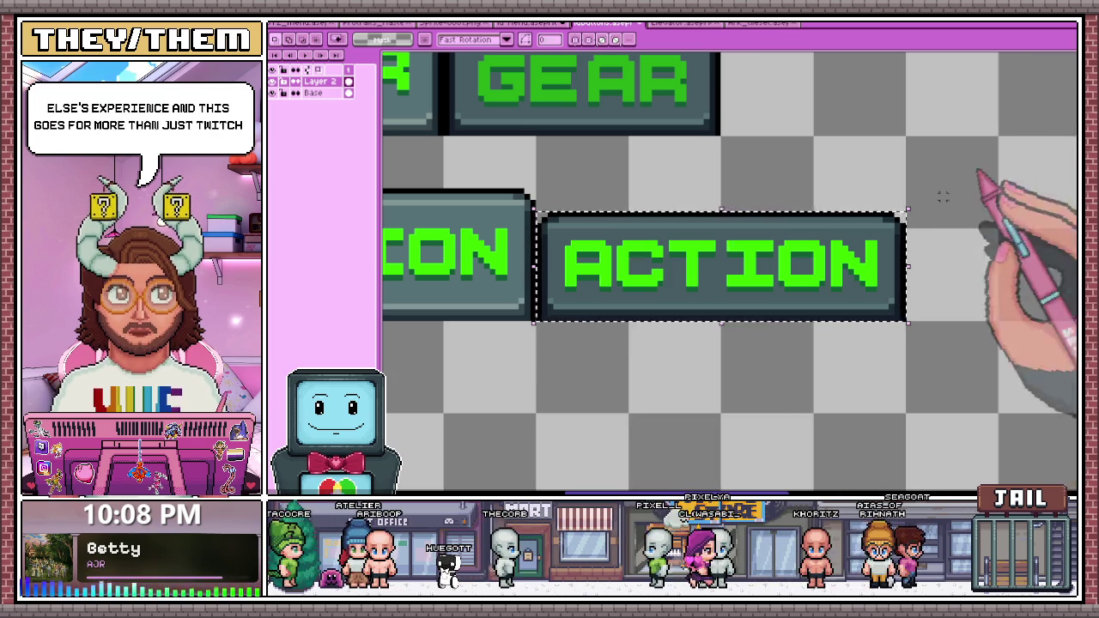
scroll(943, 196, "down", 2)
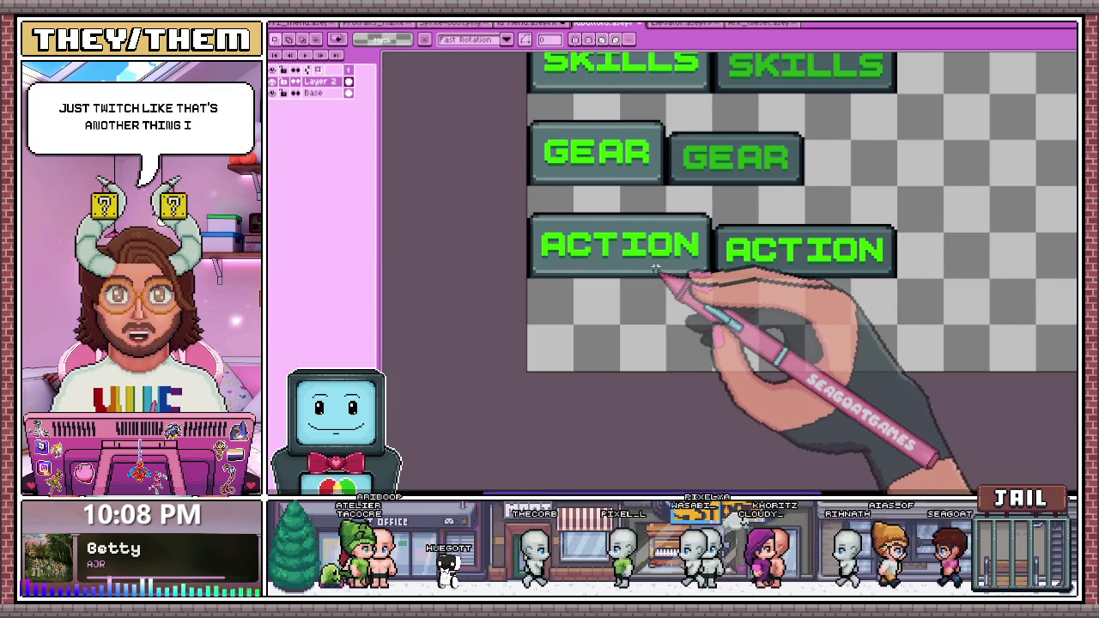
scroll(656, 268, "up", 1)
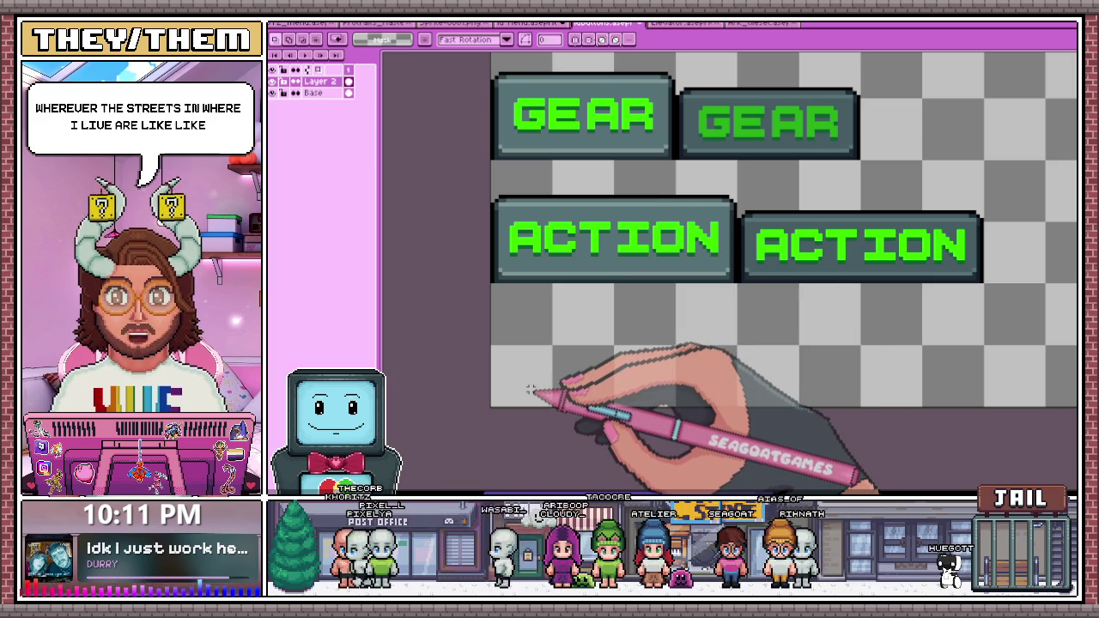
Step: Create a new square canvas from Canvas Presets and pencil a horizontal line
key("ctrl+n")
left_click(721, 192)
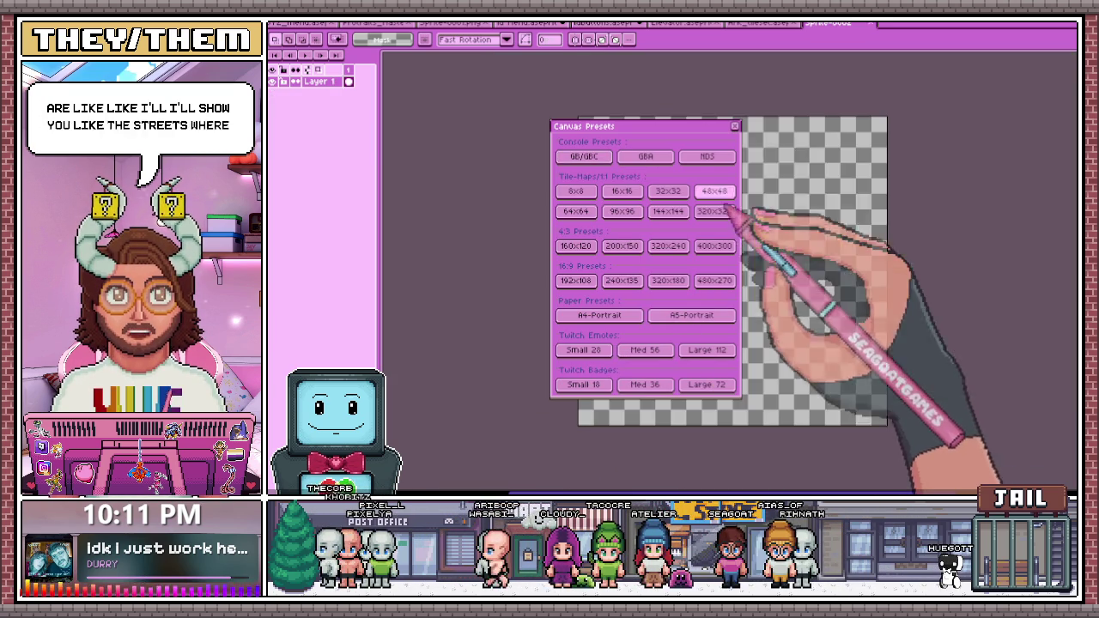
left_click(734, 126)
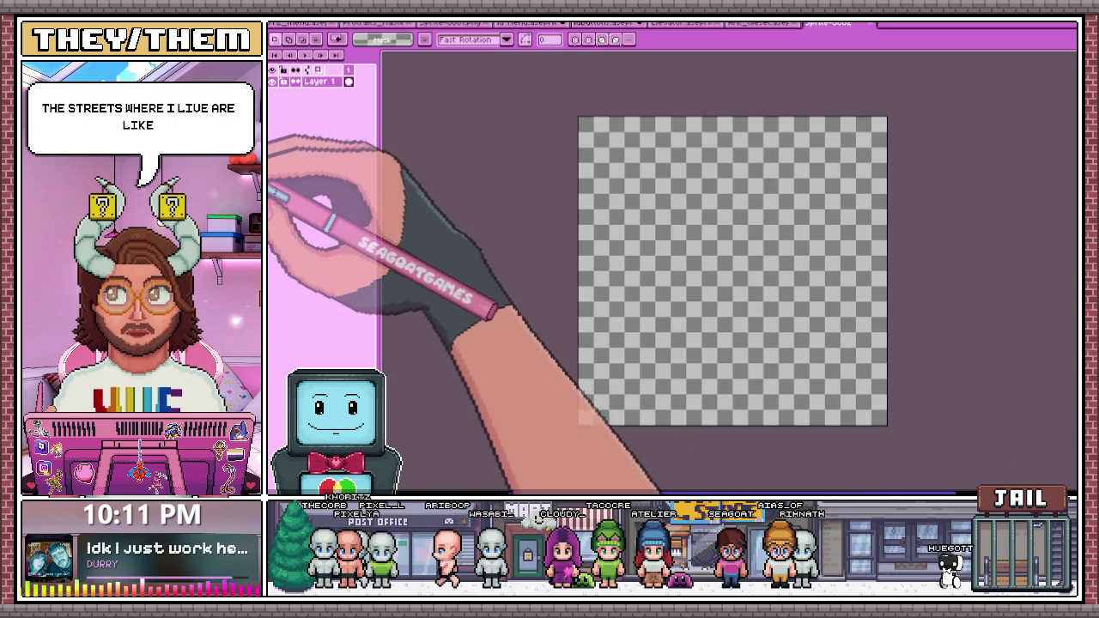
key("b")
scroll(606, 140, "up", 2)
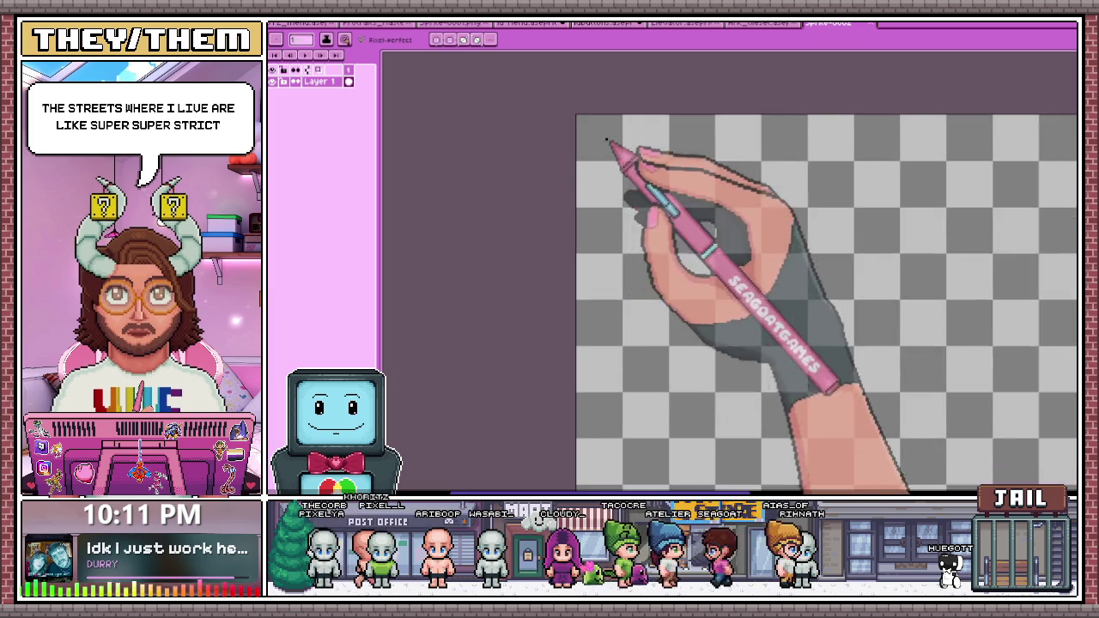
scroll(607, 140, "up", 1)
scroll(574, 156, "up", 1)
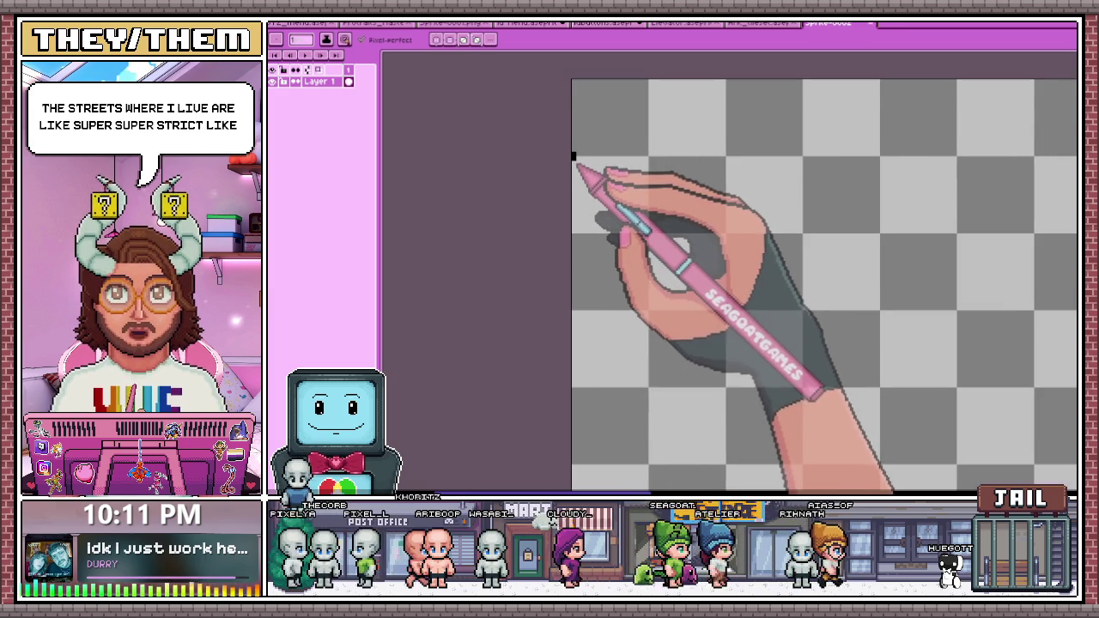
scroll(670, 178, "down", 2)
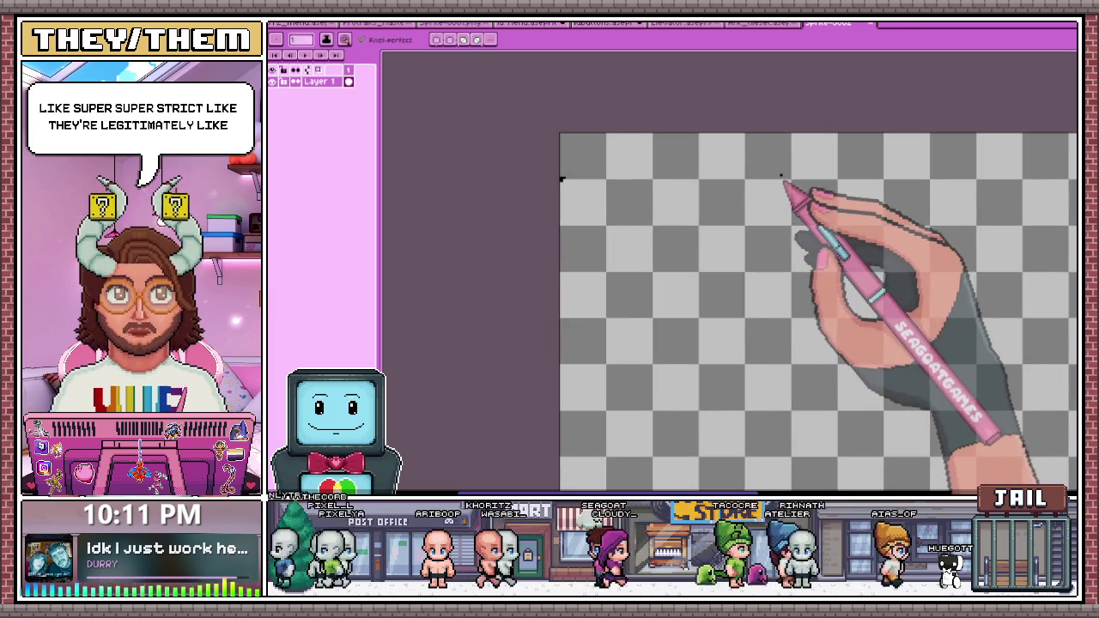
left_click(785, 179, "shift")
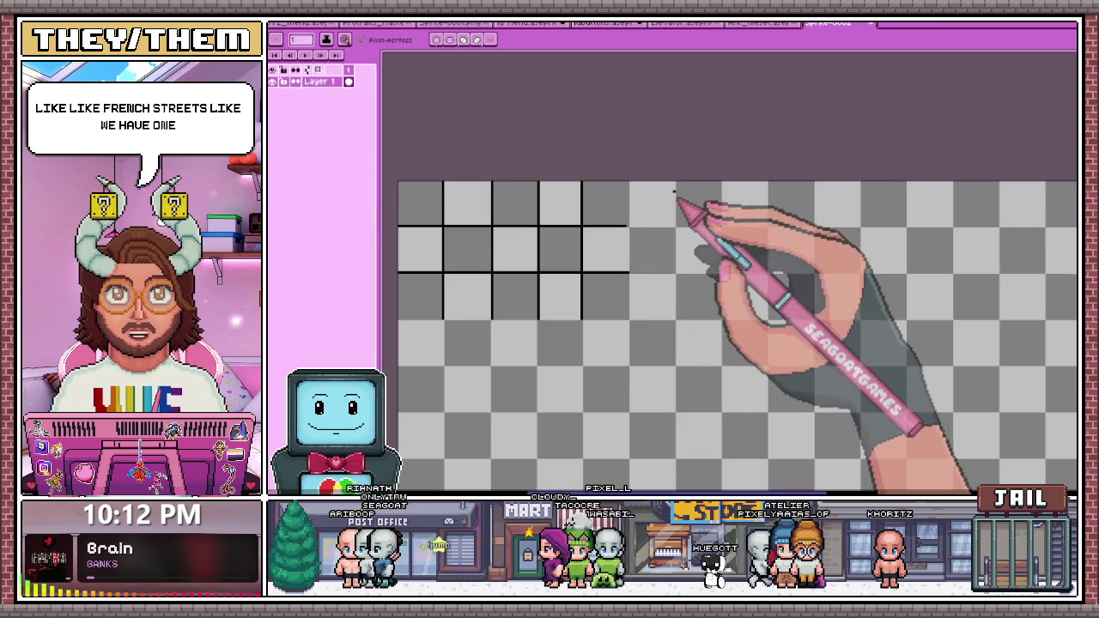
Step: Scroll the view over the small black street grid at the canvas's top-left
scroll(674, 192, "up", 1)
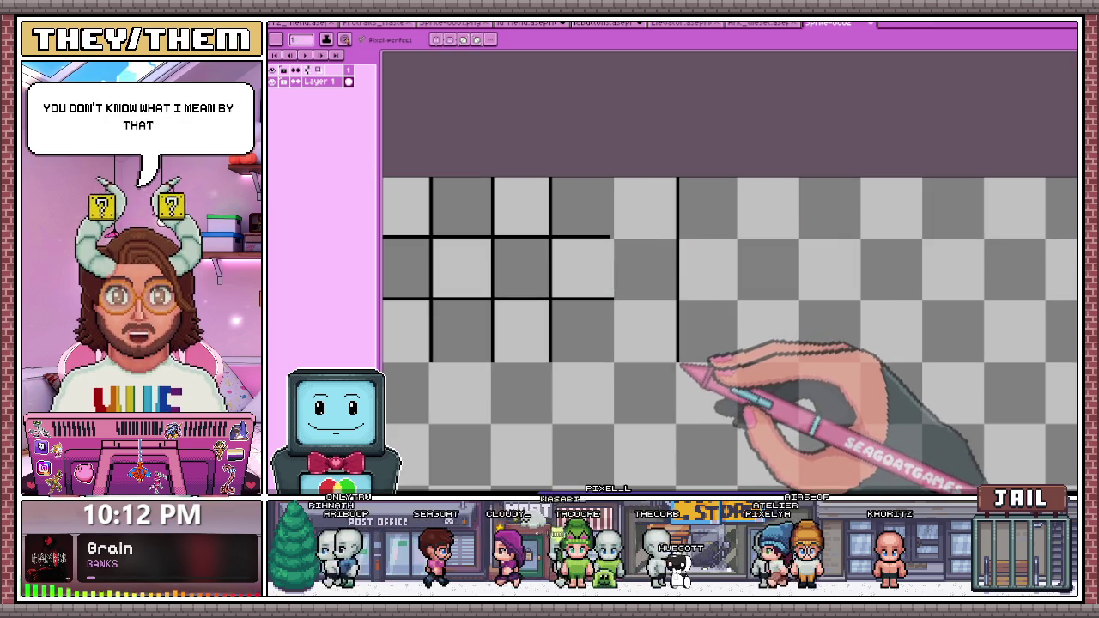
Step: Copy a section of the grid lines and place it beside the grid on the right, adding more cells
key("m")
scroll(515, 240, "down", 1)
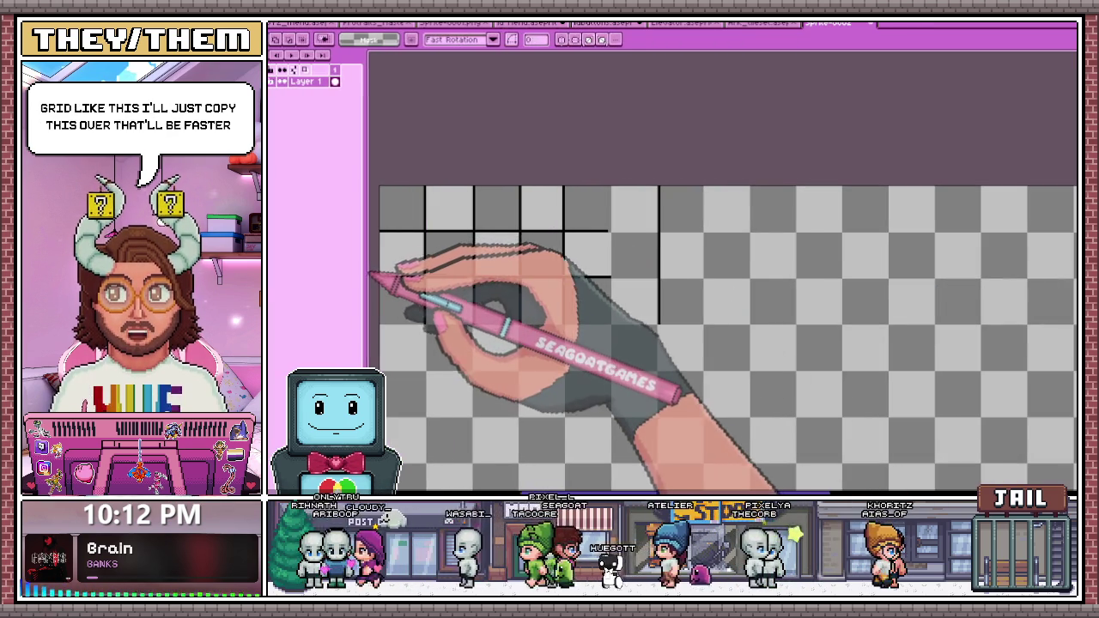
scroll(395, 258, "down", 1)
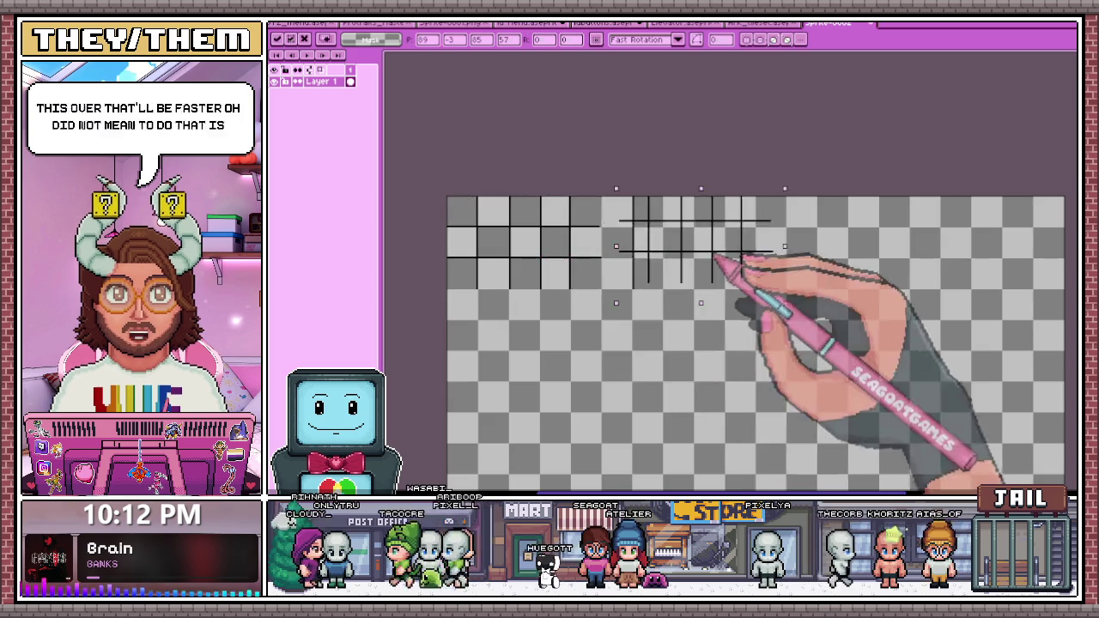
scroll(704, 275, "up", 2)
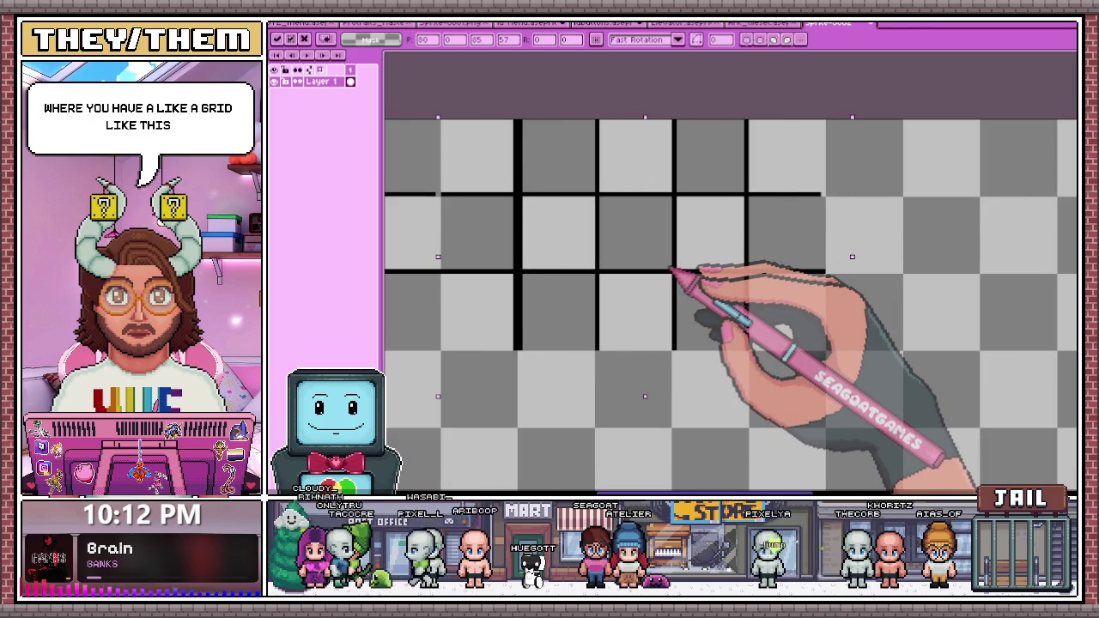
left_click(687, 103)
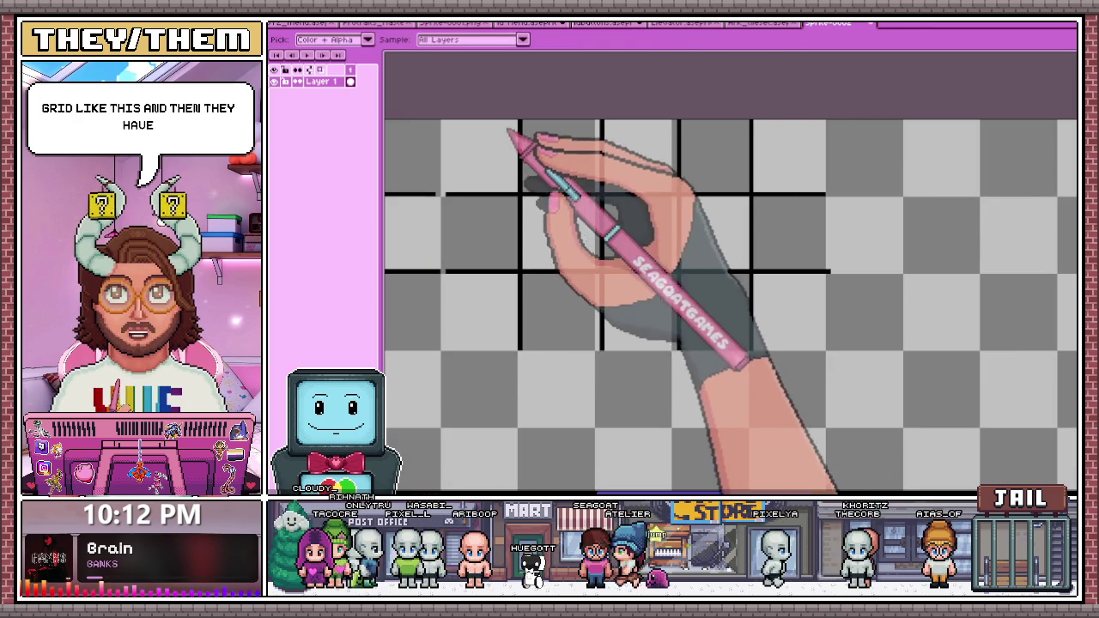
key("b")
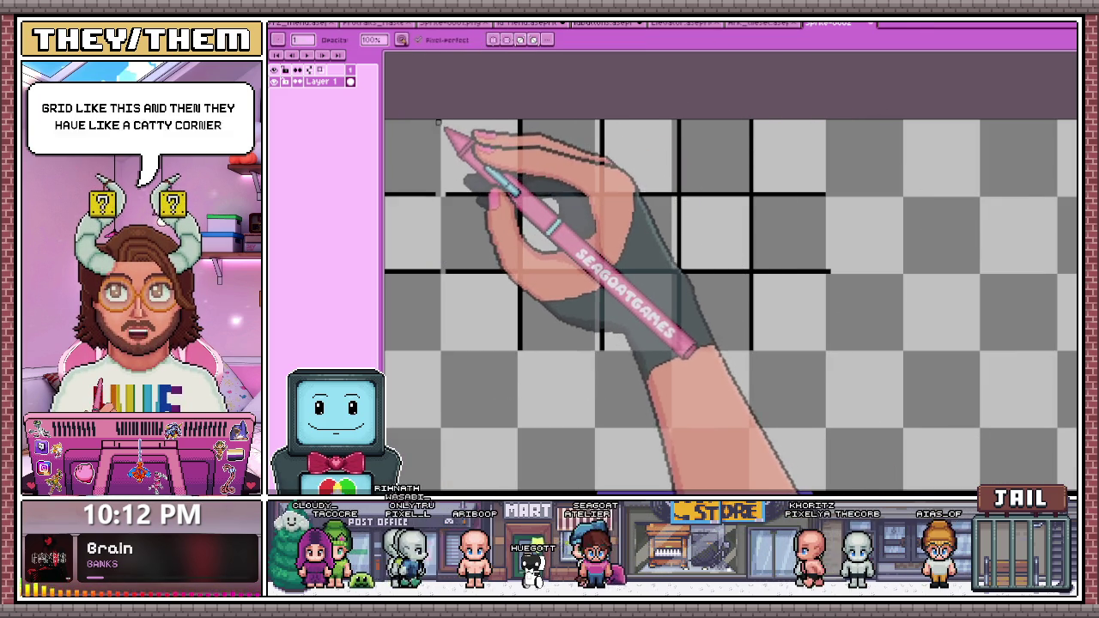
Step: Draw a diagonal street cutting across the grid with the pencil
key("e")
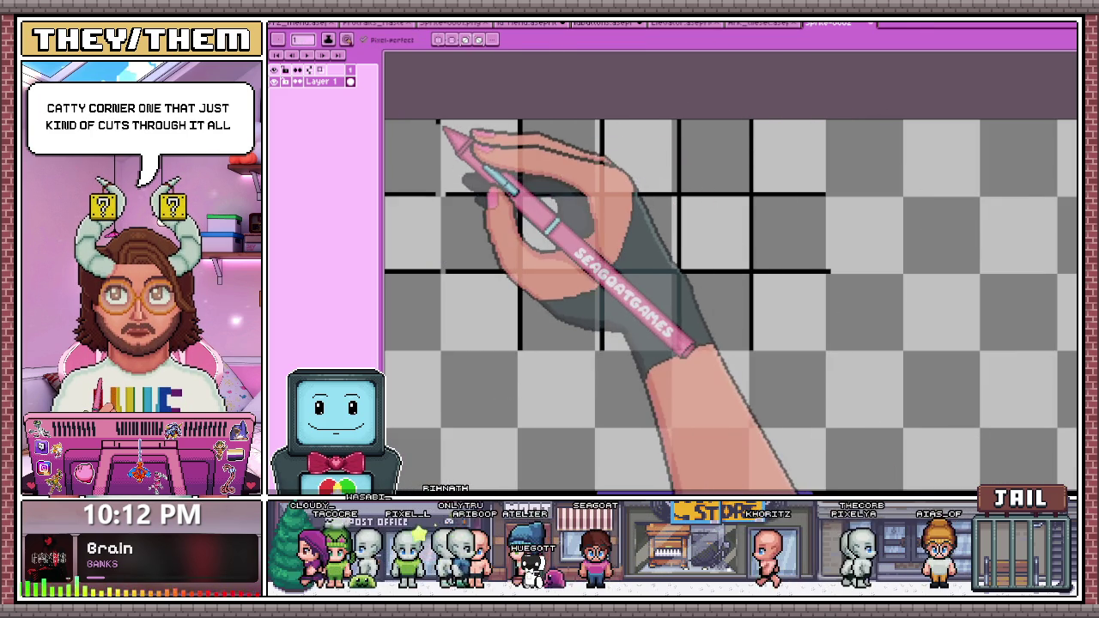
mouse_move(444, 128)
left_mouse_down()
mouse_move(809, 418)
mouse_move(895, 389)
left_mouse_up()
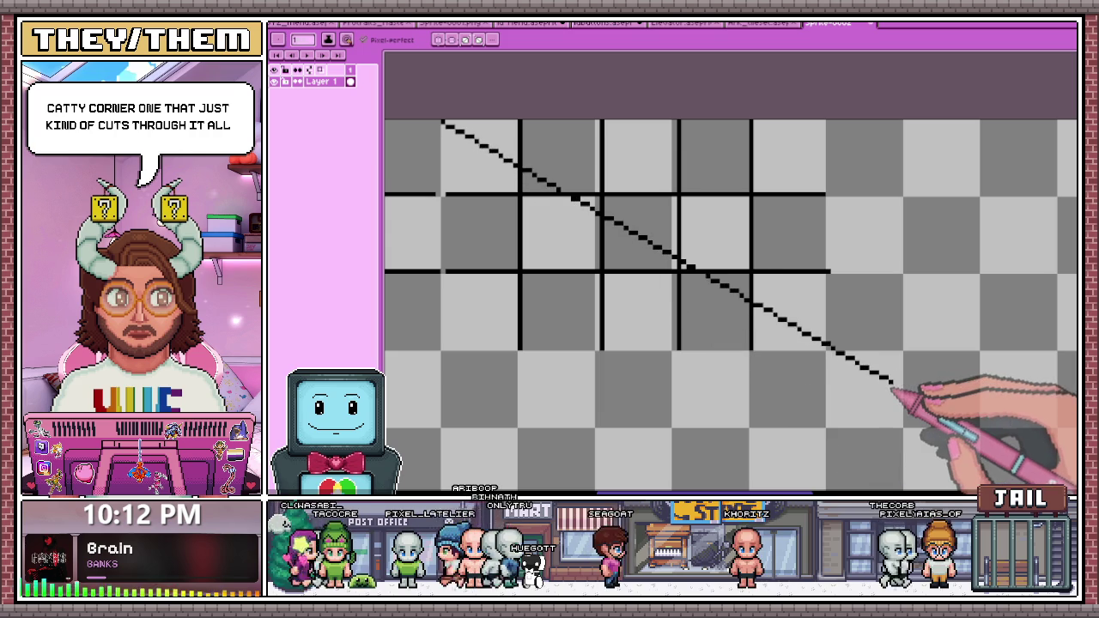
scroll(876, 378, "down", 2)
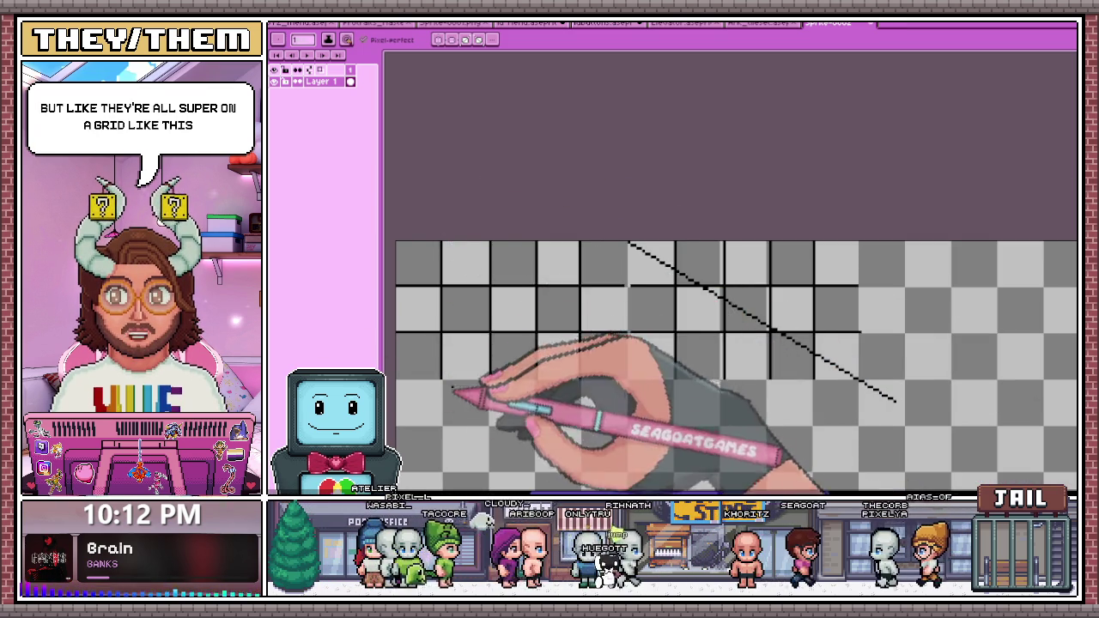
scroll(481, 344, "down", 2)
Step: Sketch freehand roads below the grid: a loop, a long wavy road and a short vertical stroke
mouse_move(532, 247)
left_mouse_down()
mouse_move(658, 191)
mouse_move(613, 355)
mouse_move(633, 258)
mouse_move(477, 153)
left_mouse_up()
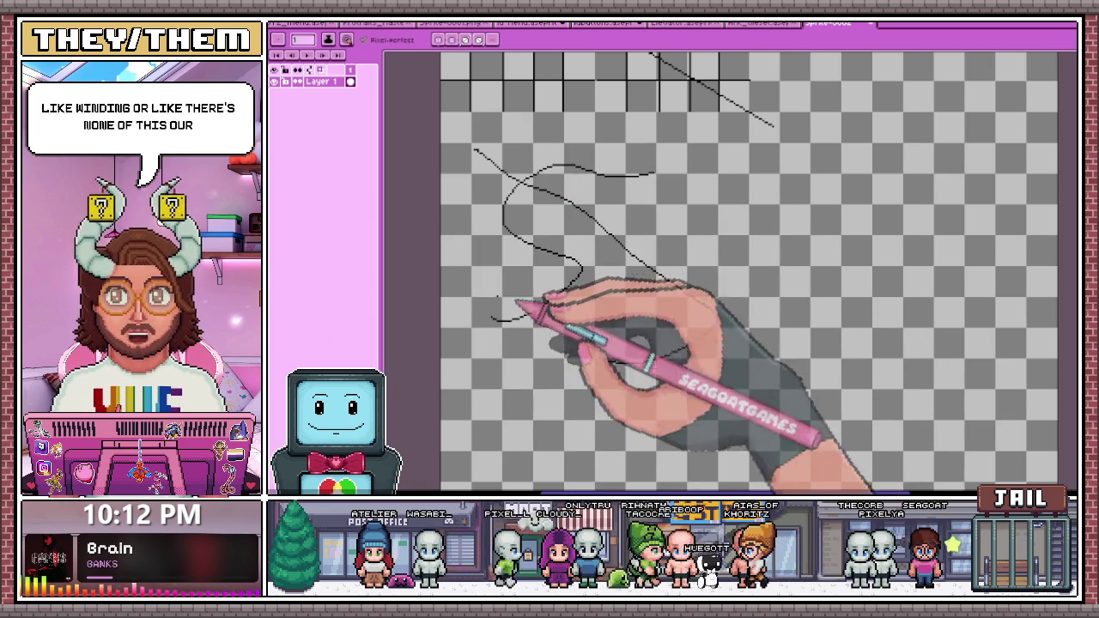
left_click_drag(468, 255, 799, 250)
scroll(513, 322, "down", 1)
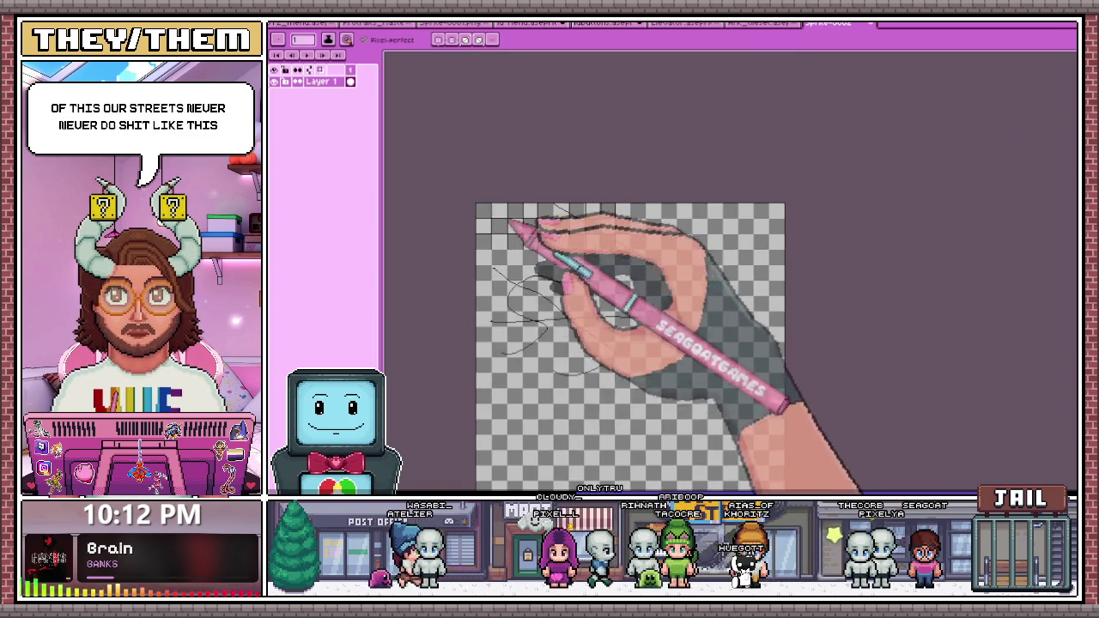
scroll(515, 228, "up", 3)
left_click_drag(712, 210, 710, 292)
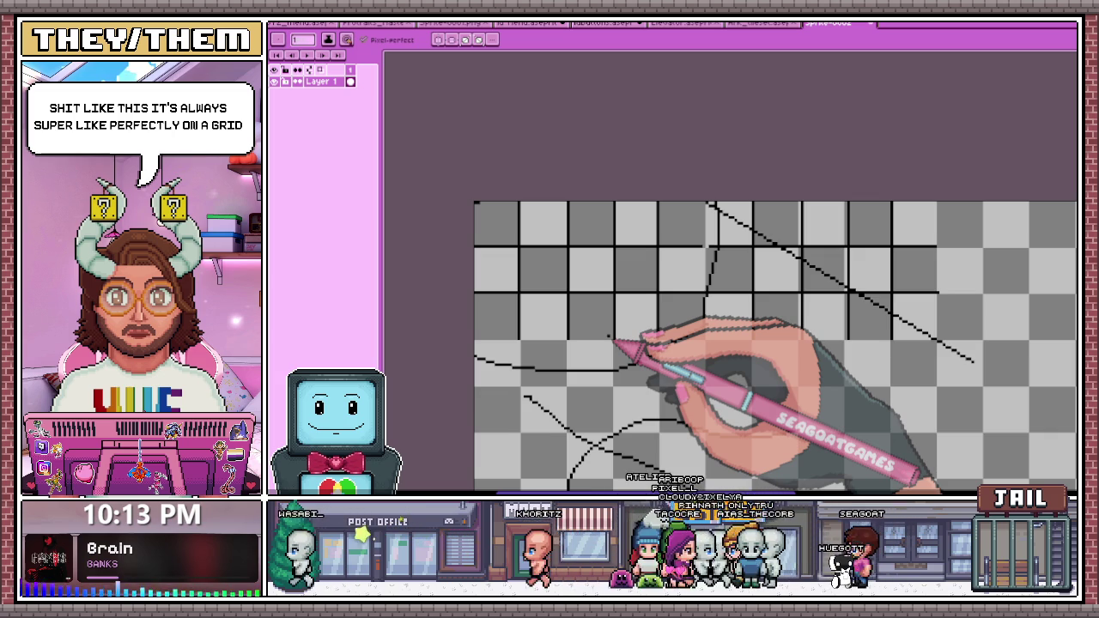
scroll(612, 335, "down", 4)
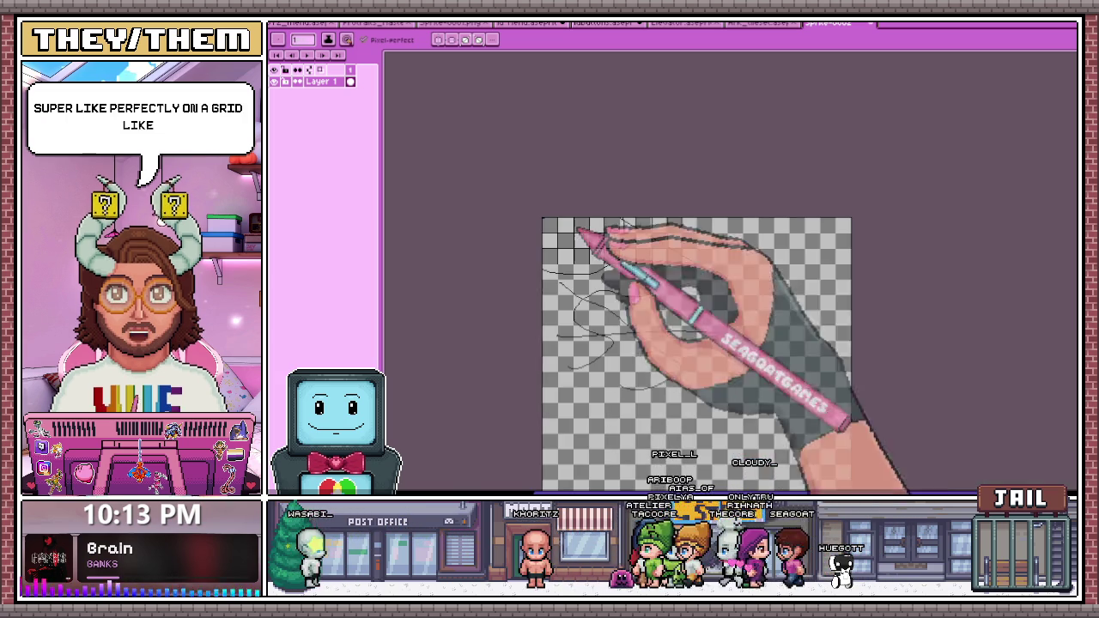
scroll(707, 301, "up", 2)
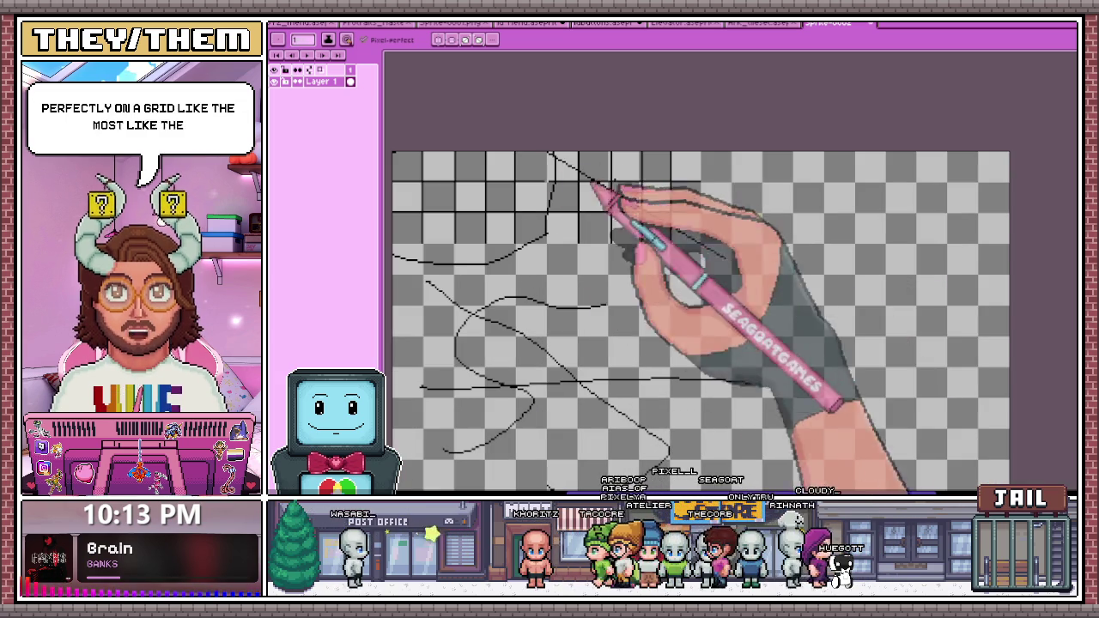
Step: Draw a diagonal, a long right-side curve and a V with fanning lines, then marquee that area
left_click_drag(553, 157, 726, 258)
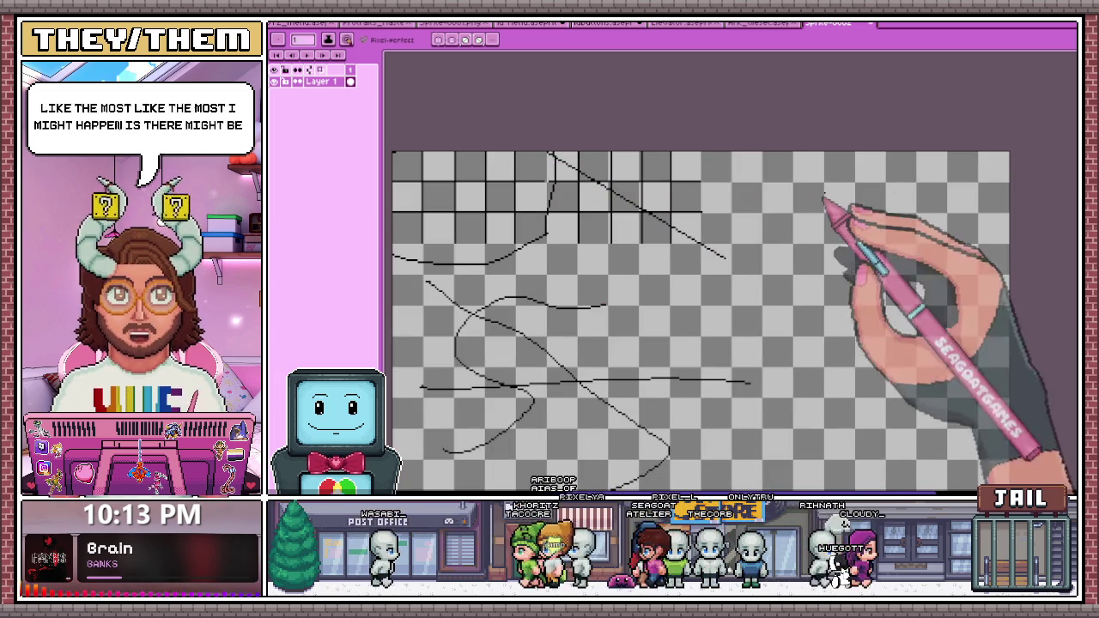
left_click_drag(780, 166, 961, 359)
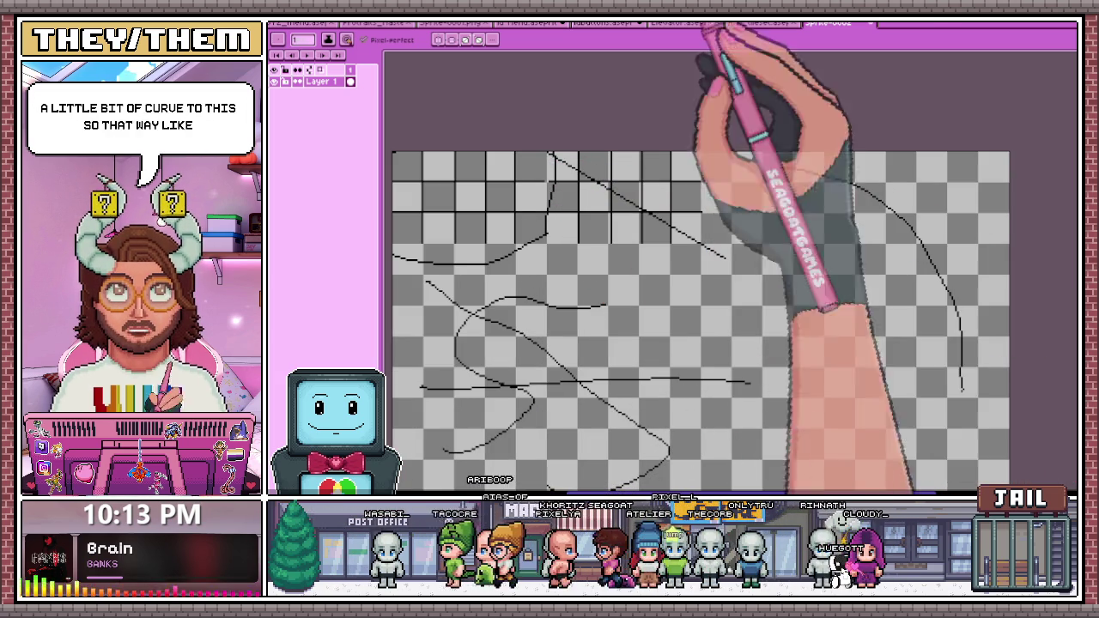
mouse_move(782, 170)
left_mouse_down()
mouse_move(765, 300)
mouse_move(837, 182)
left_mouse_up()
left_click_drag(767, 298, 886, 211)
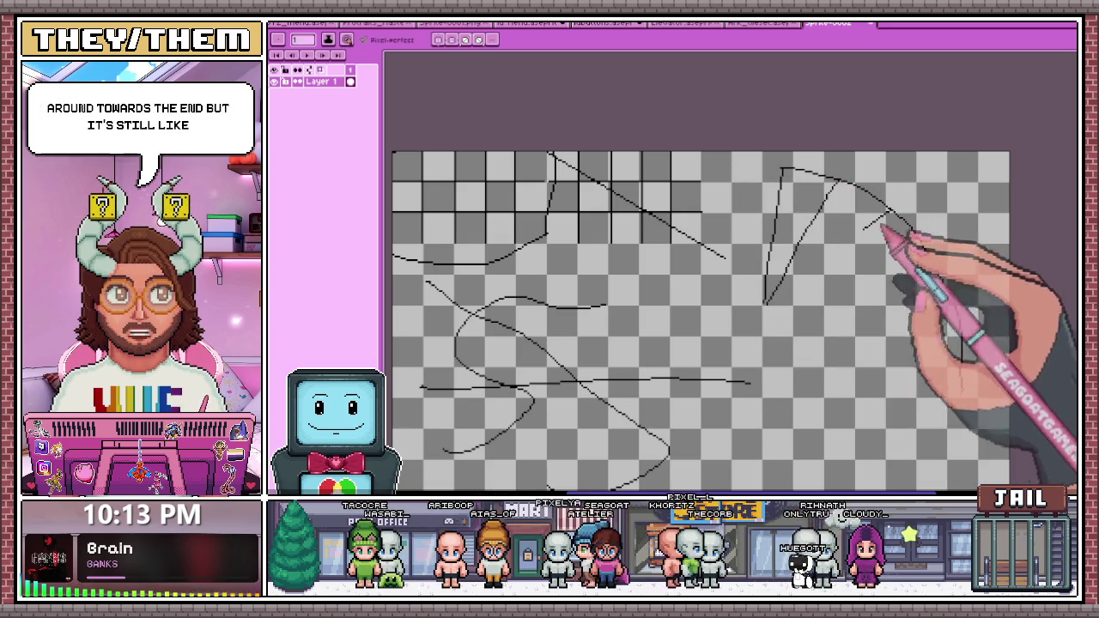
left_click_drag(788, 289, 932, 236)
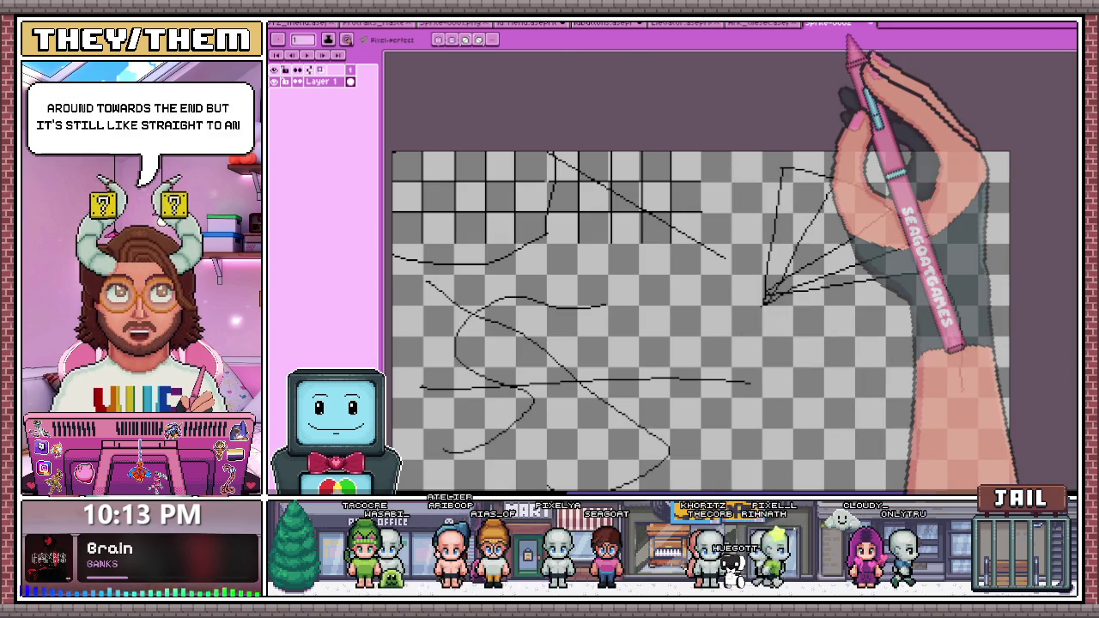
key("m")
left_click_drag(760, 153, 1010, 489)
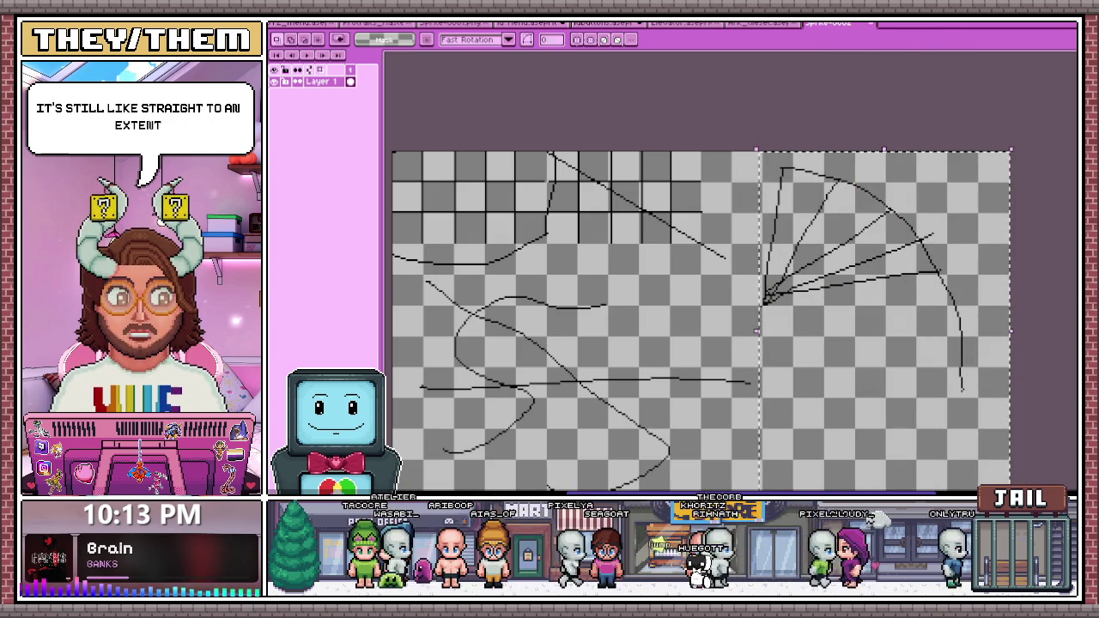
Step: Marquee-select the right-hand part of the street sketch
scroll(793, 418, "down", 2)
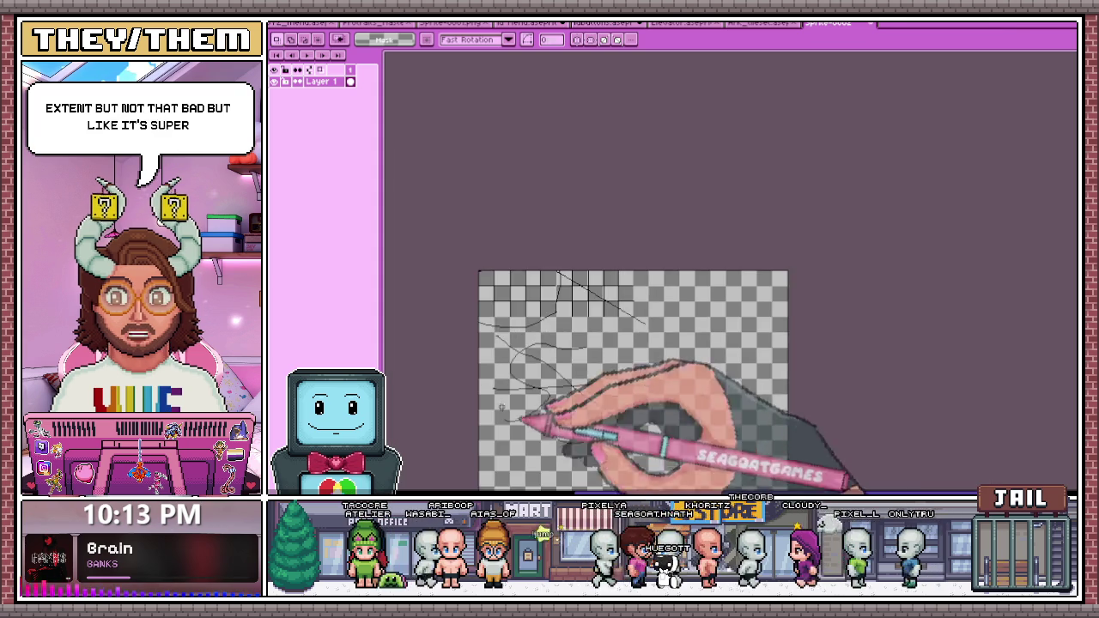
scroll(793, 418, "up", 2)
left_click_drag(477, 262, 975, 490)
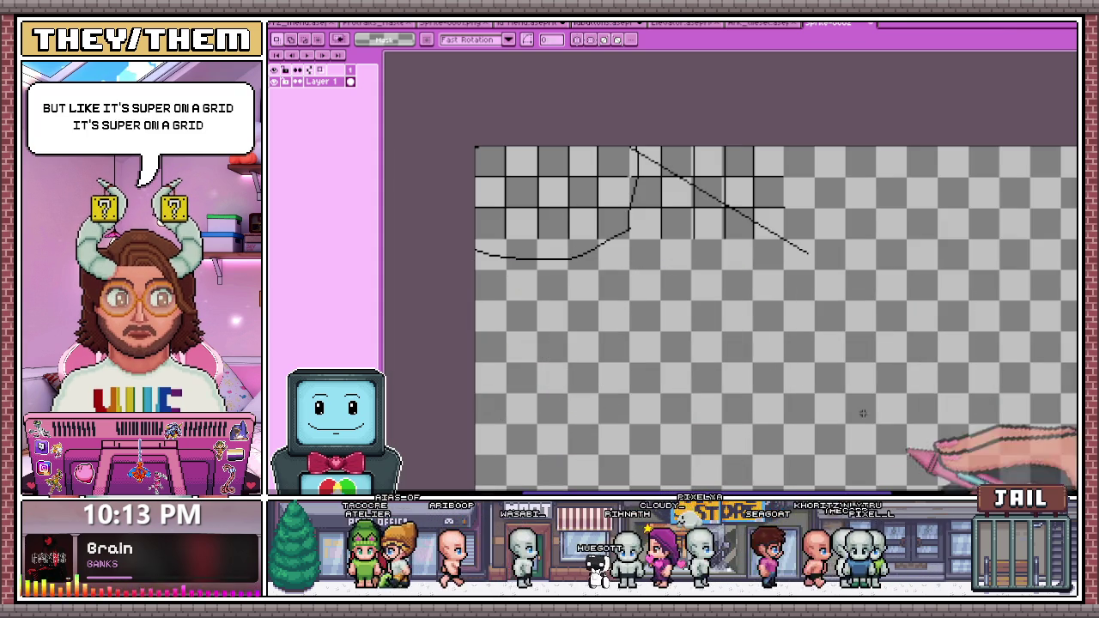
Step: Draw a long straight horizontal line across the canvas and switch to the freehand pencil
scroll(810, 405, "down", 2)
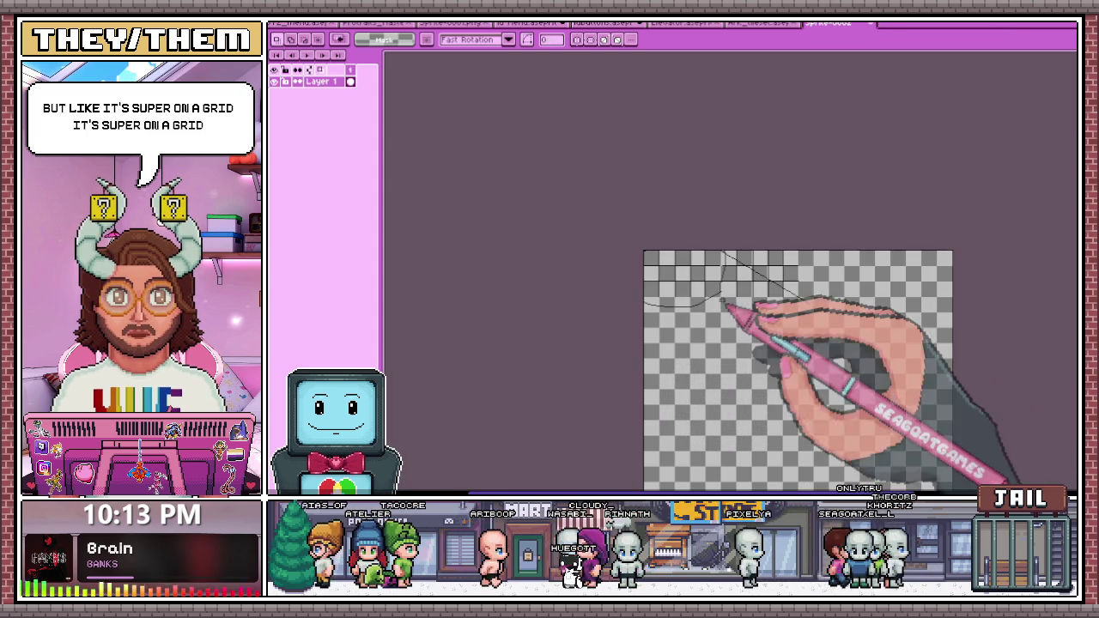
scroll(731, 311, "up", 2)
scroll(693, 287, "up", 1)
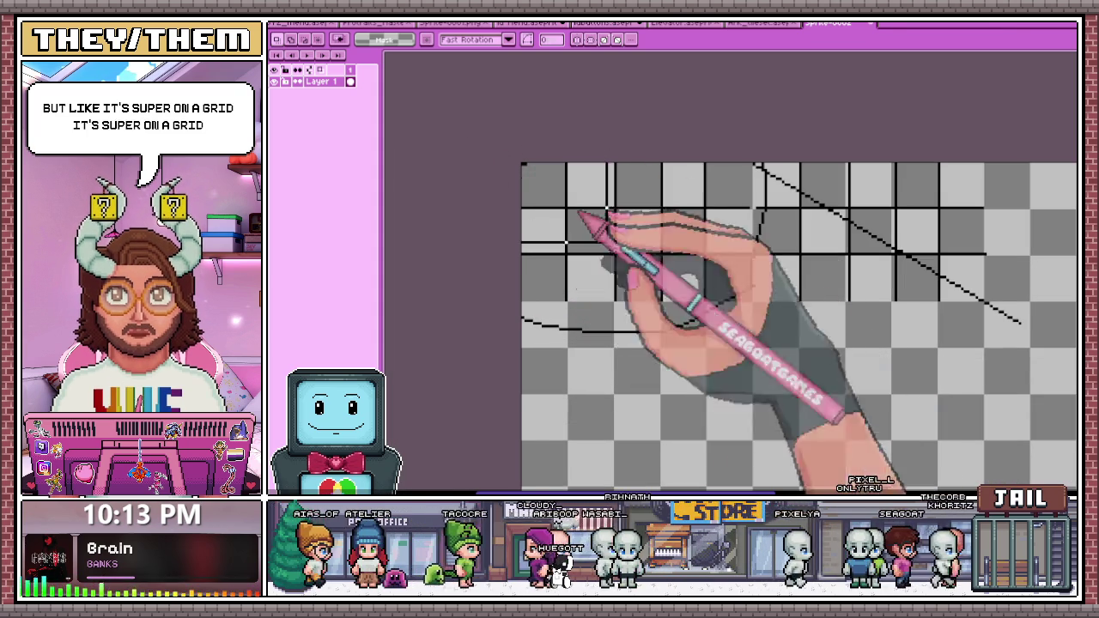
left_click_drag(524, 403, 1073, 403)
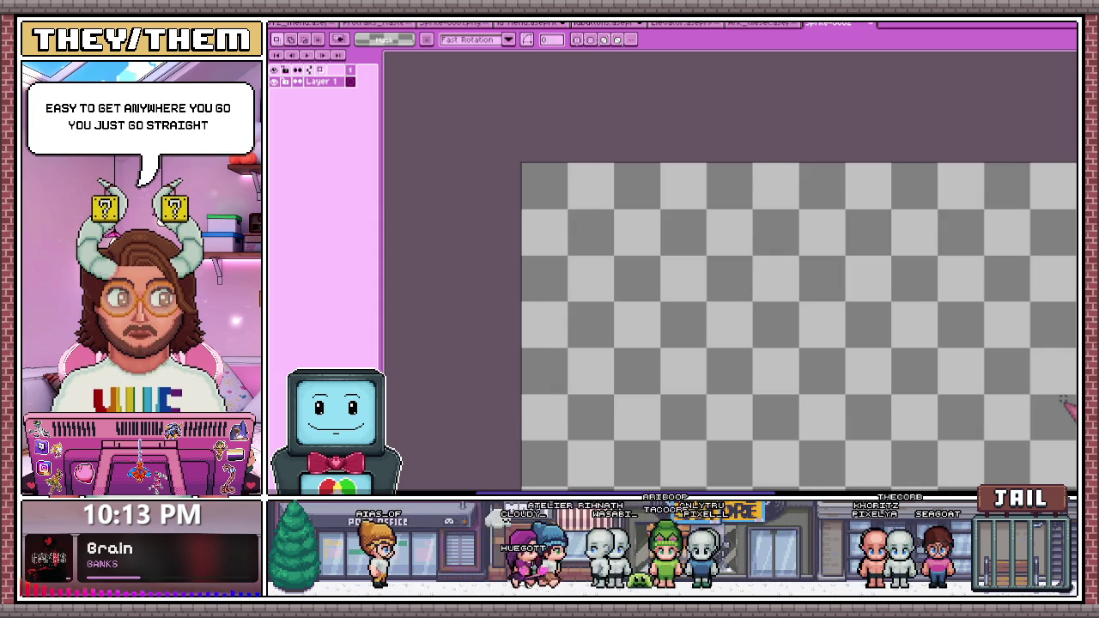
scroll(1014, 377, "down", 1)
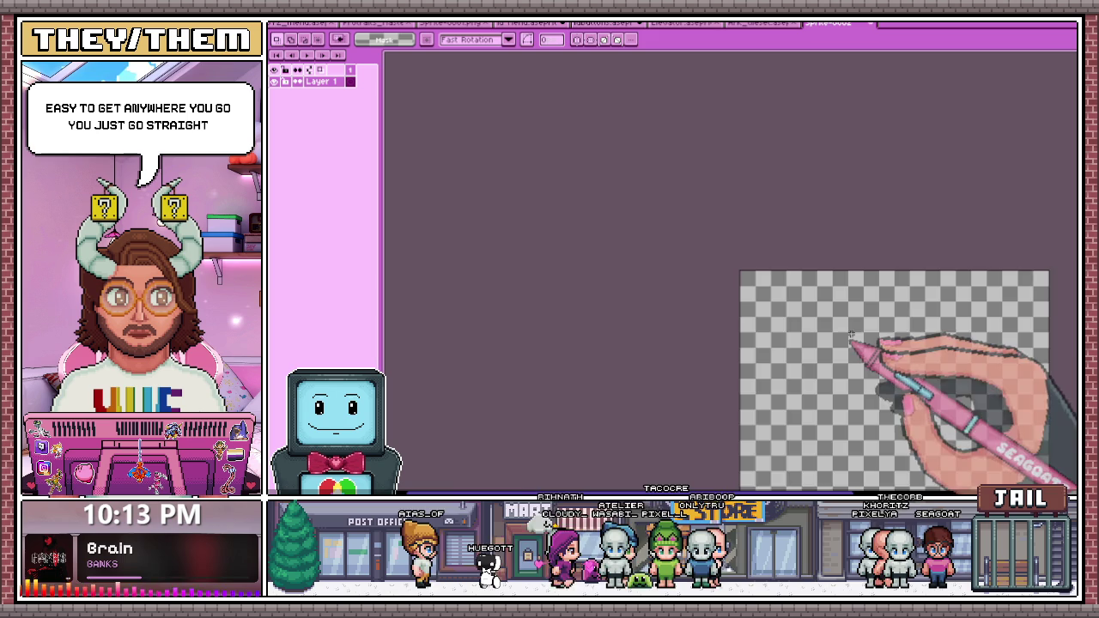
scroll(867, 354, "up", 1)
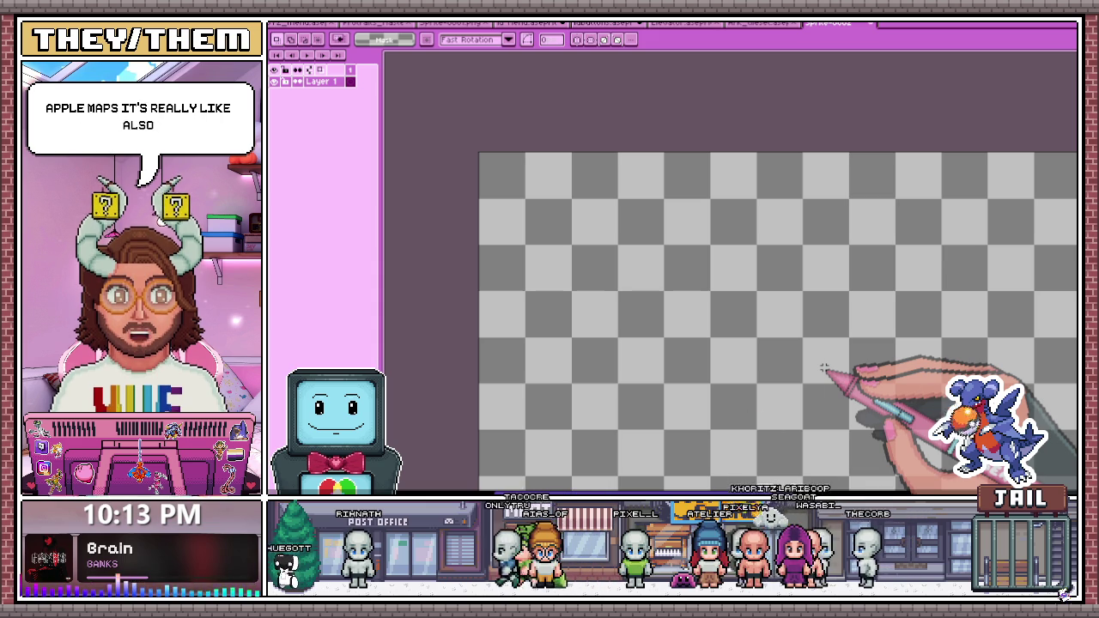
key("b")
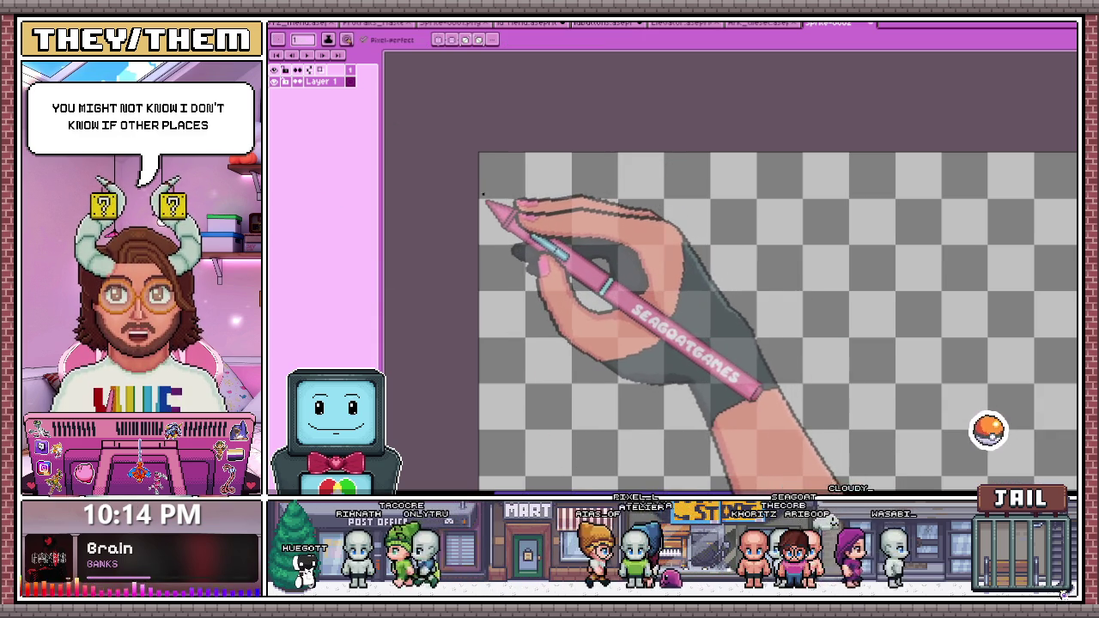
Step: Draw two parallel horizontal street lines across the canvas
left_click(756, 202, "shift")
scroll(479, 250, "up", 1)
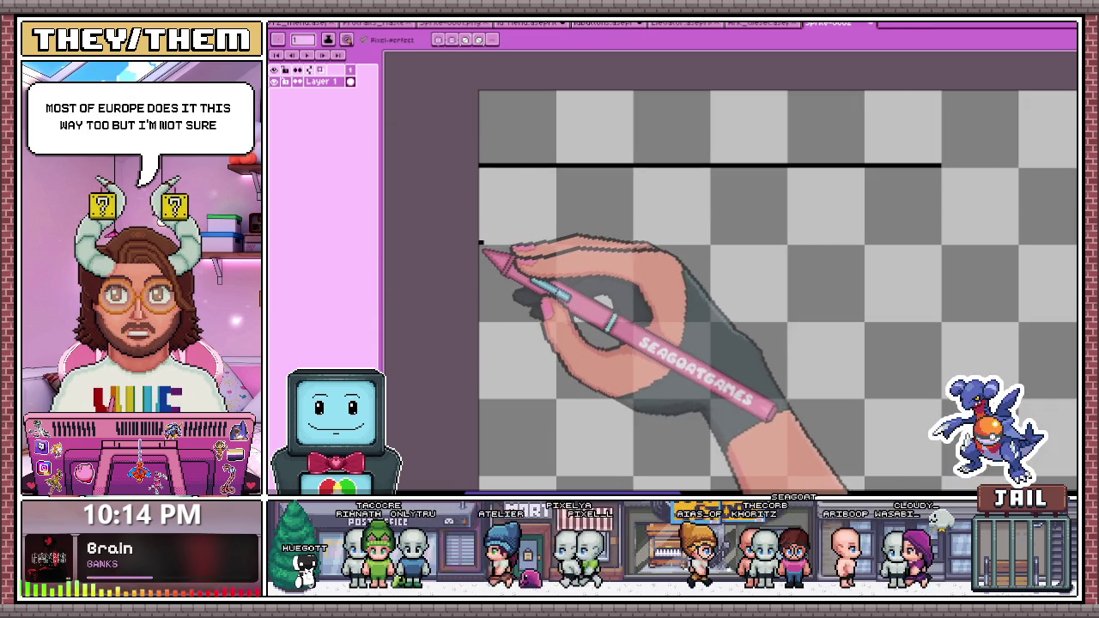
left_click(480, 243)
left_click(941, 243, "shift")
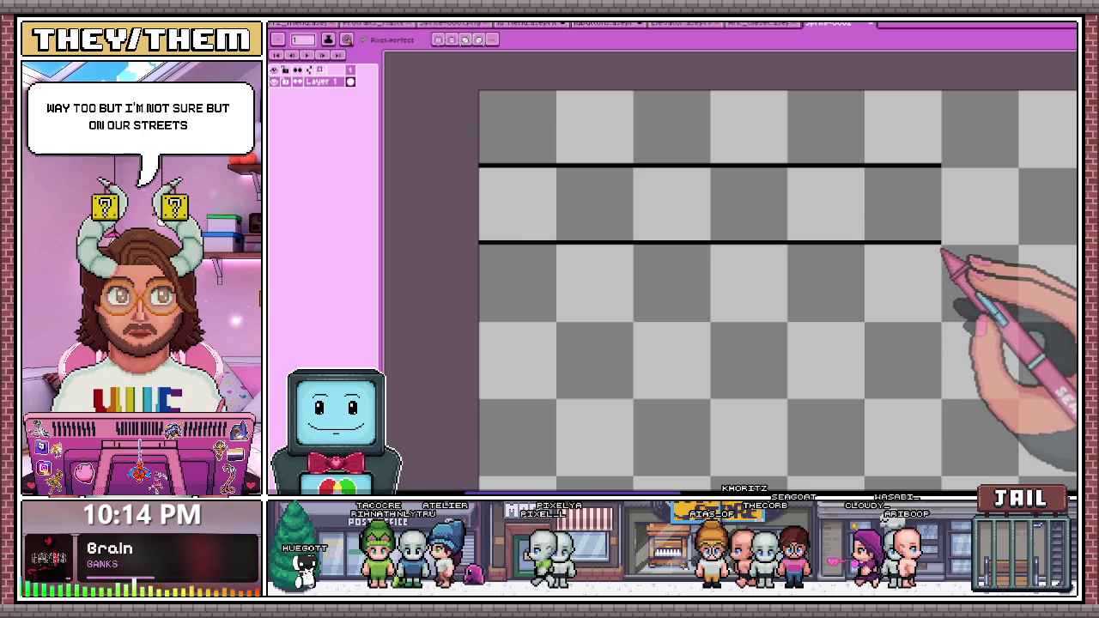
scroll(650, 240, "down", 1)
scroll(851, 220, "up", 1)
Step: Handwrite the word Main beside the street
left_click_drag(777, 234, 860, 232)
left_click_drag(866, 219, 925, 229)
left_click(926, 167)
left_click_drag(945, 181, 972, 253)
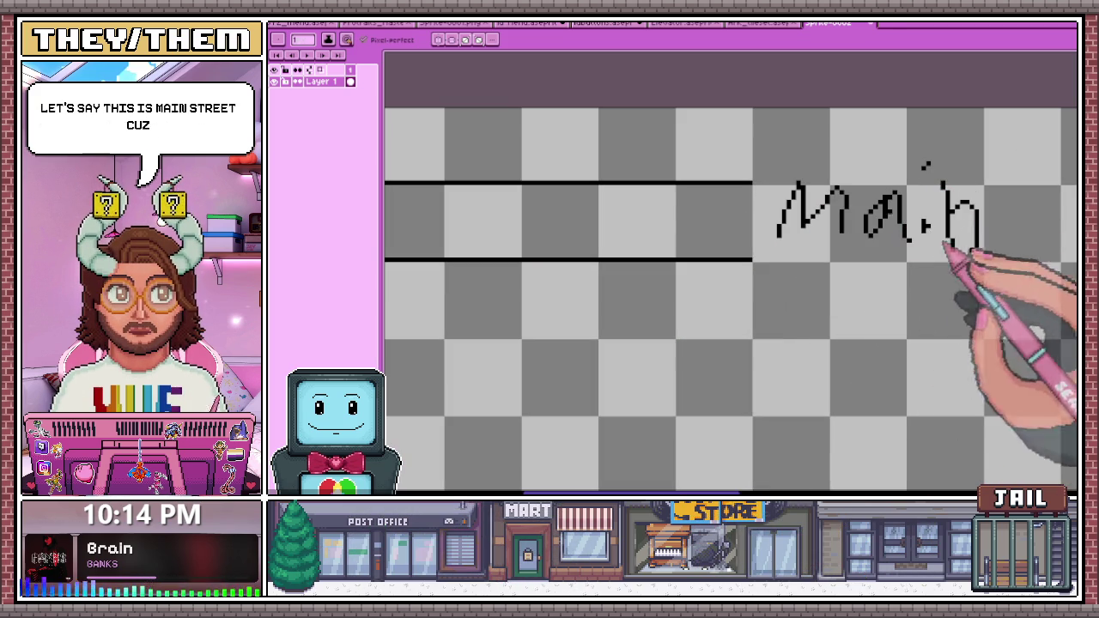
Step: Write house number 101 above the top line and 102 below the street
left_click_drag(509, 123, 509, 170)
left_click_drag(543, 134, 589, 168)
mouse_move(504, 280)
left_mouse_down()
mouse_move(510, 323)
mouse_move(558, 326)
left_mouse_up()
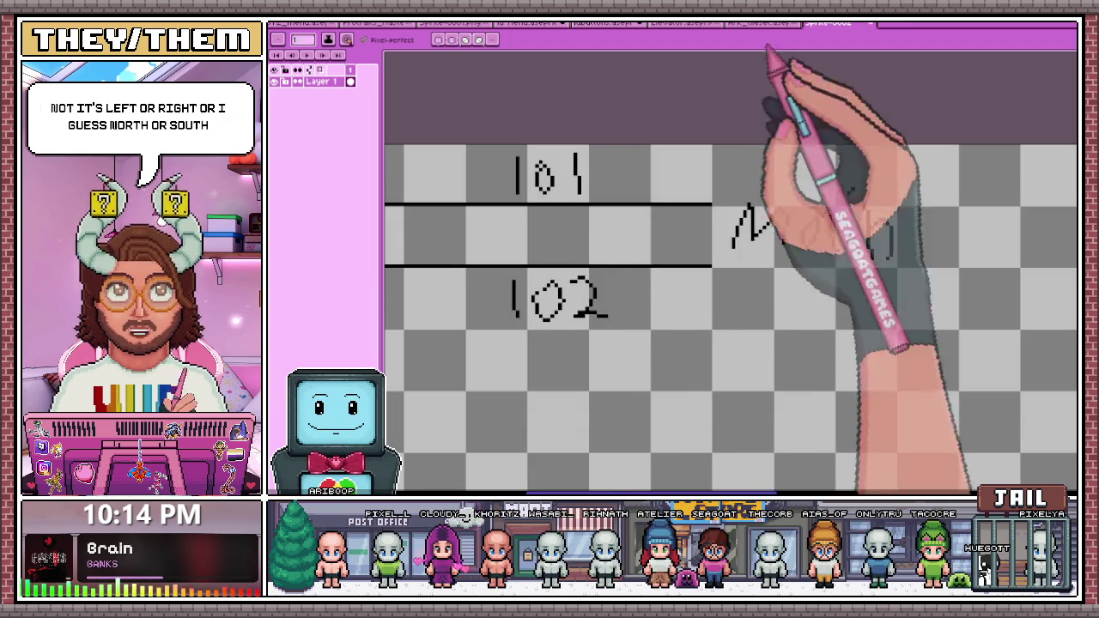
scroll(558, 225, "down", 3)
scroll(592, 197, "up", 2)
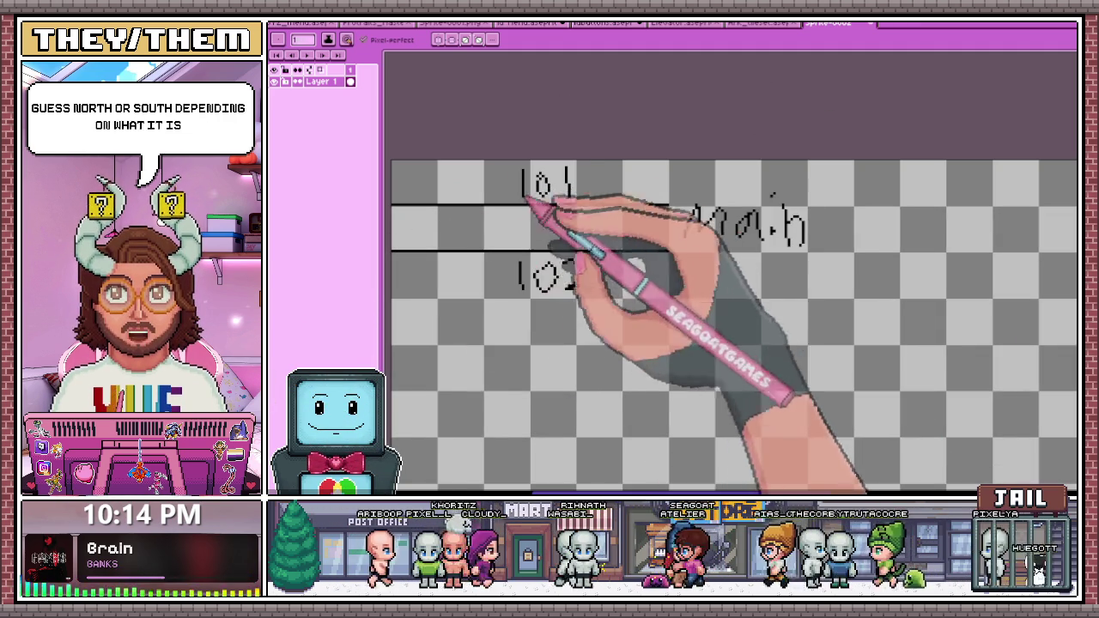
scroll(558, 232, "up", 2)
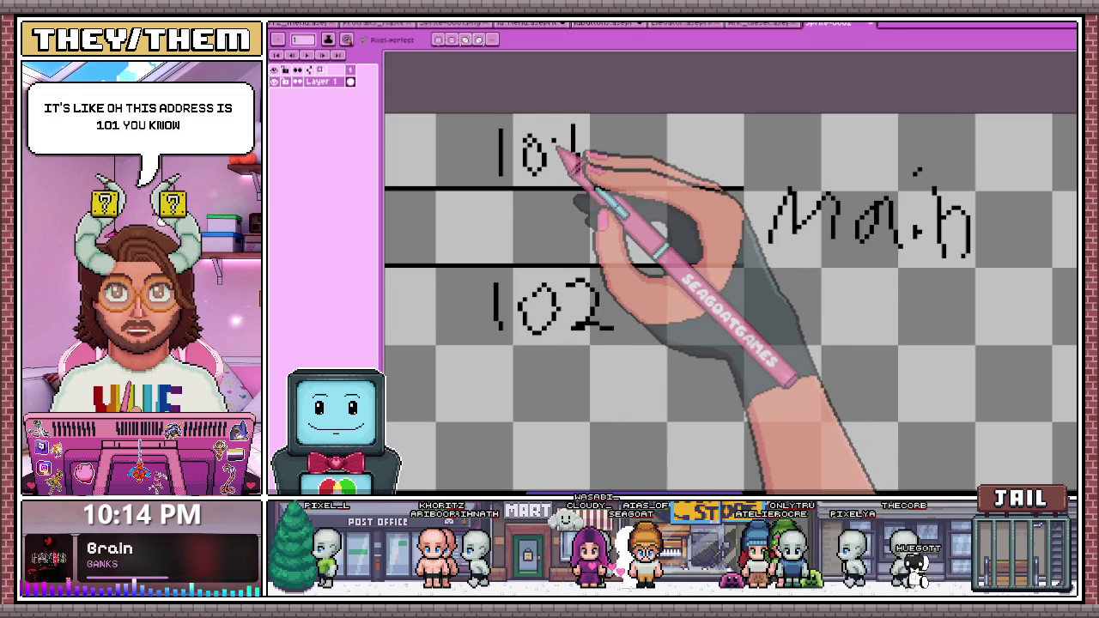
scroll(562, 153, "down", 2)
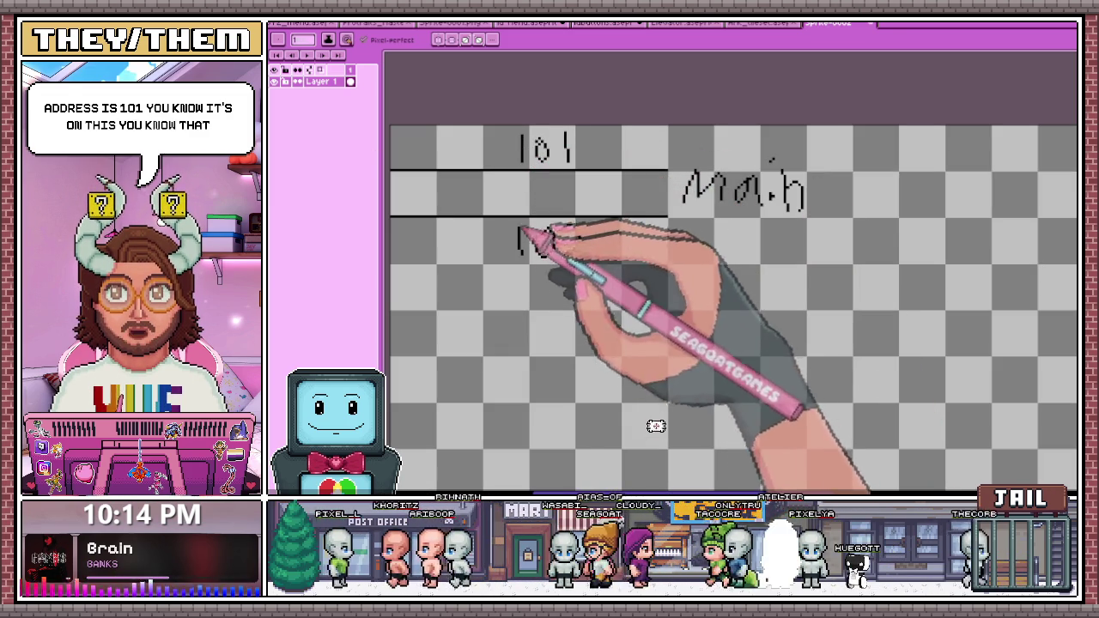
Step: Select and remove the handwritten Main label, returning to the pencil
key("m")
left_click_drag(671, 130, 942, 292)
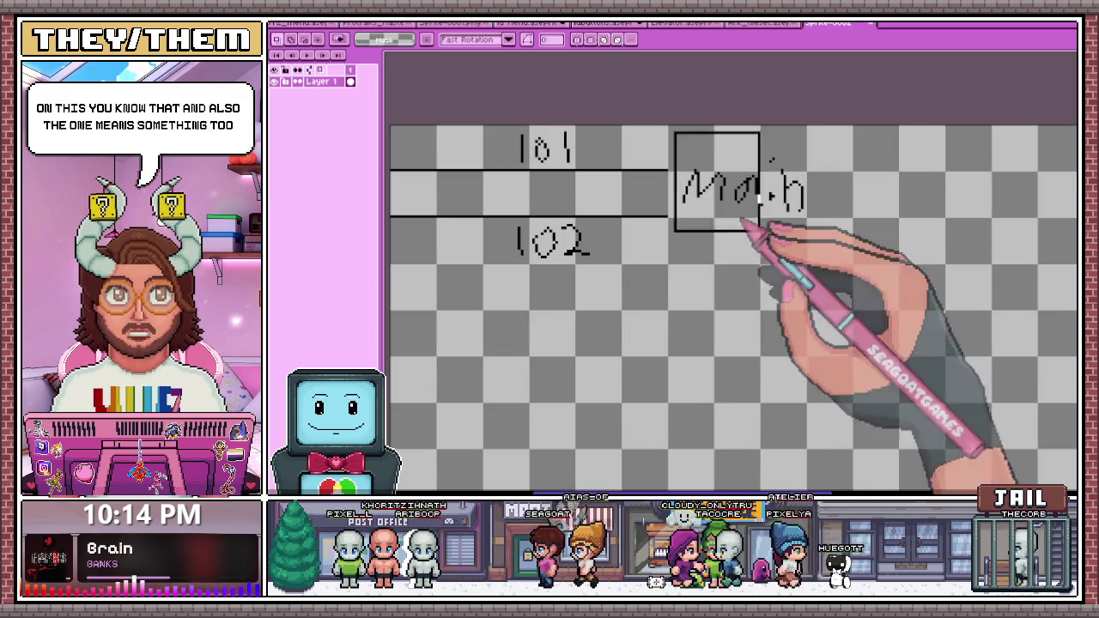
key("b")
scroll(660, 163, "up", 1)
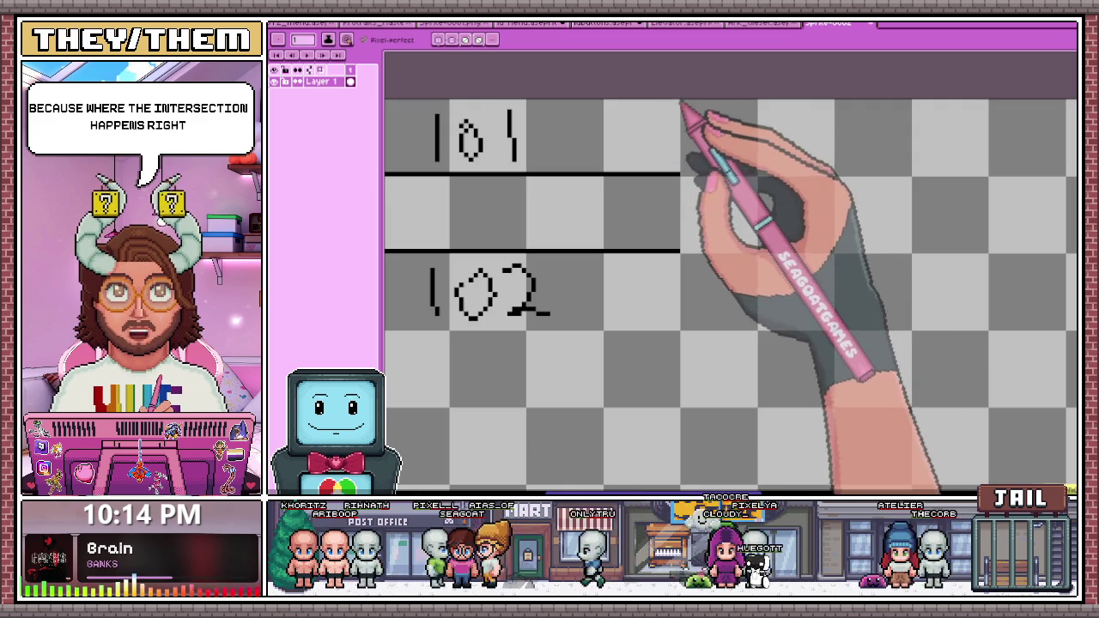
Step: Draw the two vertical lines of a cross street and continue the upper road to the right
left_click_drag(681, 105, 684, 170)
left_click_drag(754, 106, 759, 396)
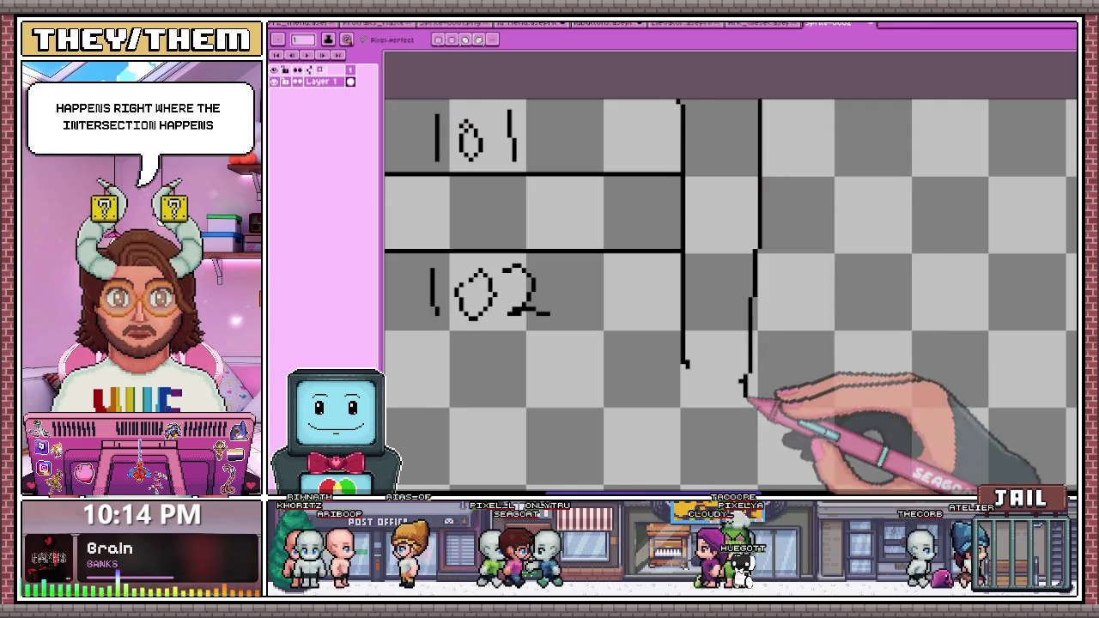
scroll(761, 405, "right", 3)
left_click_drag(661, 186, 1030, 184)
scroll(712, 166, "down", 2)
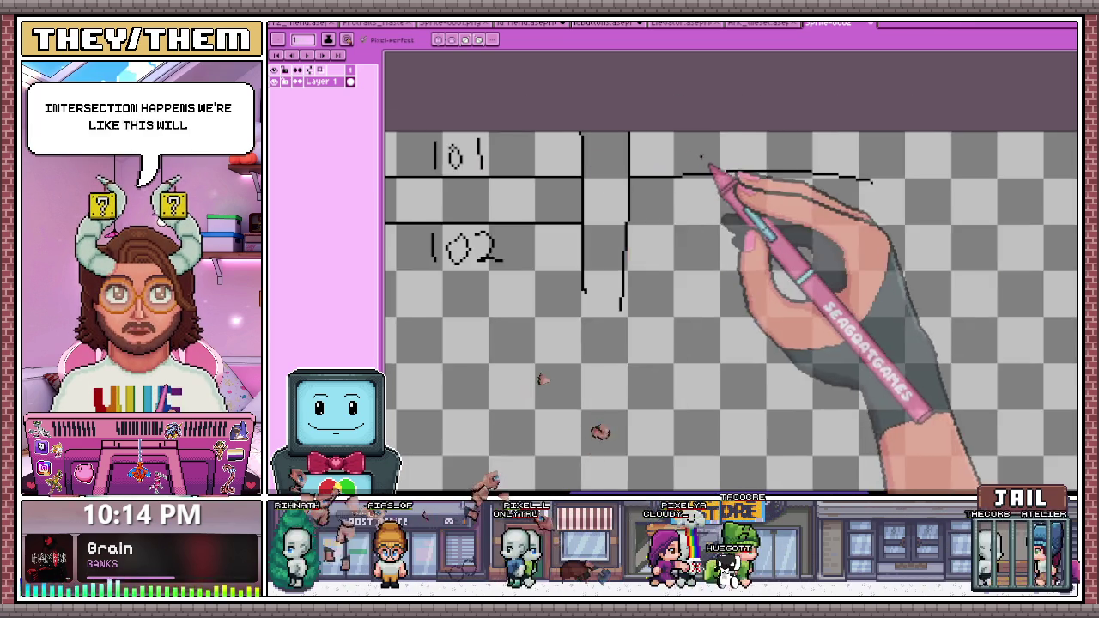
scroll(699, 160, "up", 2)
Step: Write a 200s house number above the new road and extend the lower road line right
mouse_move(692, 139)
left_mouse_down()
mouse_move(720, 160)
mouse_move(744, 146)
mouse_move(768, 176)
left_mouse_up()
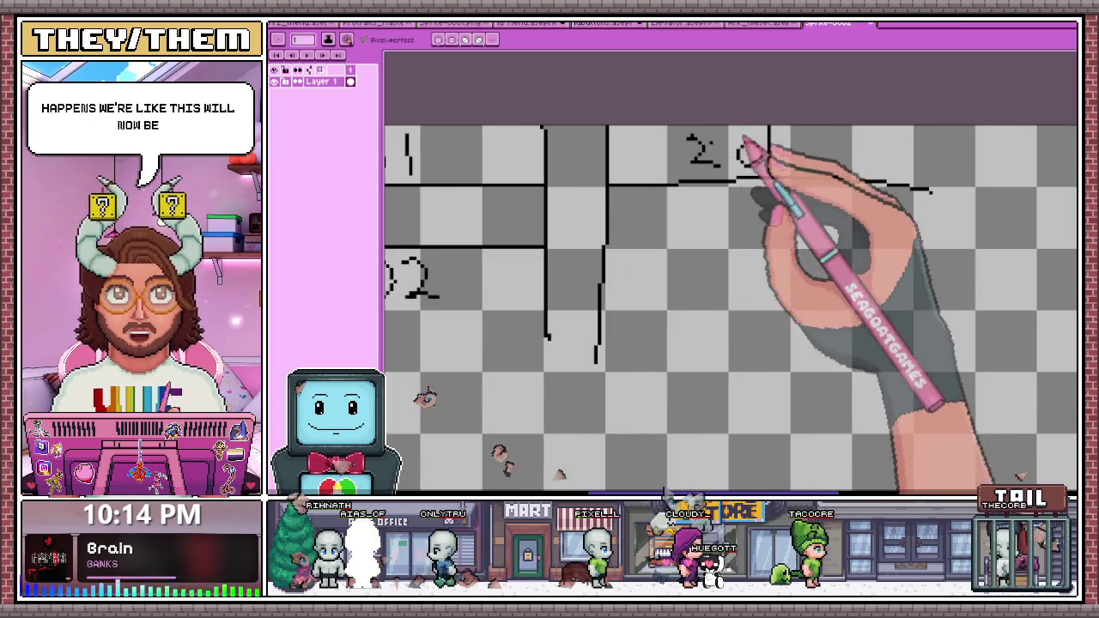
left_click_drag(696, 255, 960, 253)
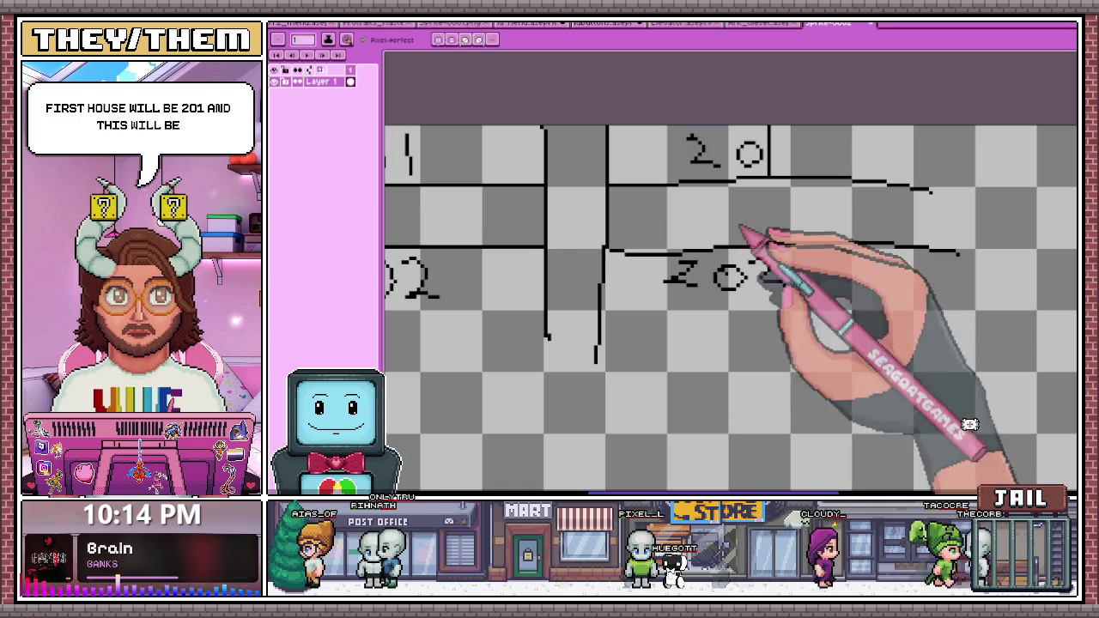
scroll(704, 283, "down", 1)
scroll(704, 283, "up", 1)
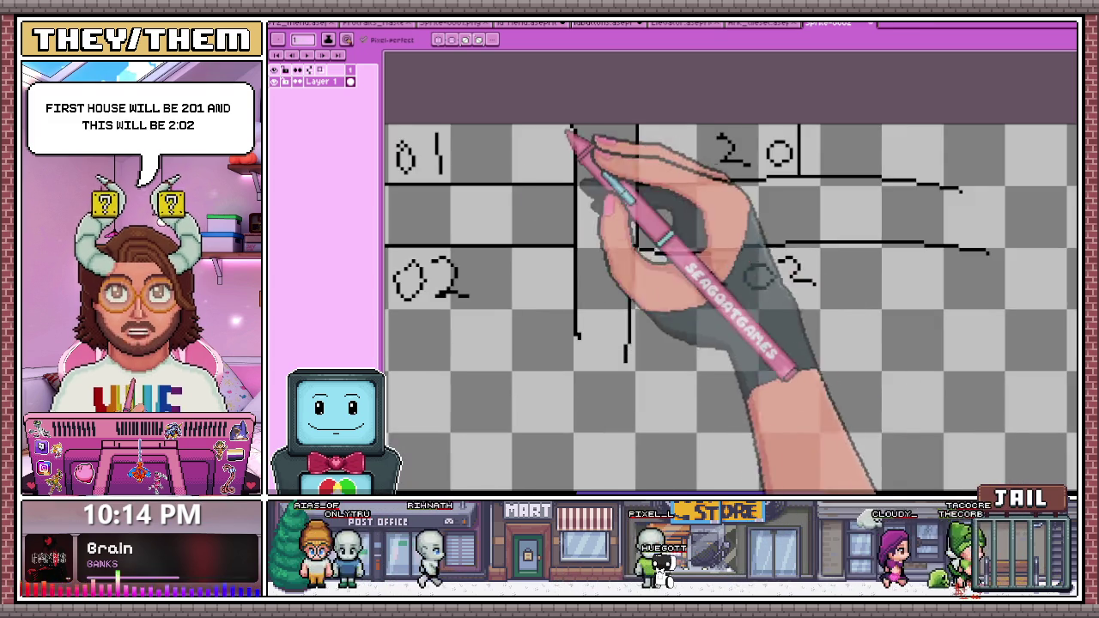
scroll(559, 152, "down", 1)
Step: Circle the leading 1 of 101 and lengthen the cross street lines downward
left_click_drag(505, 128, 502, 168)
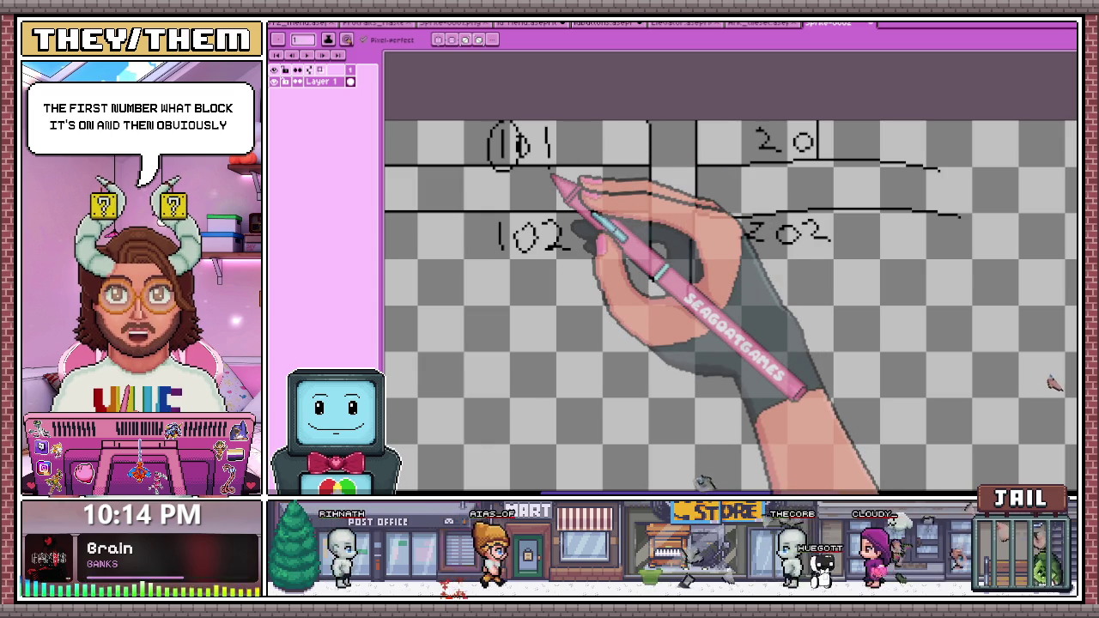
left_click_drag(696, 214, 686, 296)
left_click_drag(650, 215, 650, 279)
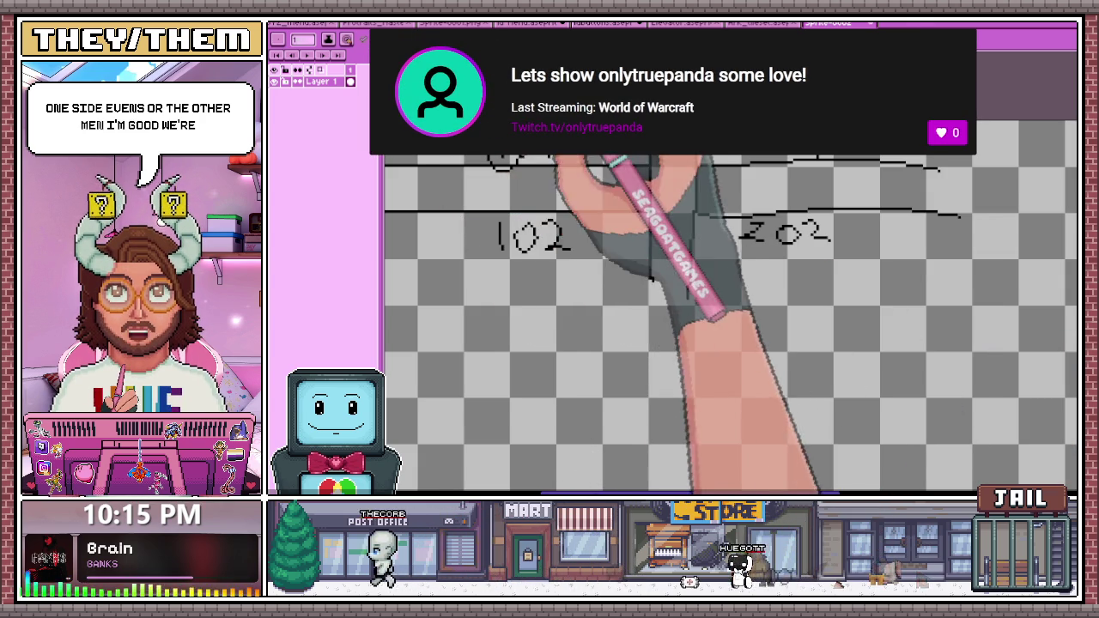
left_click(524, 23)
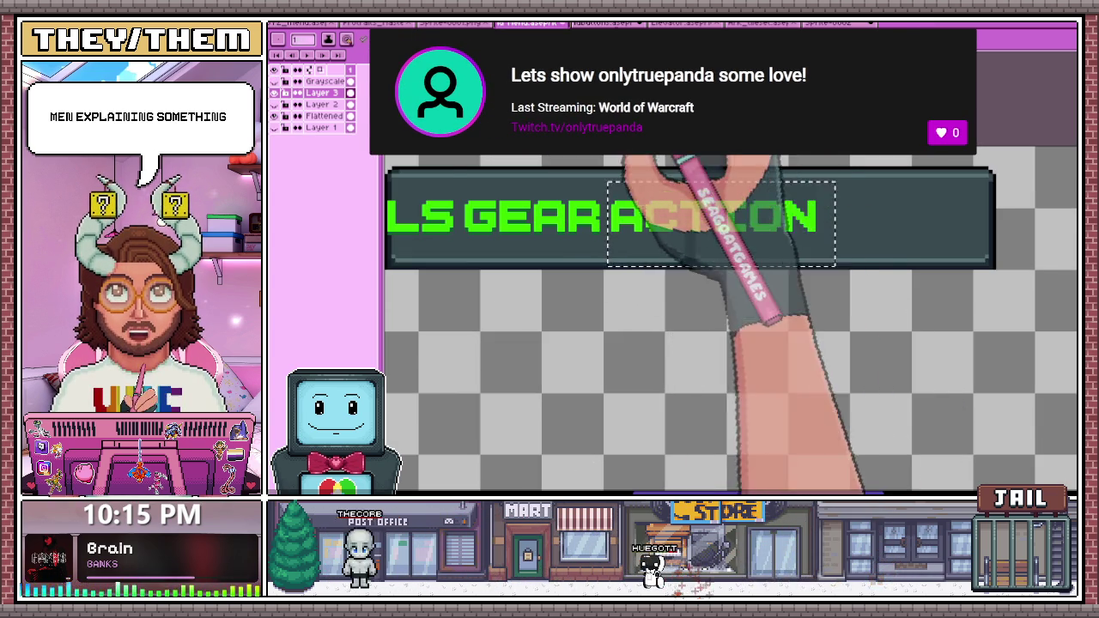
key("ctrl+Tab")
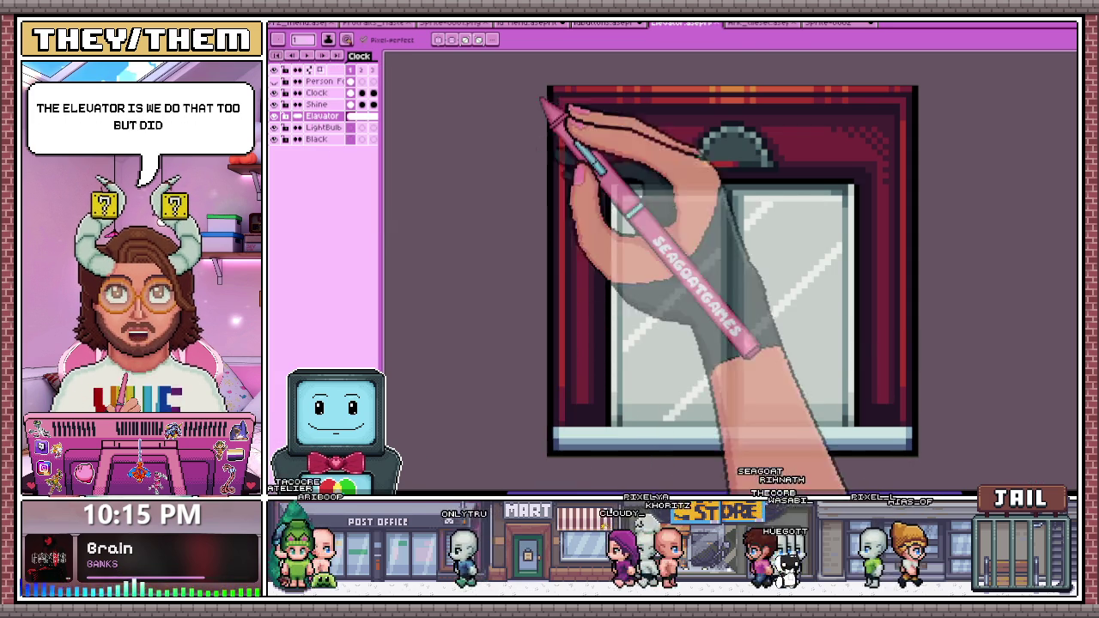
left_click(829, 24)
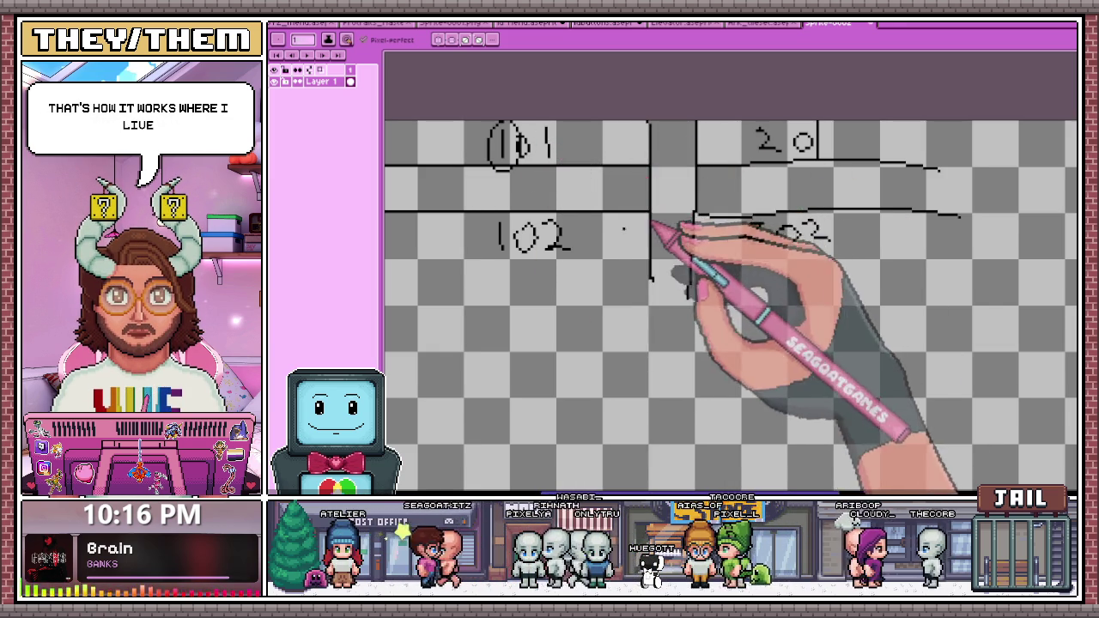
scroll(686, 230, "down", 1)
scroll(687, 234, "up", 1)
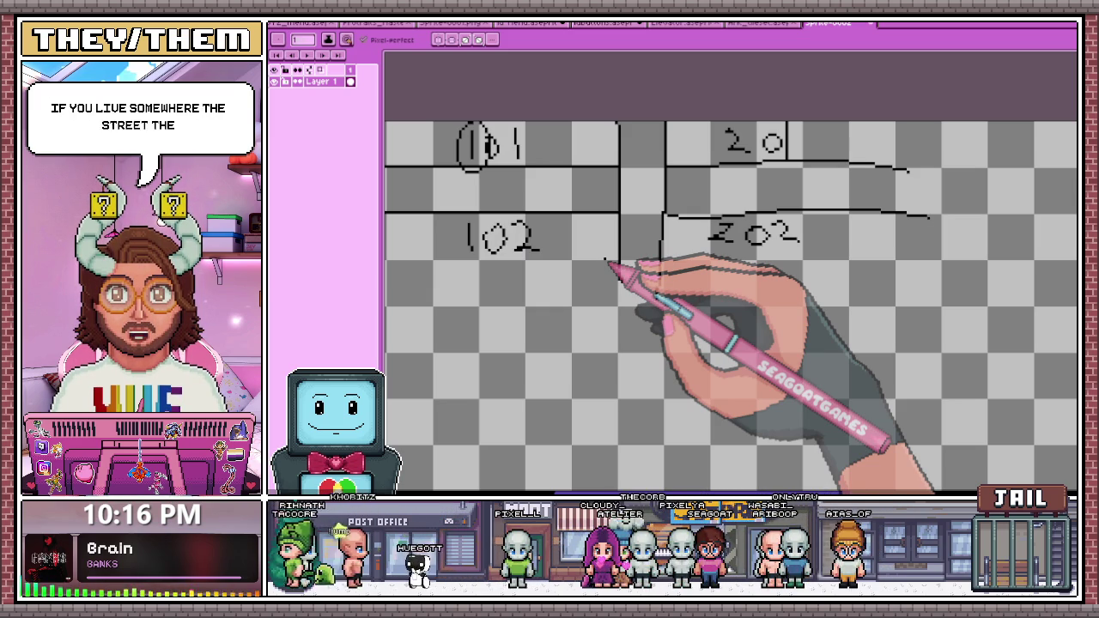
left_click_drag(620, 260, 620, 282)
left_click_drag(659, 256, 659, 300)
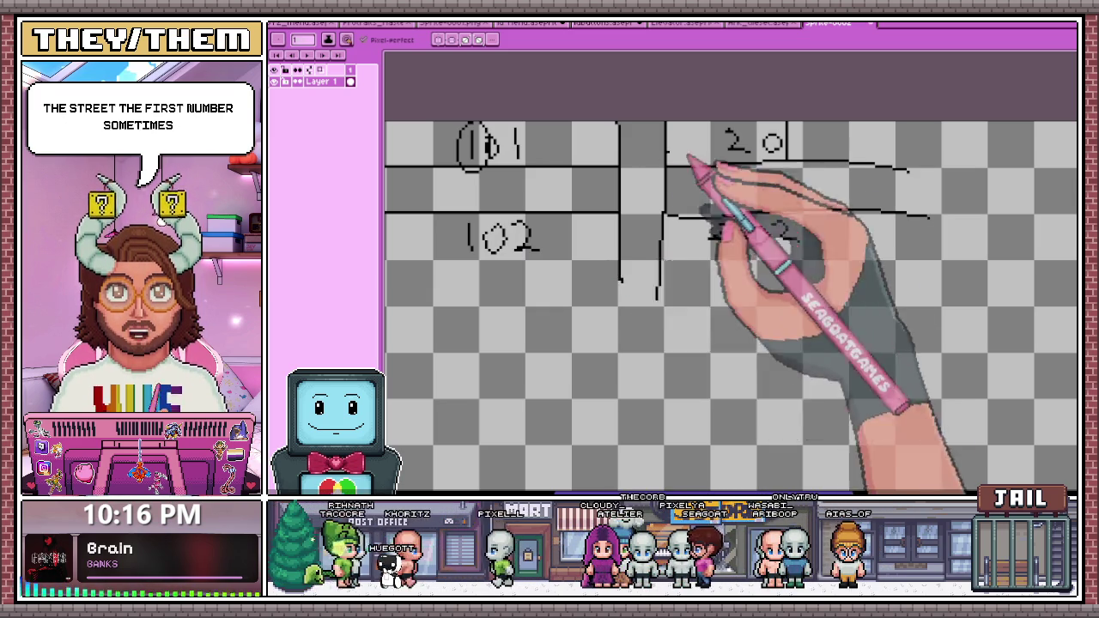
Step: Add a leading 1 to the 20 label and write 1201 below 202
left_click_drag(718, 129, 719, 156)
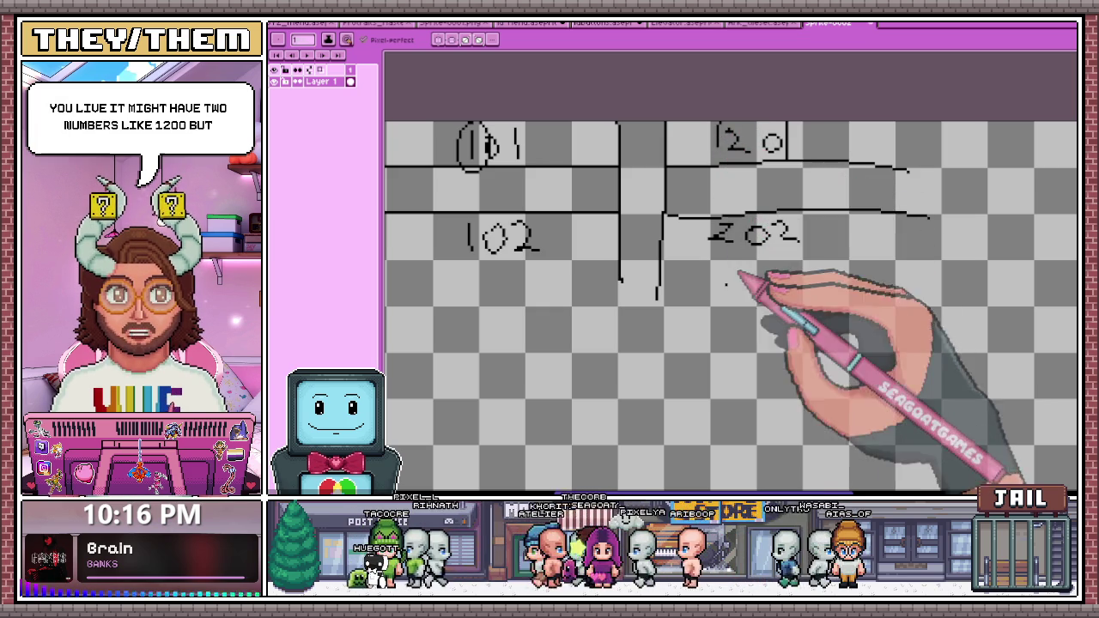
mouse_move(718, 276)
left_mouse_down()
mouse_move(718, 302)
mouse_move(783, 285)
left_mouse_up()
left_click_drag(811, 262, 807, 348)
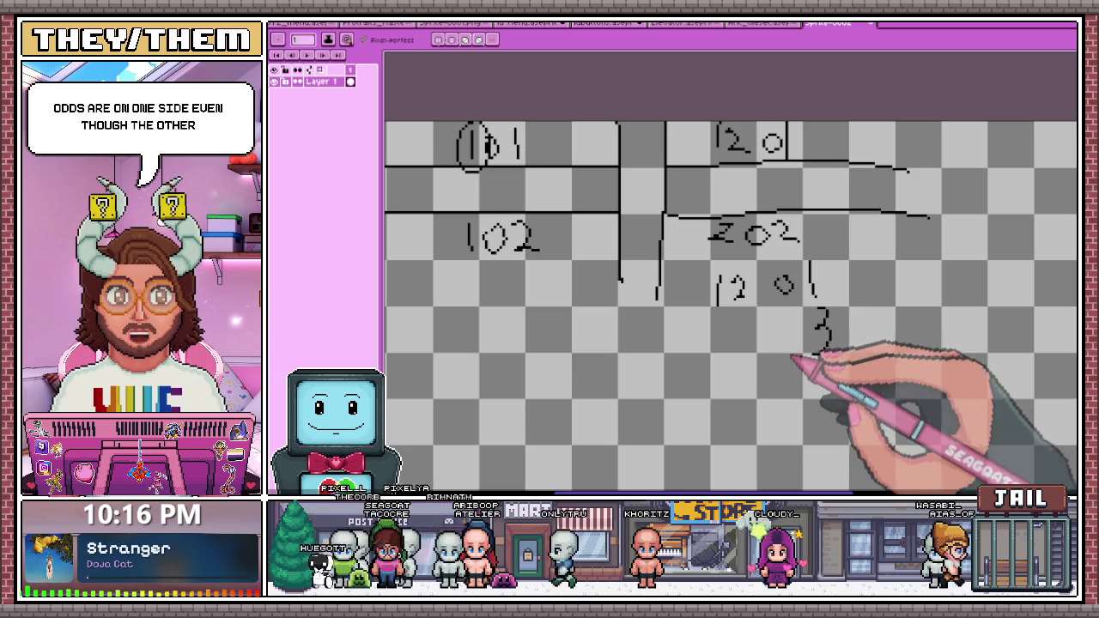
Step: Undo the stray 3, underline 1201, and redraw the 3 beneath it
key("ctrl+z")
left_click_drag(826, 314, 713, 317)
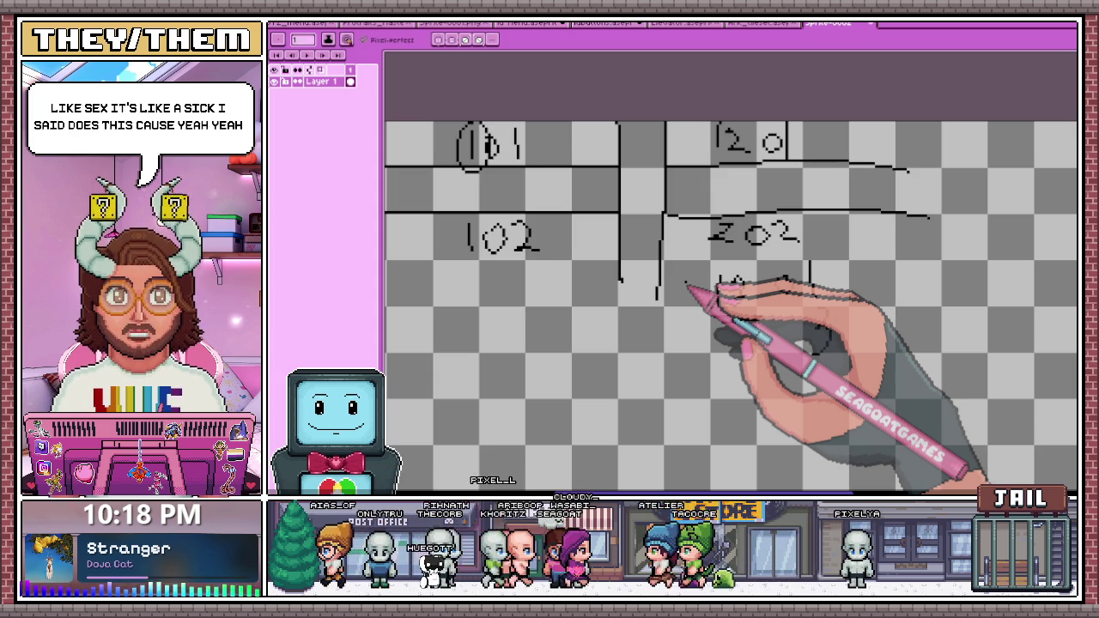
left_click_drag(785, 279, 784, 281)
left_click_drag(811, 314, 811, 348)
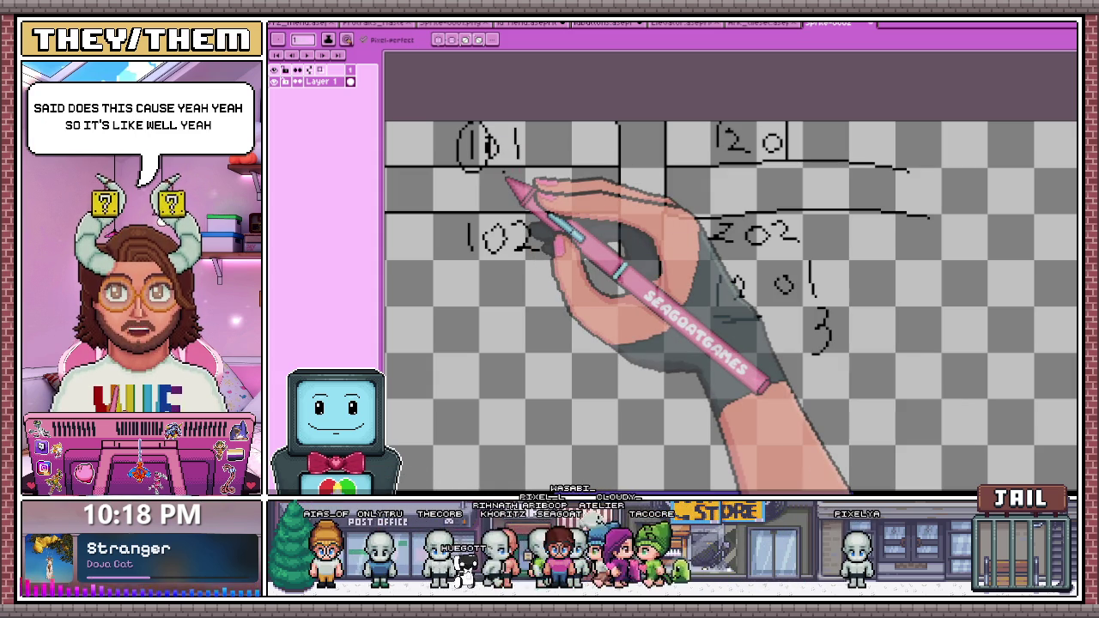
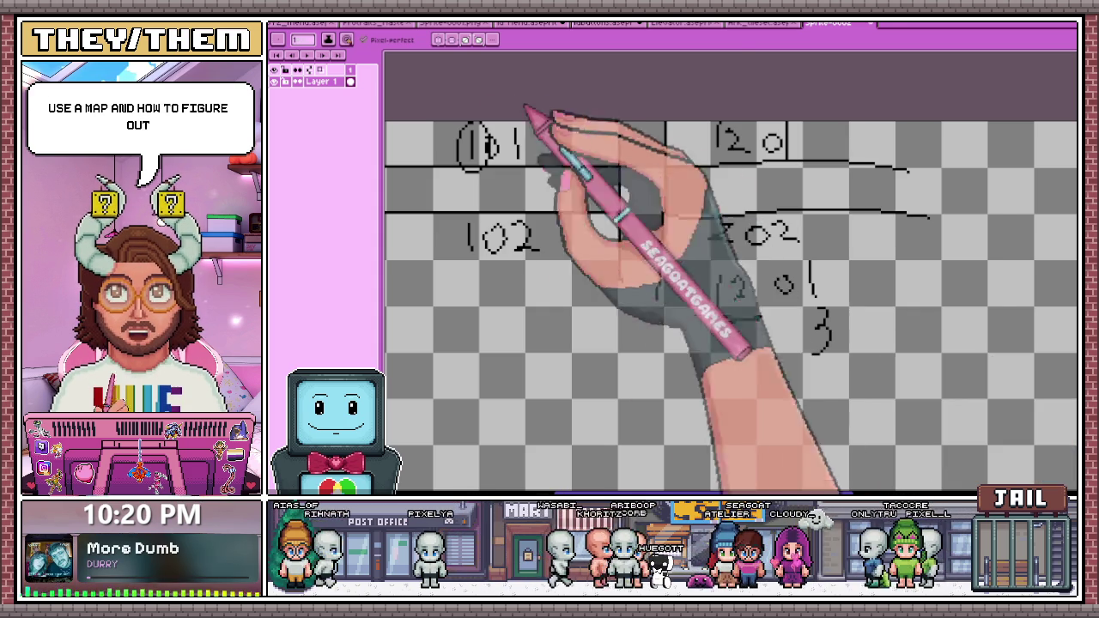
Step: Play the elevator sprite's animation, then return to the button sheet document
left_click(661, 24)
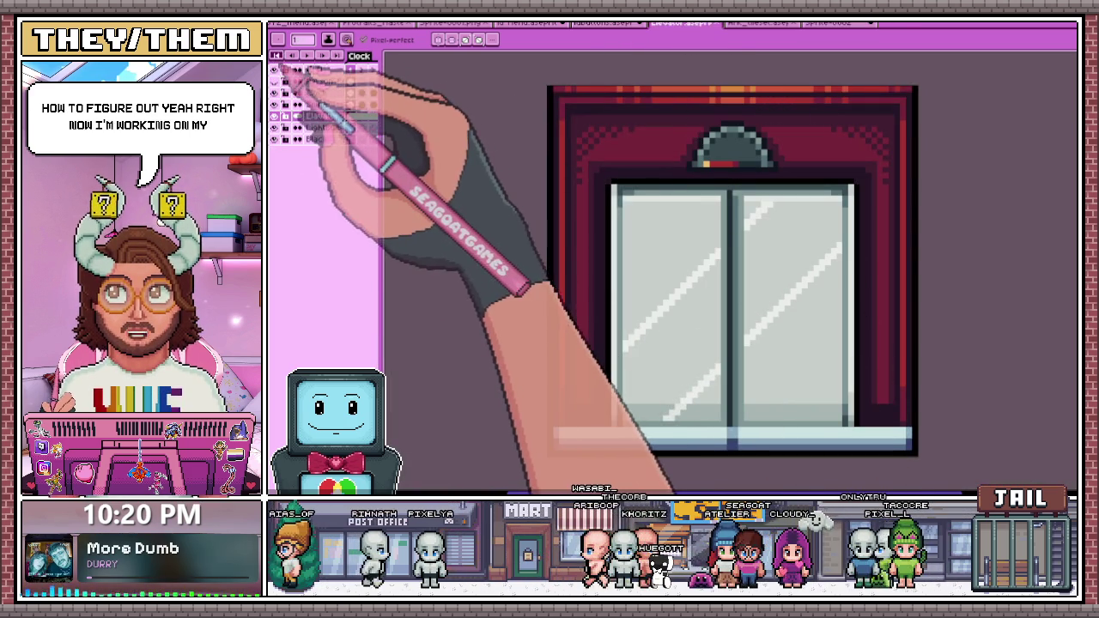
key("Return")
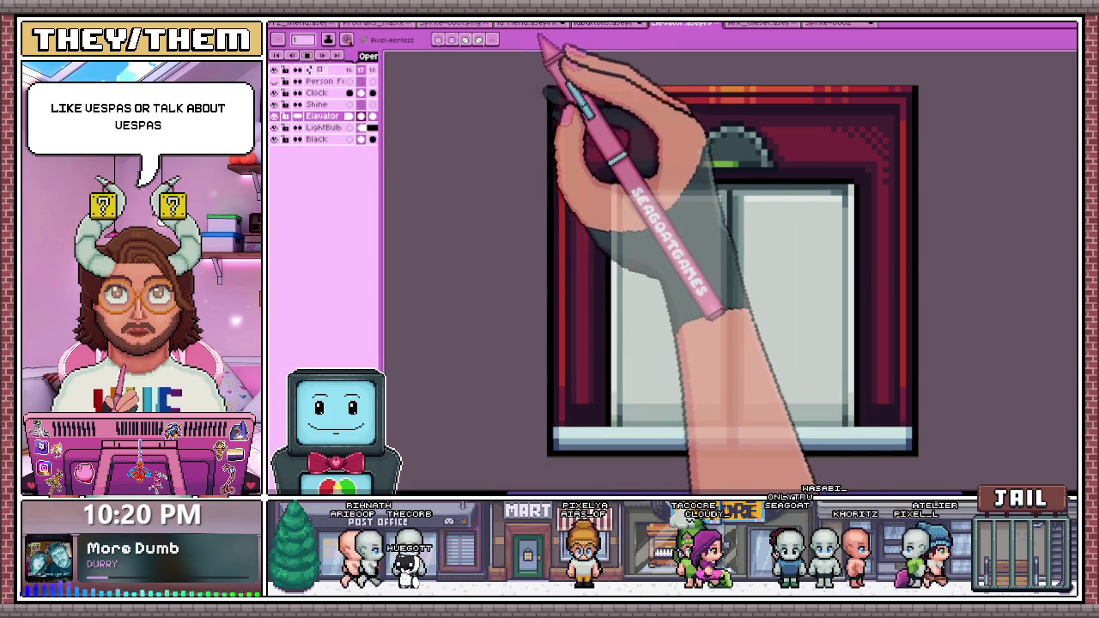
left_click(605, 23)
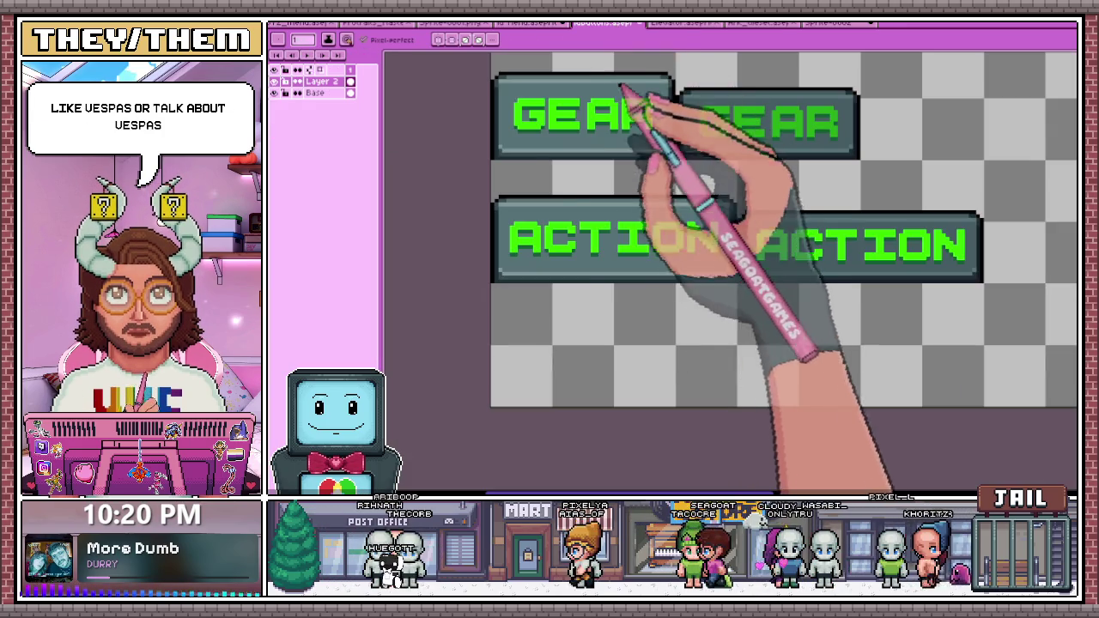
Step: Zoom in and out over the CORE, SKILLS, GEAR and ACTION buttons and pick the Magic Wand tool
scroll(617, 75, "down", 1)
scroll(593, 215, "down", 2)
scroll(604, 215, "up", 1)
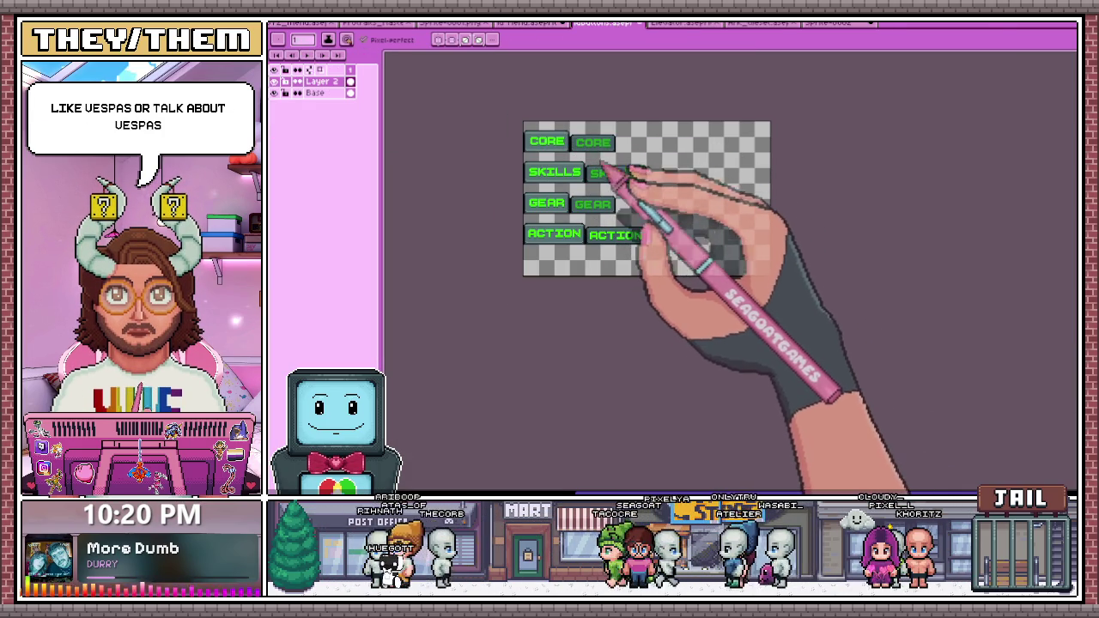
scroll(574, 156, "up", 1)
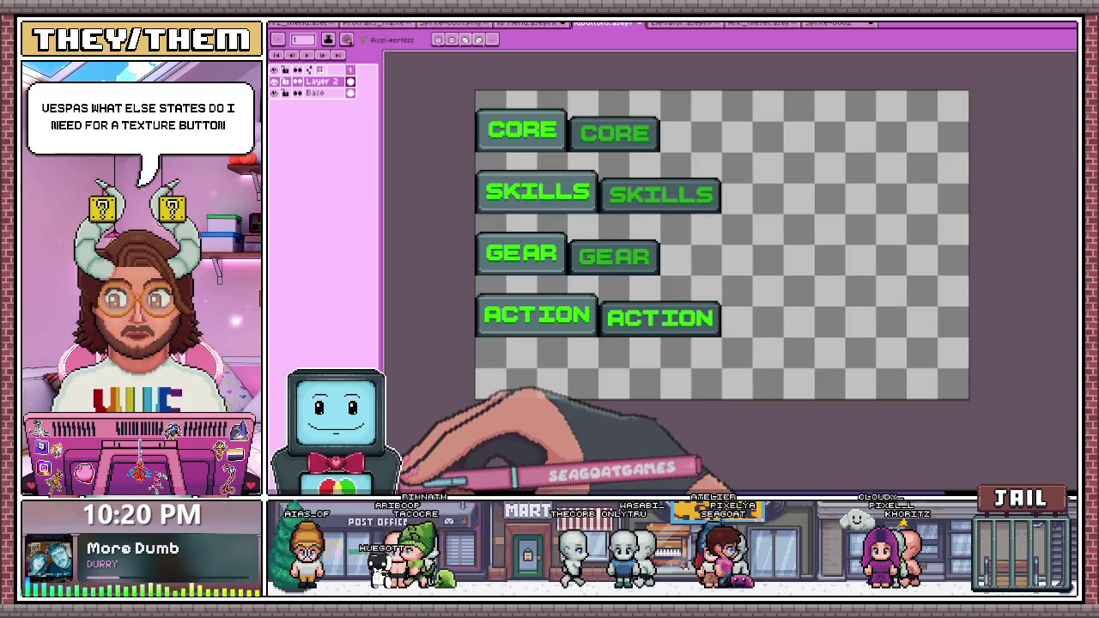
scroll(676, 304, "up", 1)
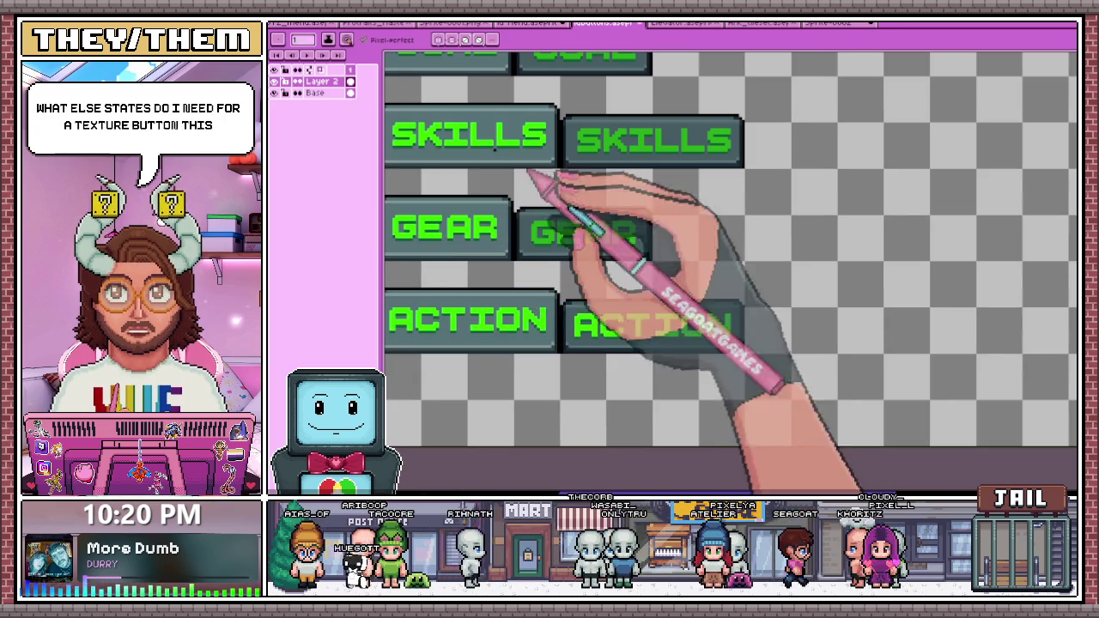
scroll(583, 271, "up", 1)
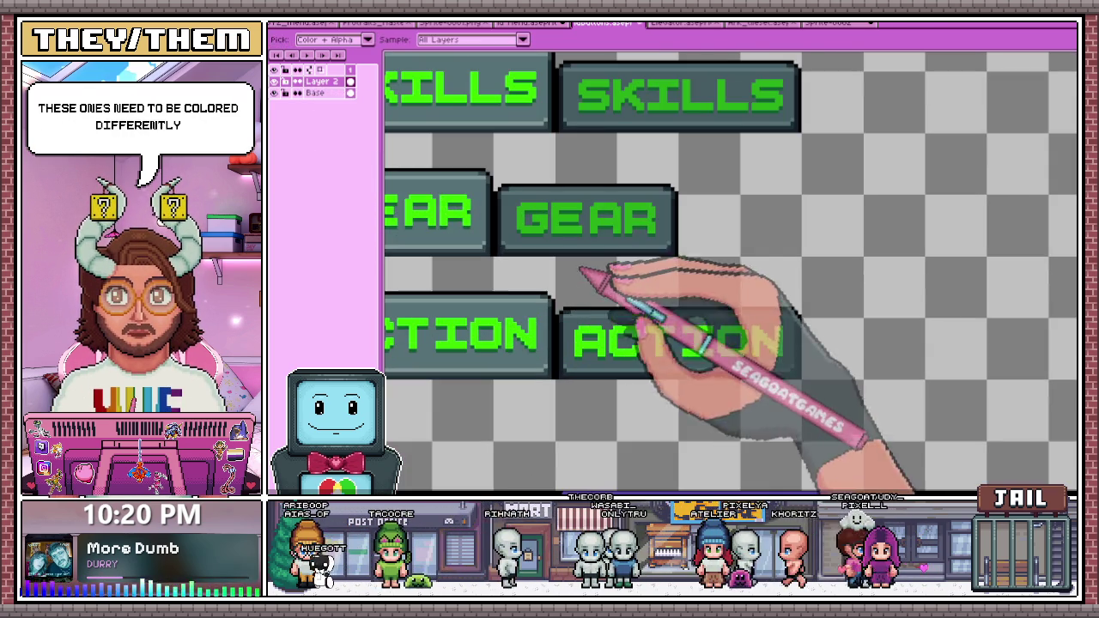
key("w")
scroll(562, 316, "up", 1)
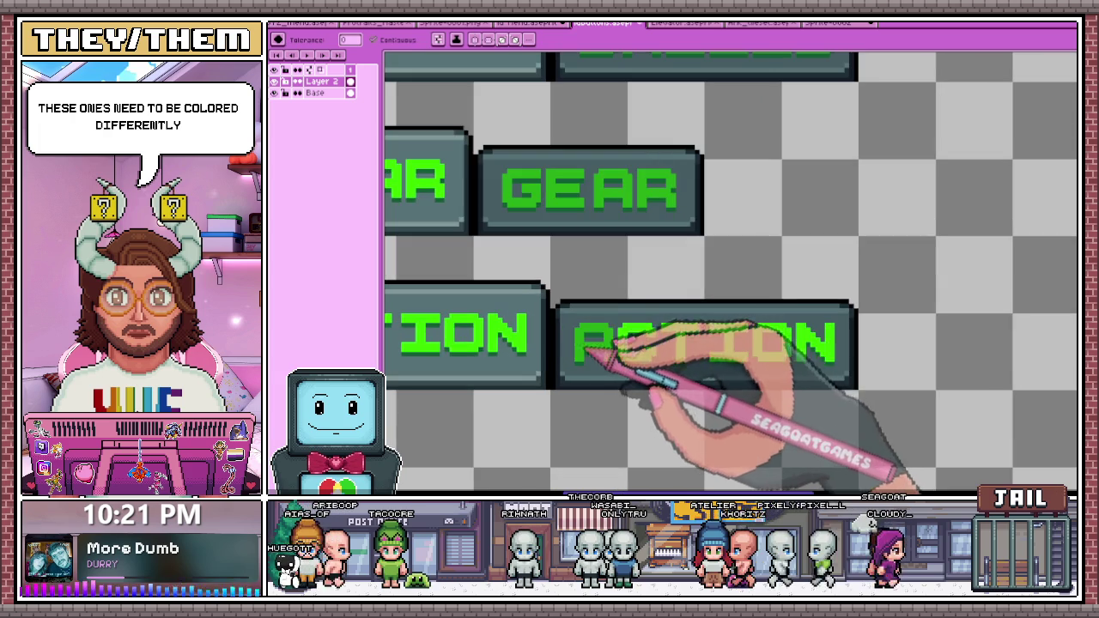
scroll(587, 352, "up", 3)
scroll(642, 314, "down", 1)
scroll(633, 300, "down", 1)
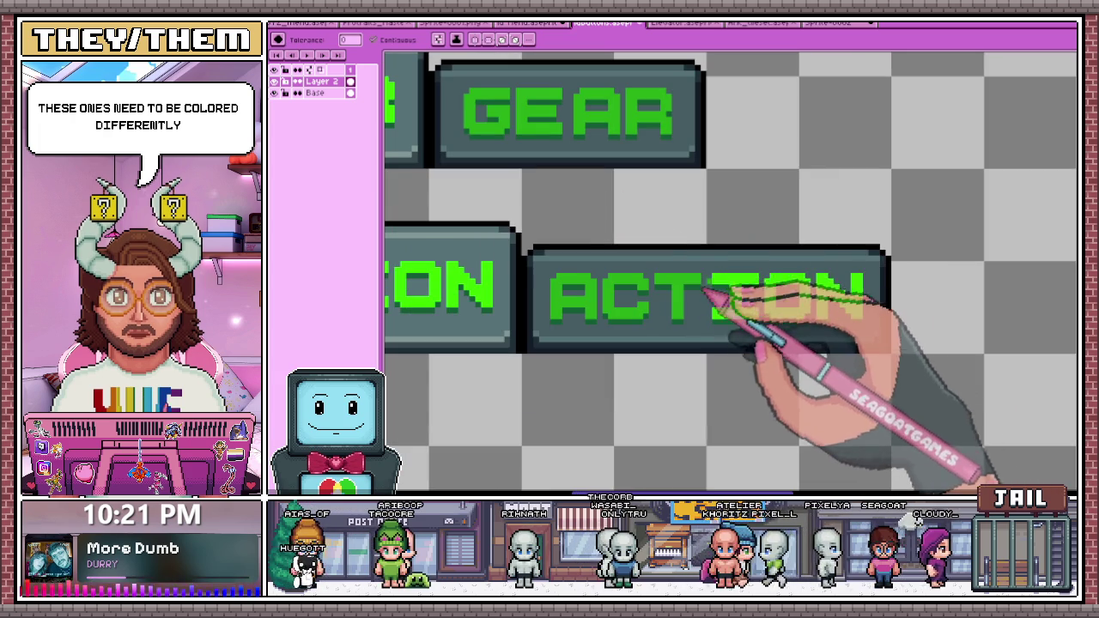
scroll(652, 302, "down", 4)
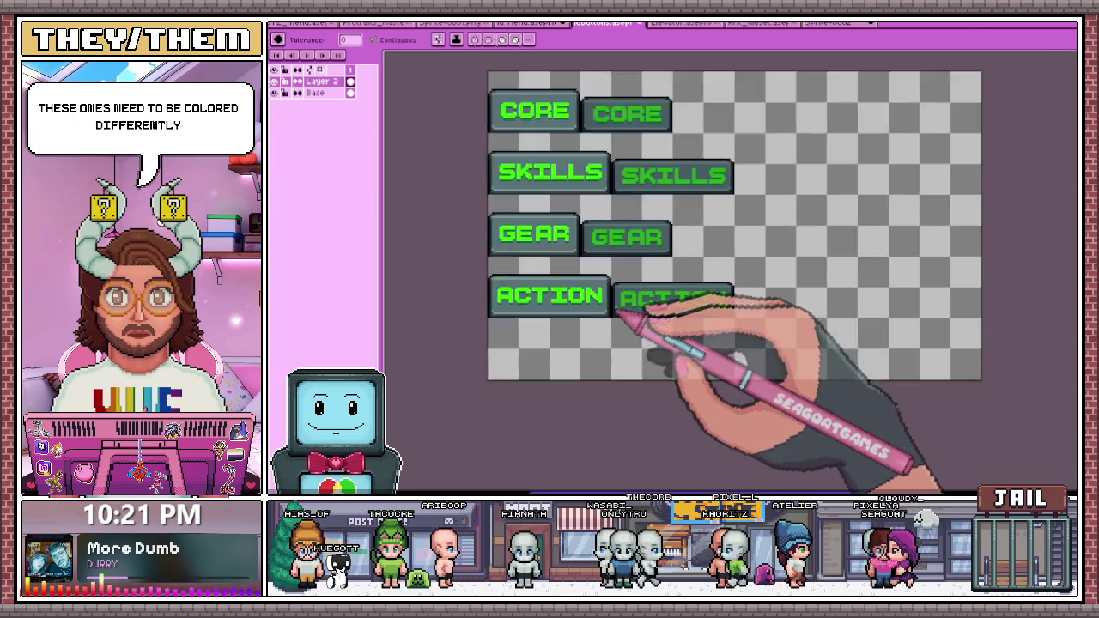
scroll(619, 311, "down", 1)
scroll(614, 301, "up", 1)
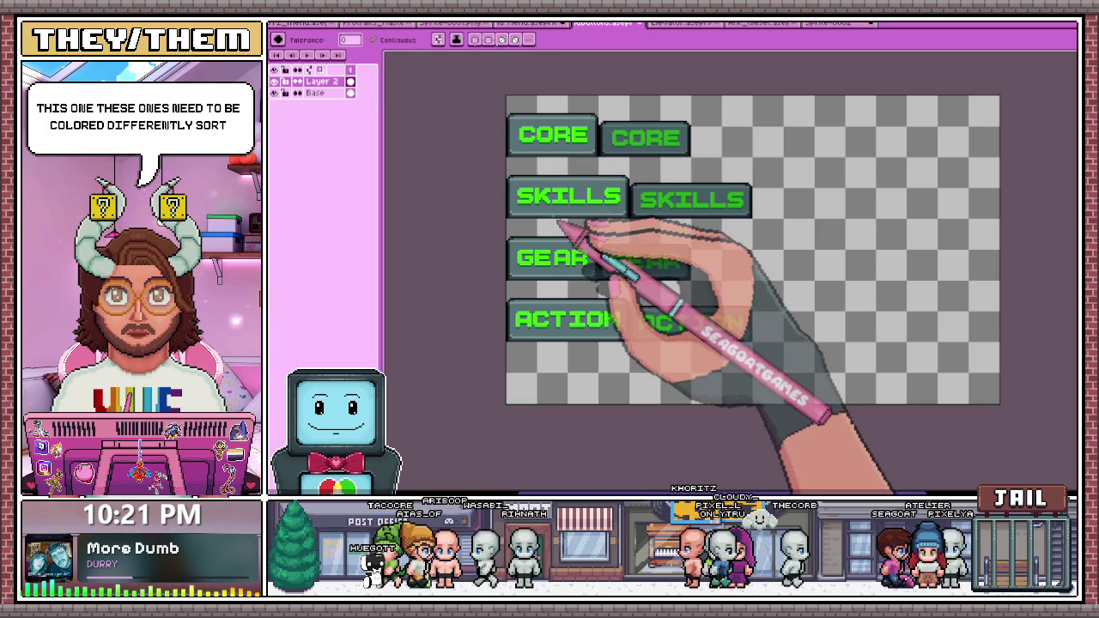
Step: Switch to the Rectangular Marquee tool while adjusting the zoom on the buttons
key("m")
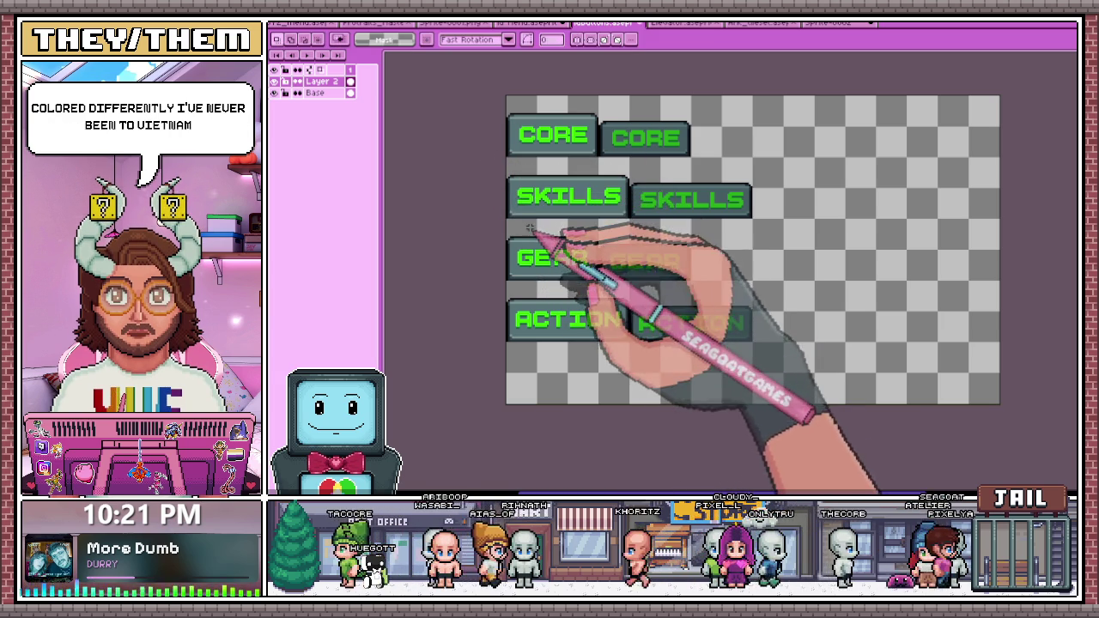
scroll(511, 151, "down", 1)
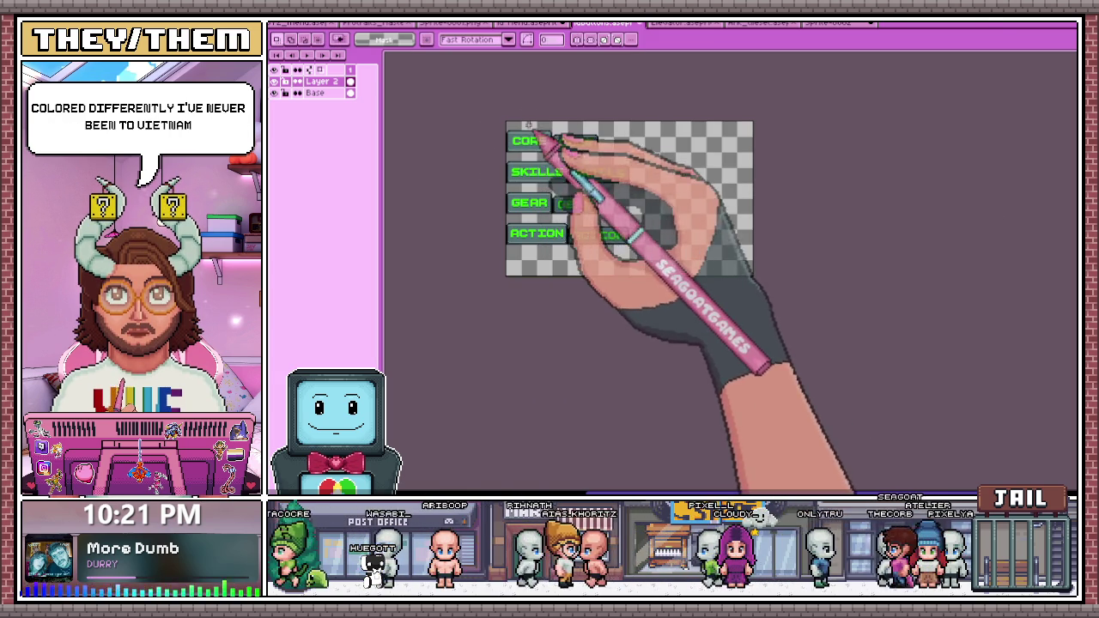
scroll(532, 129, "up", 2)
scroll(567, 150, "down", 1)
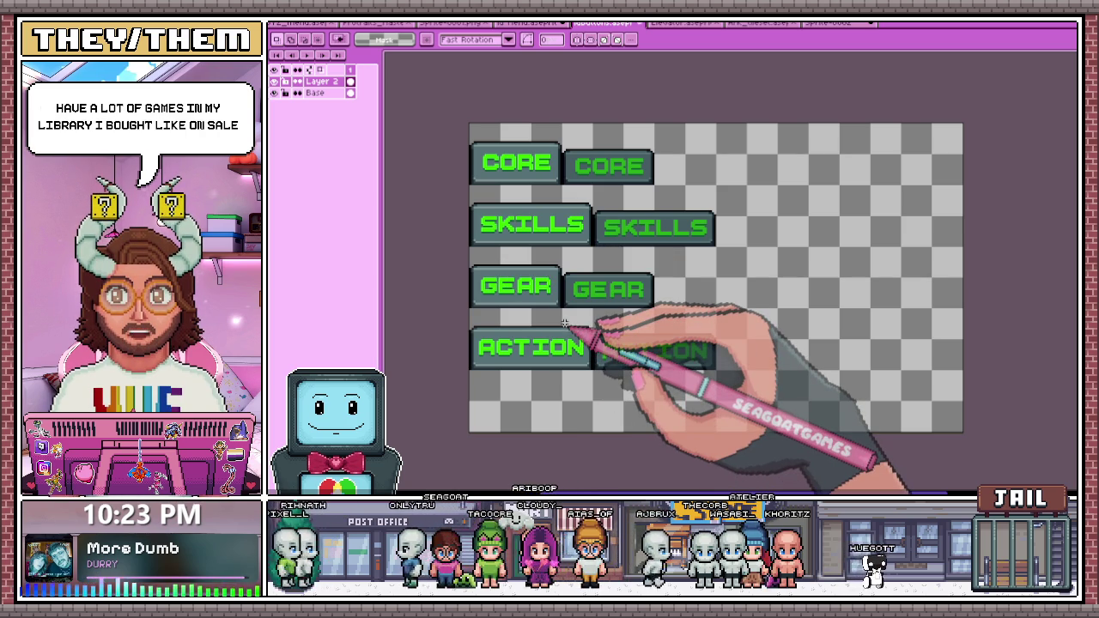
scroll(550, 288, "down", 3)
scroll(550, 288, "up", 3)
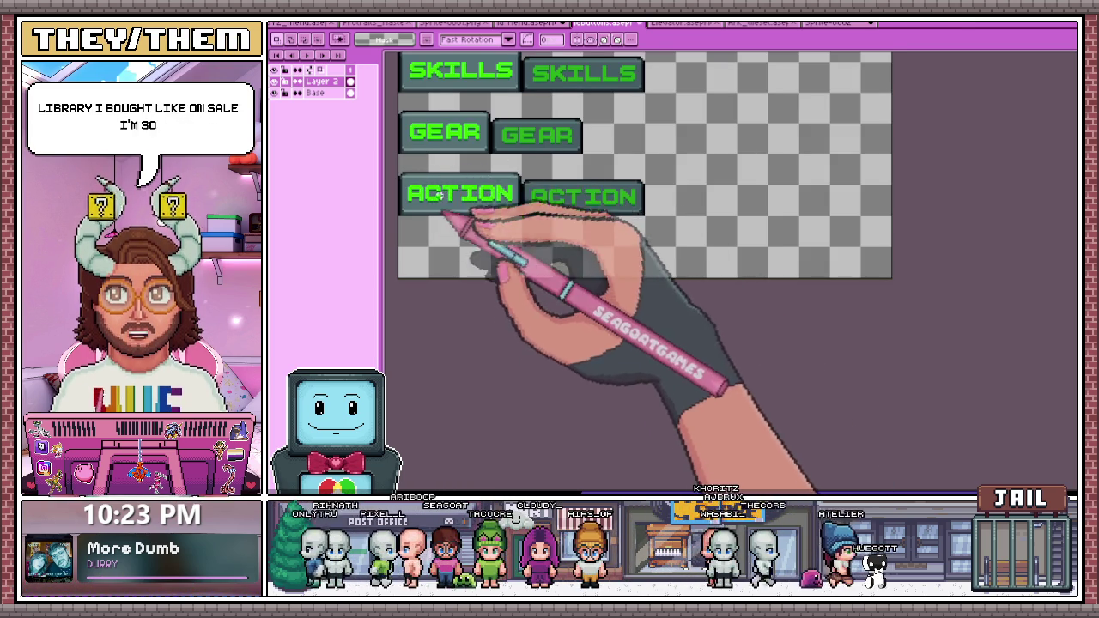
scroll(454, 171, "down", 2)
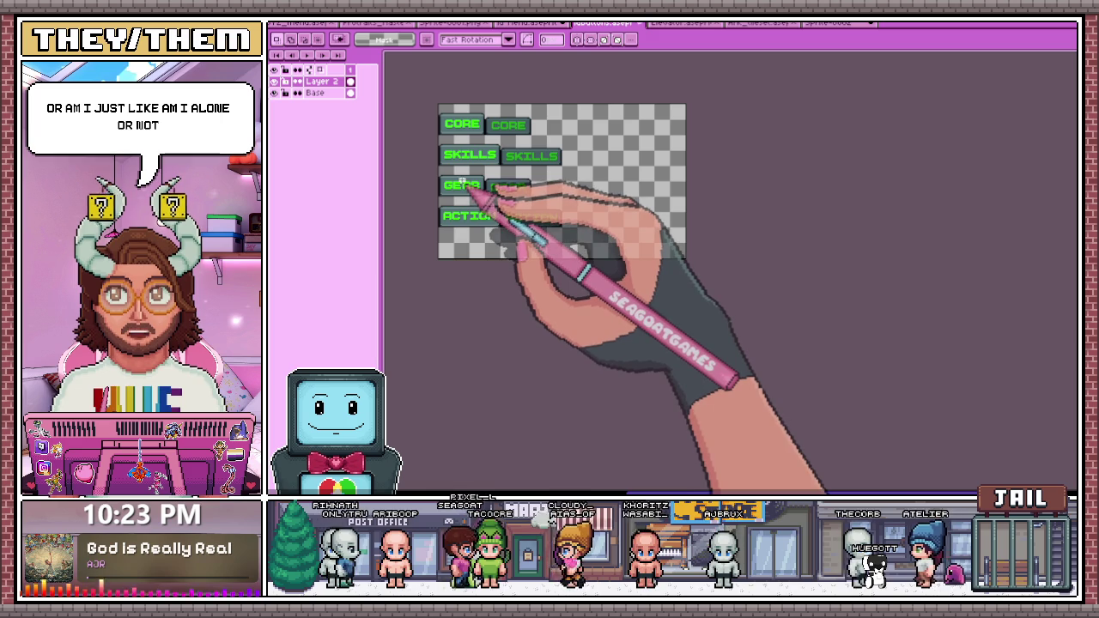
scroll(443, 105, "up", 2)
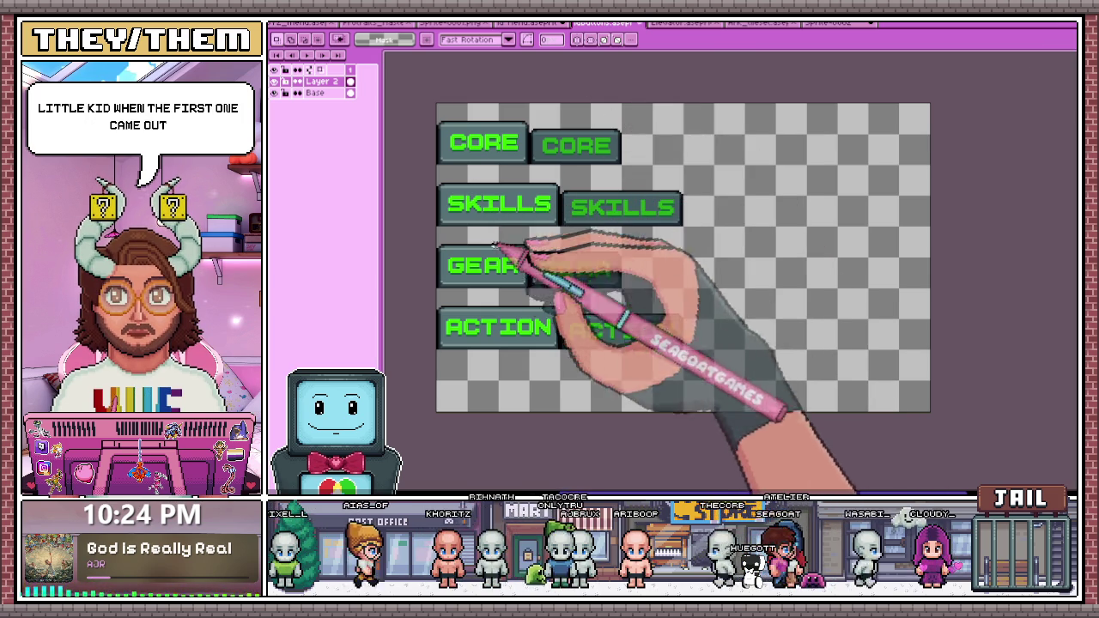
scroll(530, 271, "down", 1)
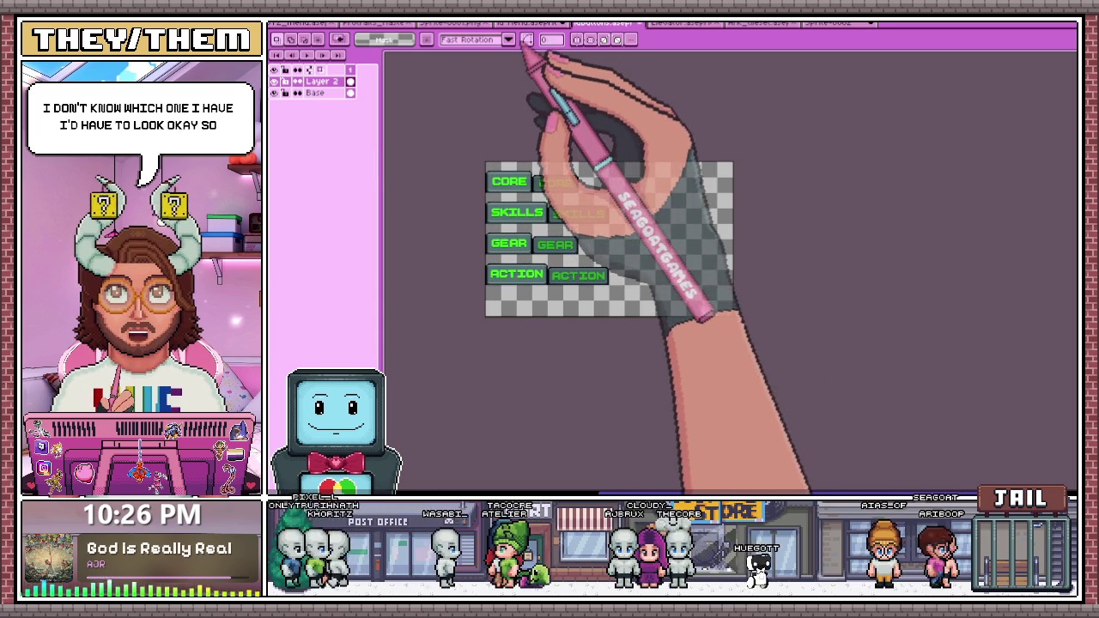
Step: Switch to Godot and select the Button_pa node in the scene
key("alt+Tab")
left_click(388, 124)
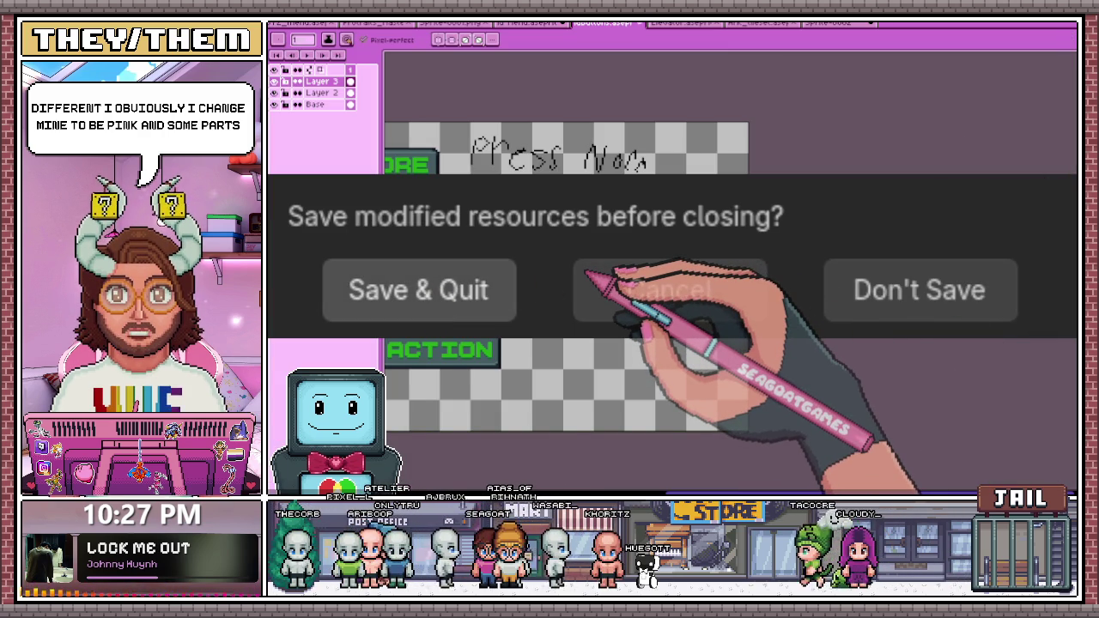
Step: Cancel the 'Save modified resources before closing?' prompt to keep the button sheet open
left_click(589, 277)
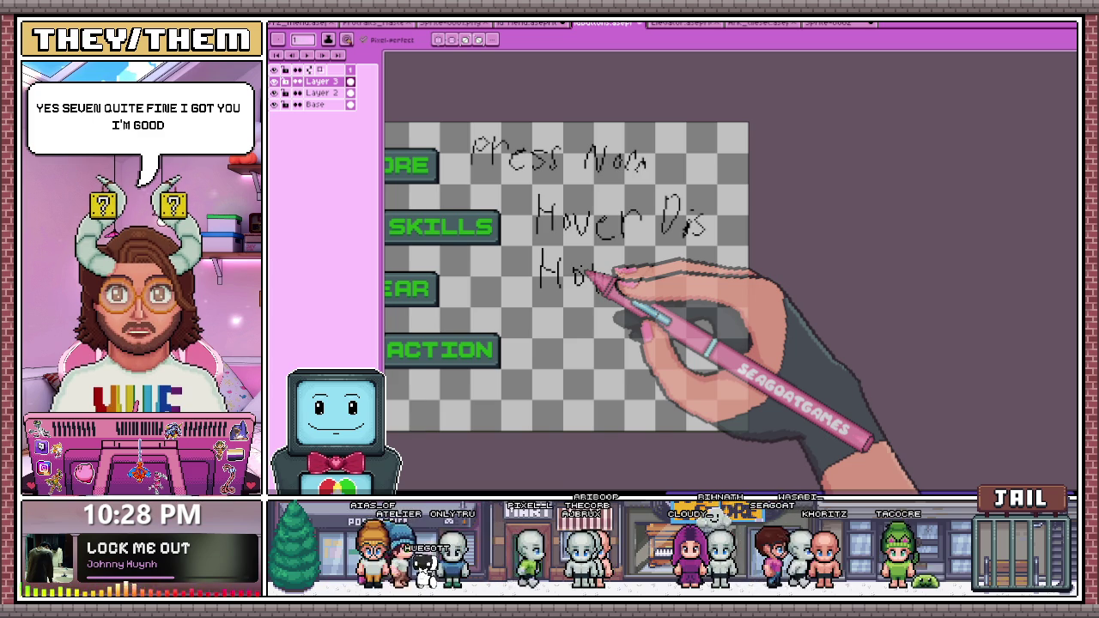
Step: Finish writing 'Hover' under the 'Hover Dis' note with the pencil
left_click_drag(611, 276, 654, 268)
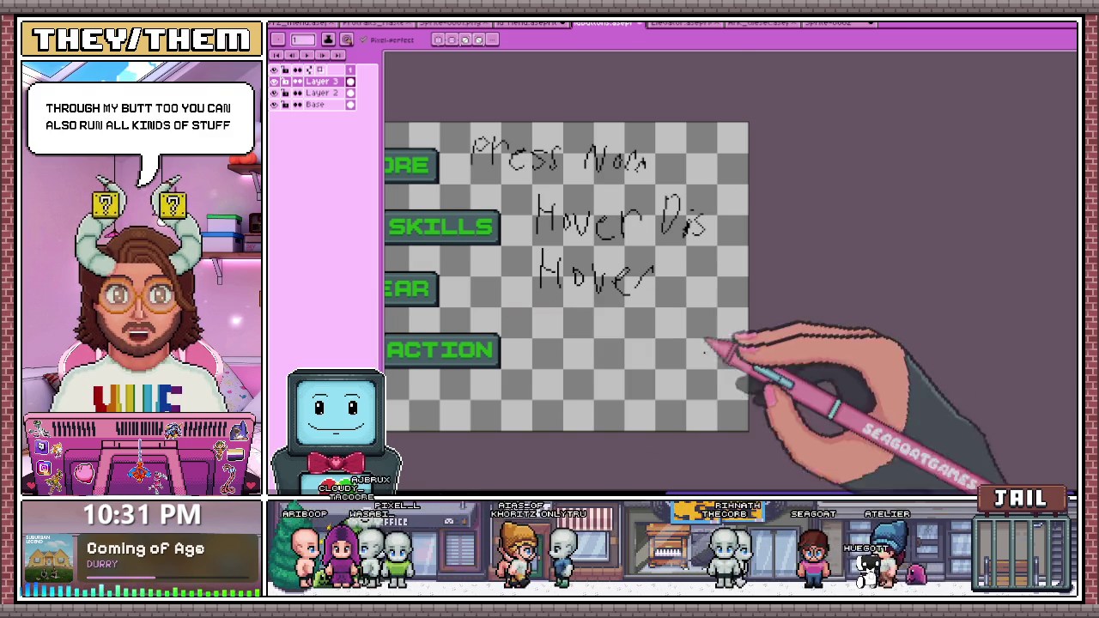
scroll(670, 275, "left", 5)
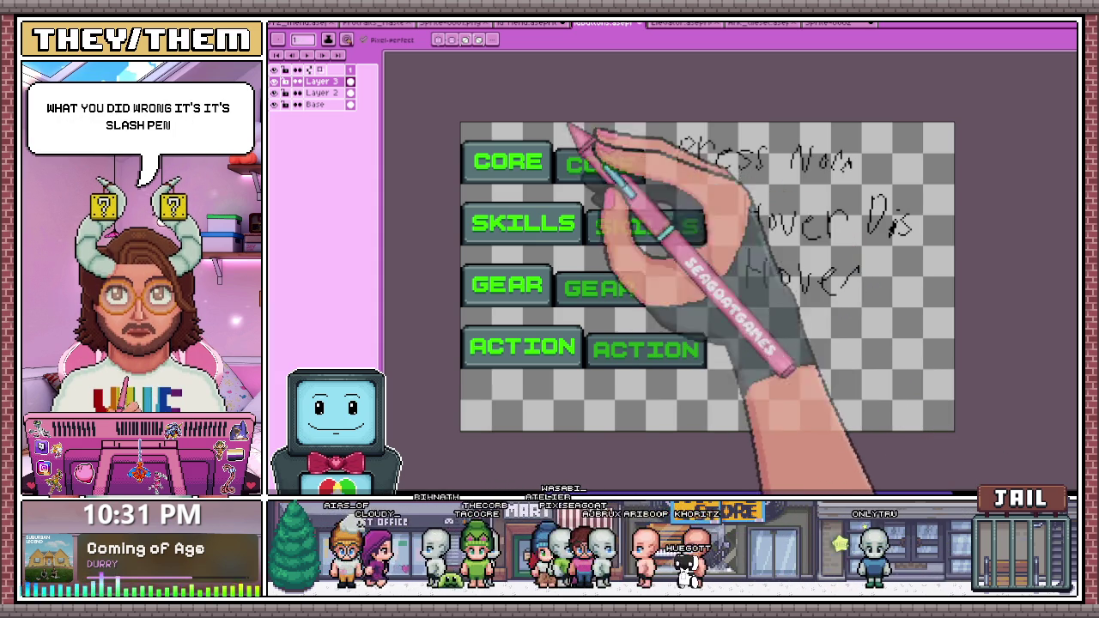
Step: Pan the canvas right to reveal the left column of buttons
scroll(613, 167, "up", 1)
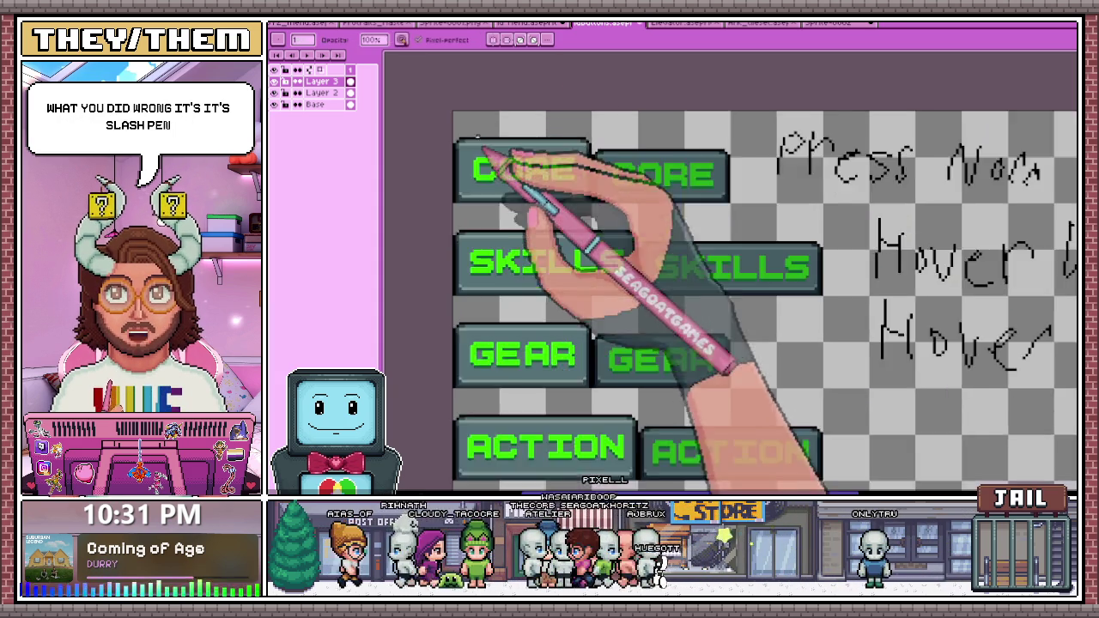
Step: Hand-letter an 'F' in black above the top CORE button
scroll(564, 183, "up", 2)
scroll(478, 135, "up", 1)
scroll(461, 102, "down", 1)
scroll(460, 107, "up", 2)
left_click_drag(468, 110, 468, 187)
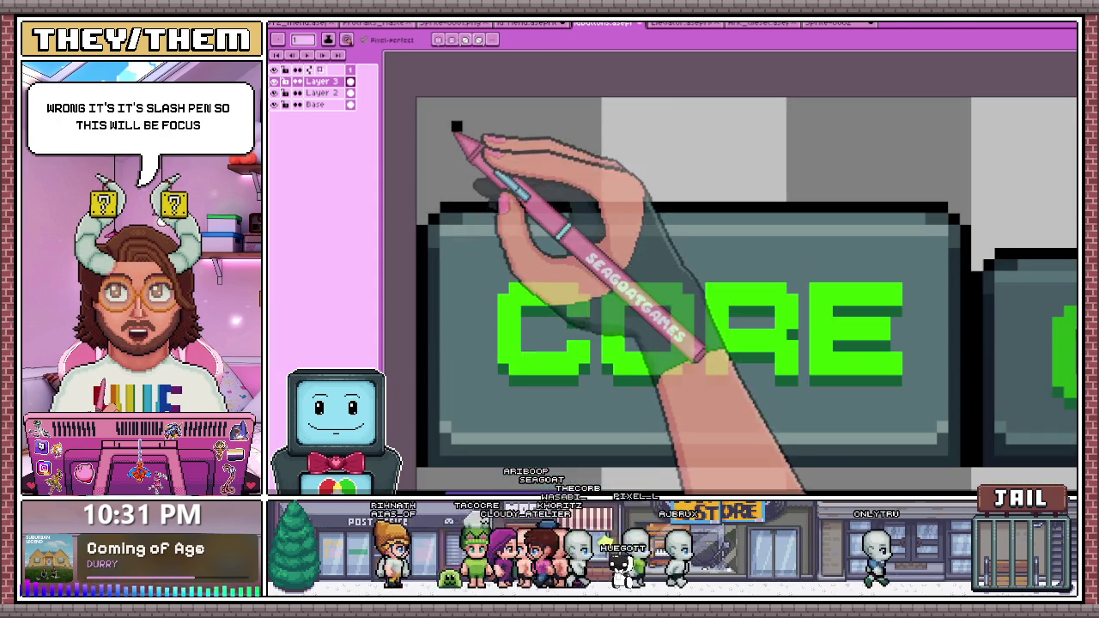
left_click_drag(468, 111, 526, 112)
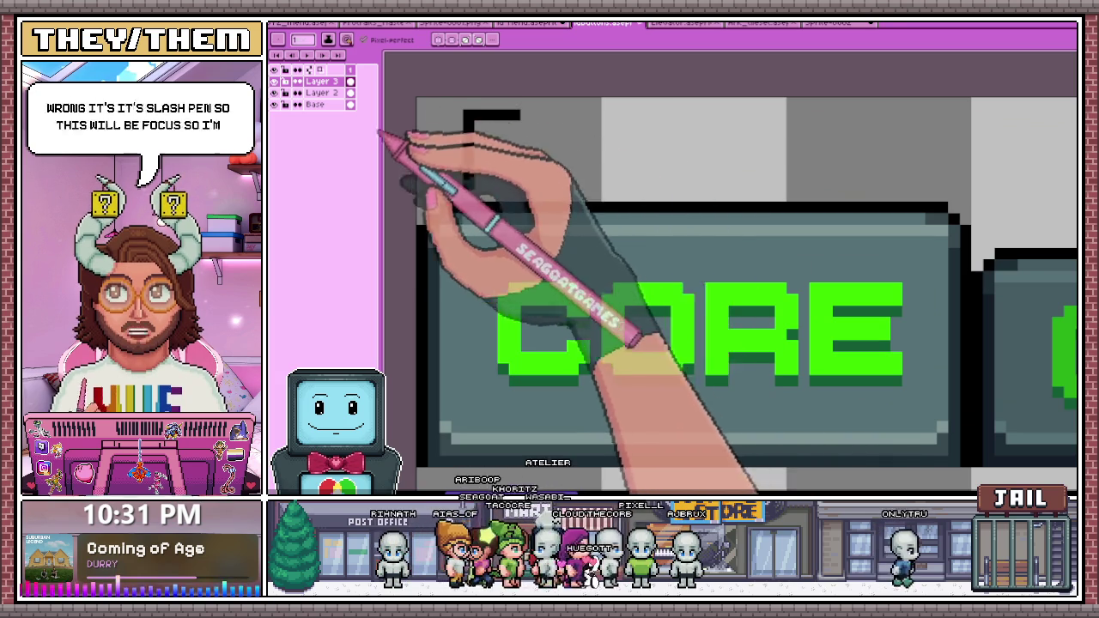
scroll(481, 138, "down", 1)
left_click_drag(471, 146, 500, 146)
scroll(494, 153, "down", 1)
scroll(506, 147, "up", 1)
left_click(512, 141)
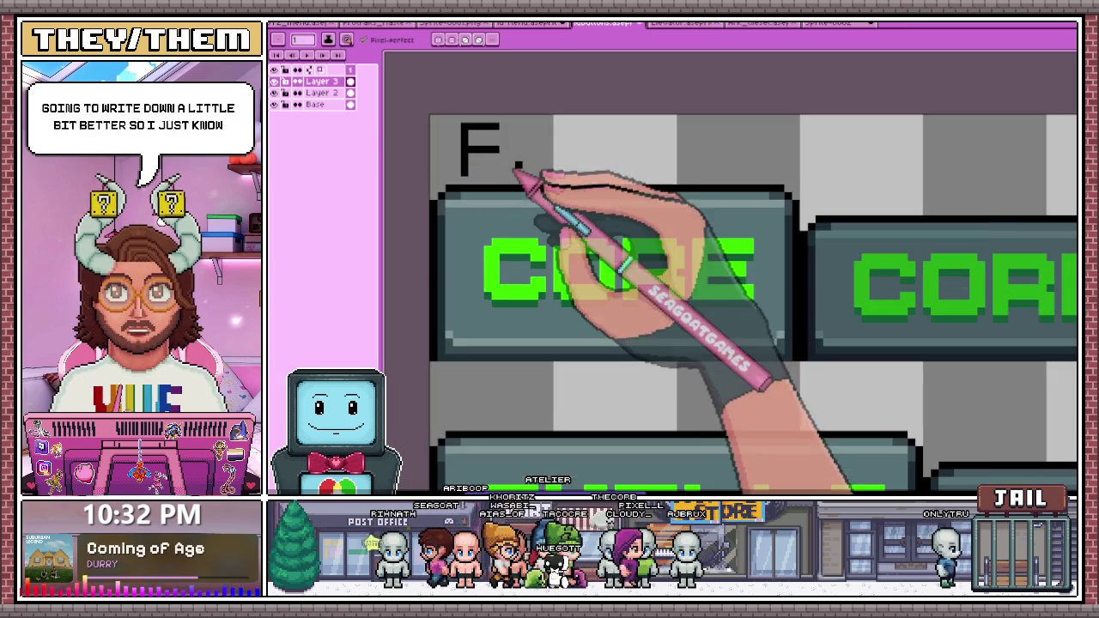
Step: Add an 'o' beside the F to complete the 'Fo' note
key("b")
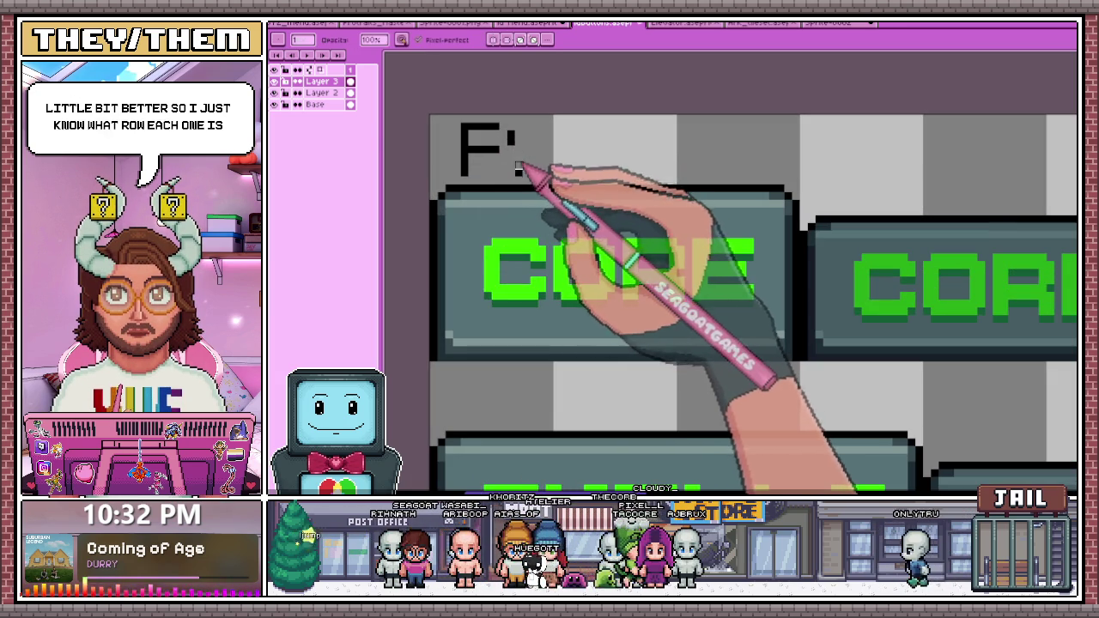
scroll(518, 165, "up", 1)
mouse_move(503, 118)
left_mouse_down()
mouse_move(526, 121)
mouse_move(570, 188)
left_mouse_up()
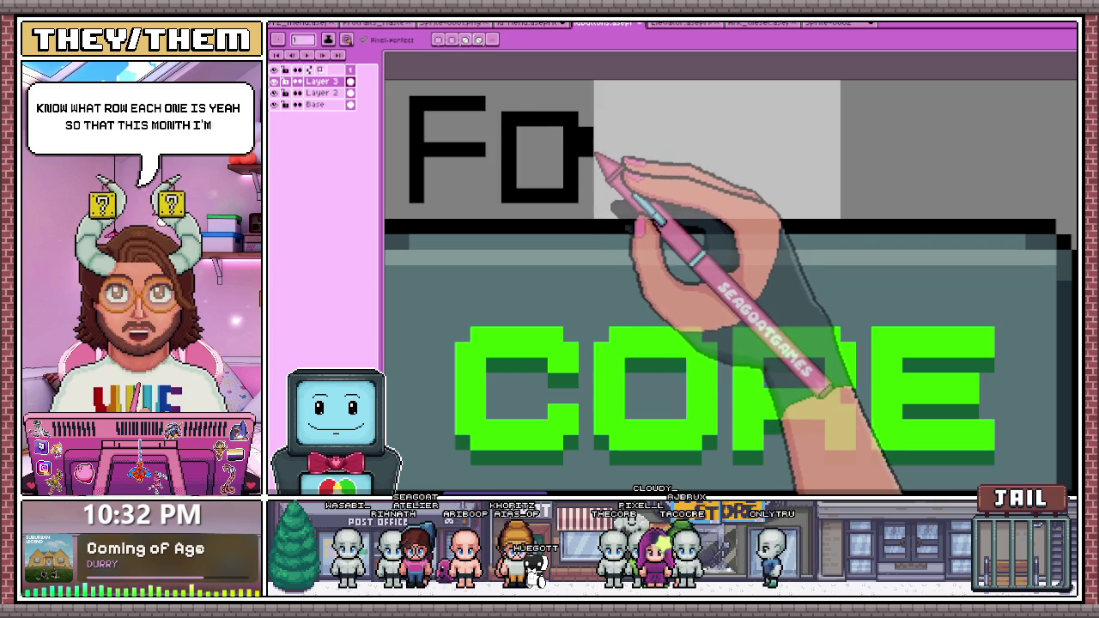
scroll(618, 196, "down", 2)
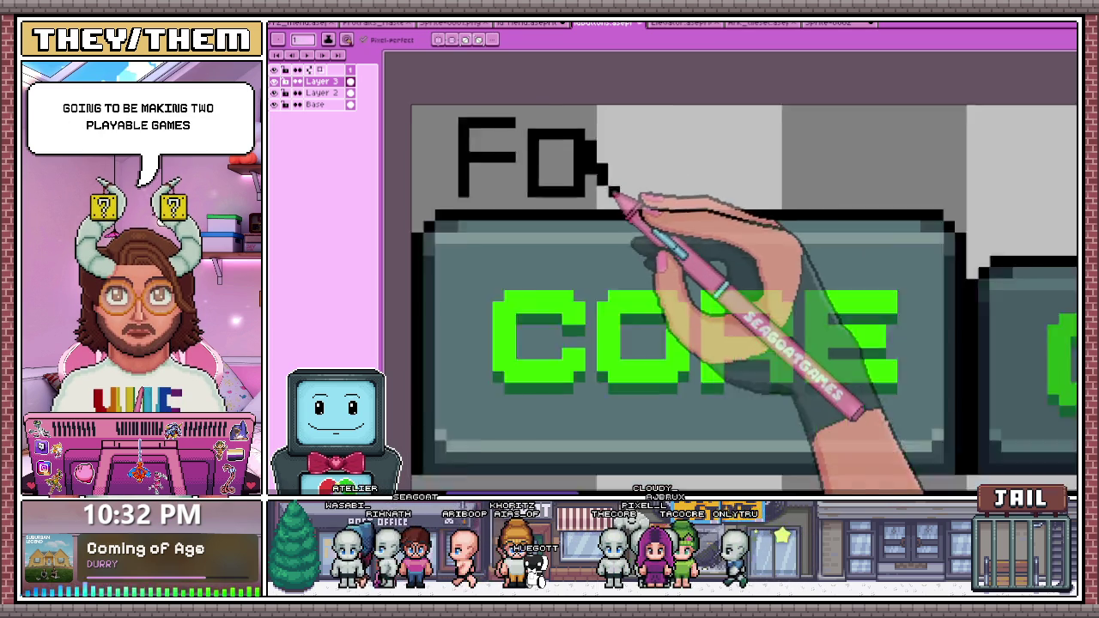
scroll(613, 197, "down", 1)
scroll(559, 177, "up", 1)
scroll(549, 167, "up", 2)
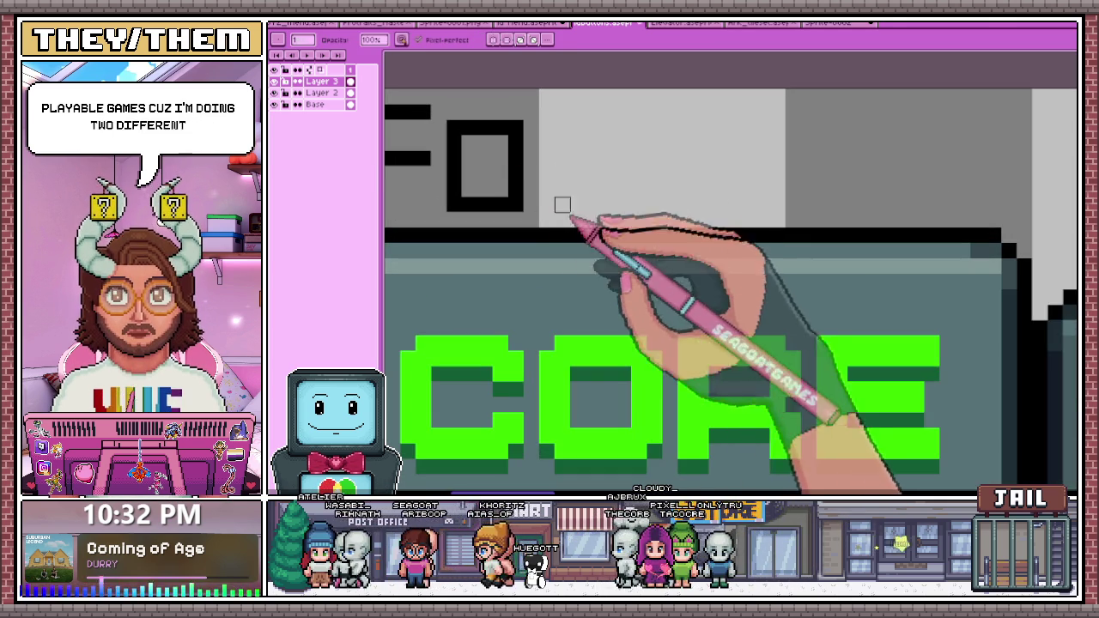
scroll(563, 205, "down", 2)
scroll(562, 204, "down", 1)
scroll(619, 163, "up", 2)
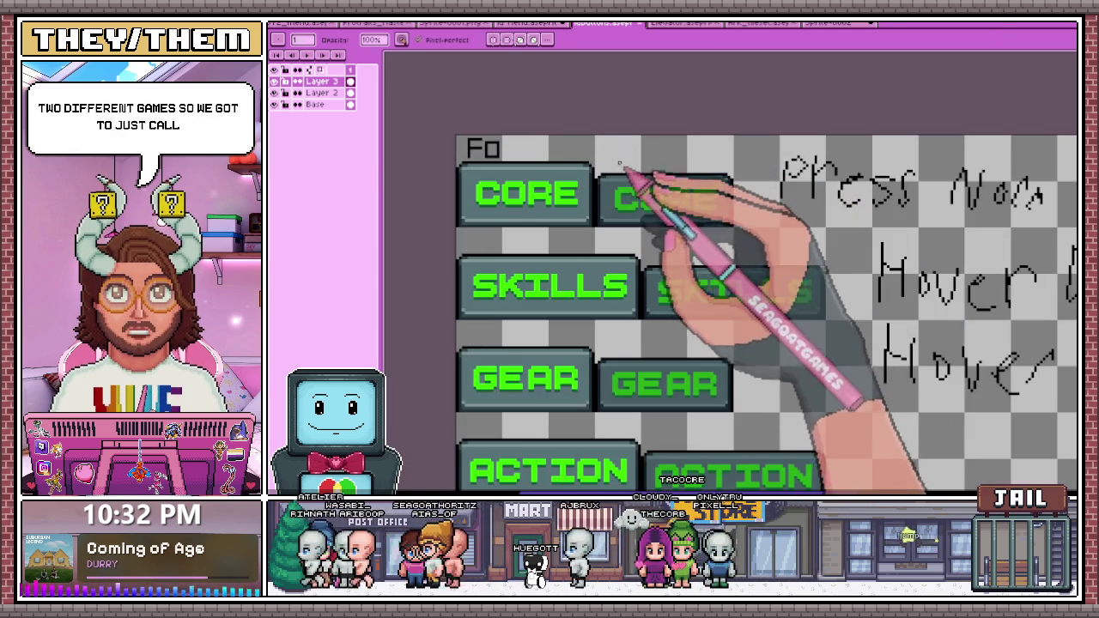
scroll(619, 163, "down", 1)
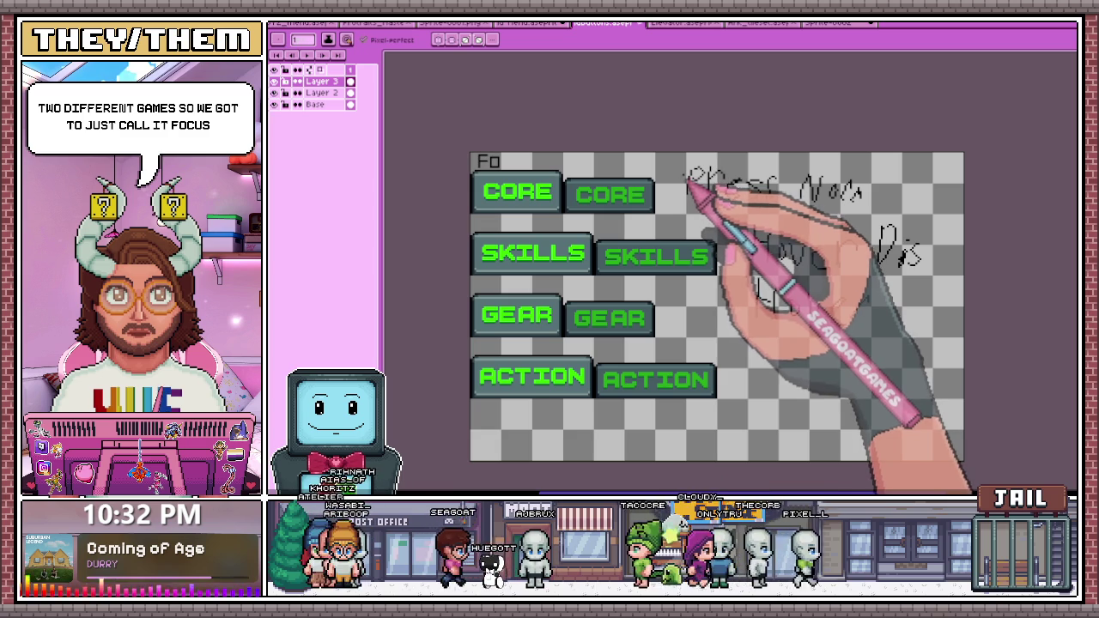
scroll(613, 183, "up", 1)
scroll(569, 177, "up", 1)
scroll(564, 160, "down", 1)
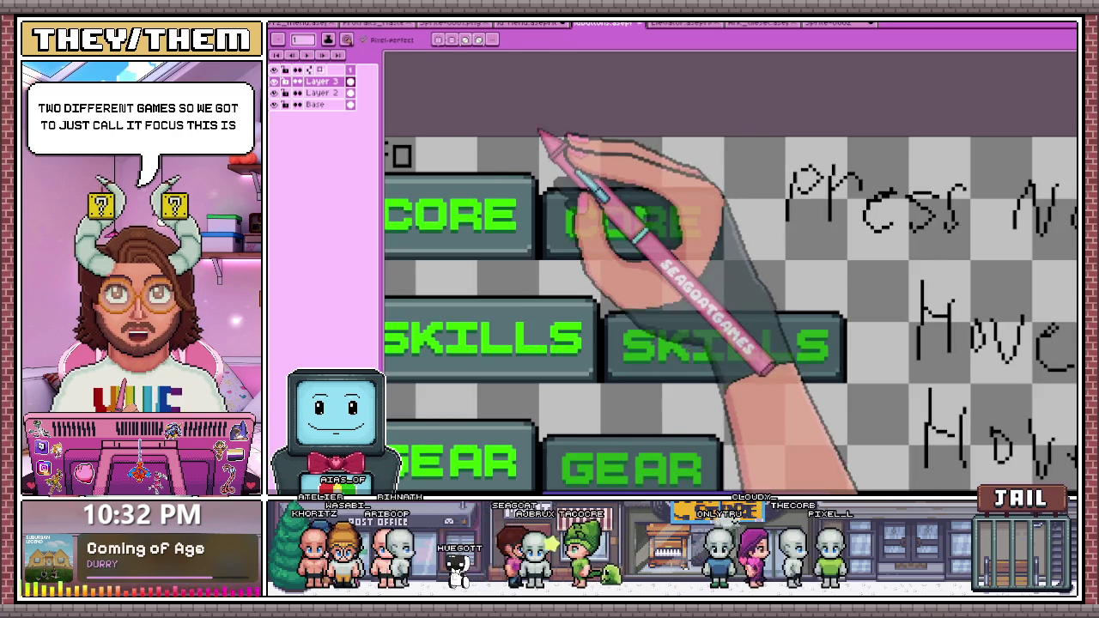
scroll(549, 129, "down", 1)
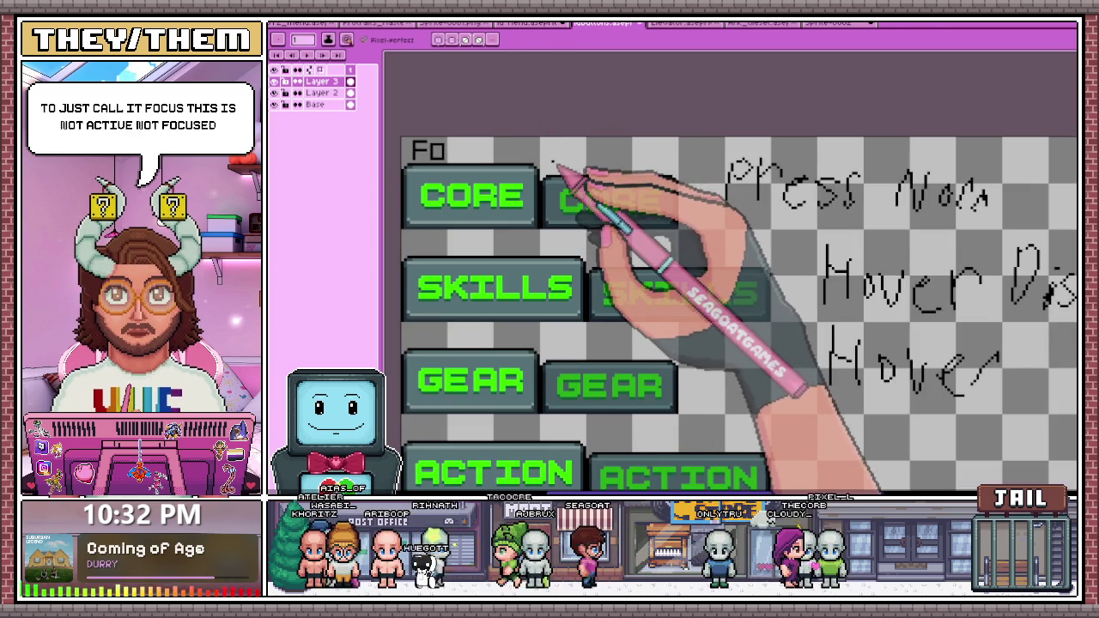
scroll(553, 158, "down", 3)
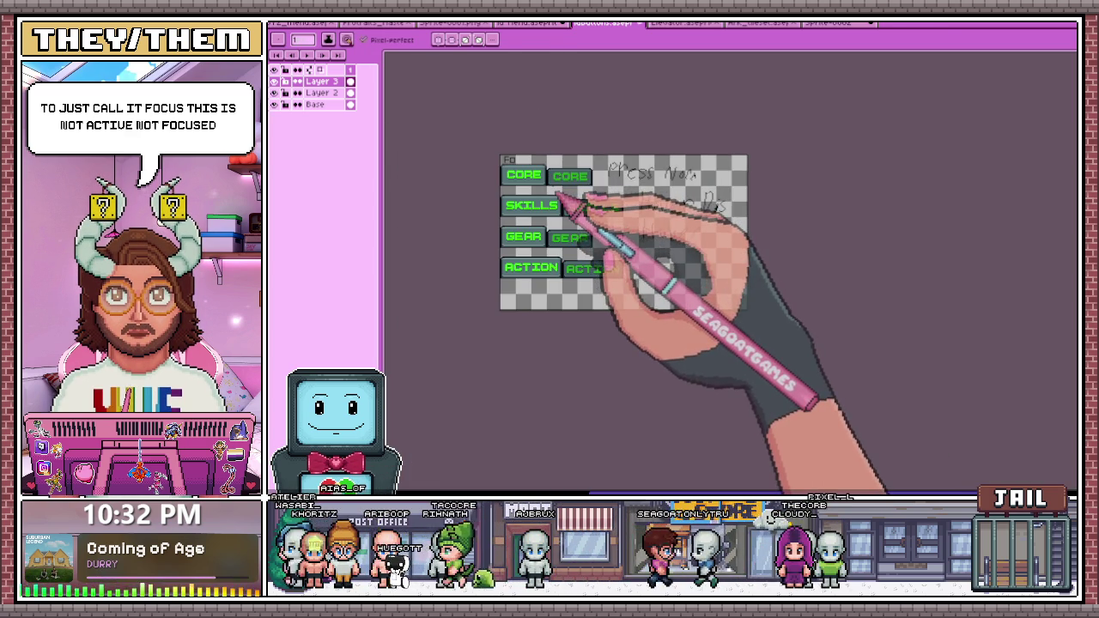
scroll(580, 161, "up", 1)
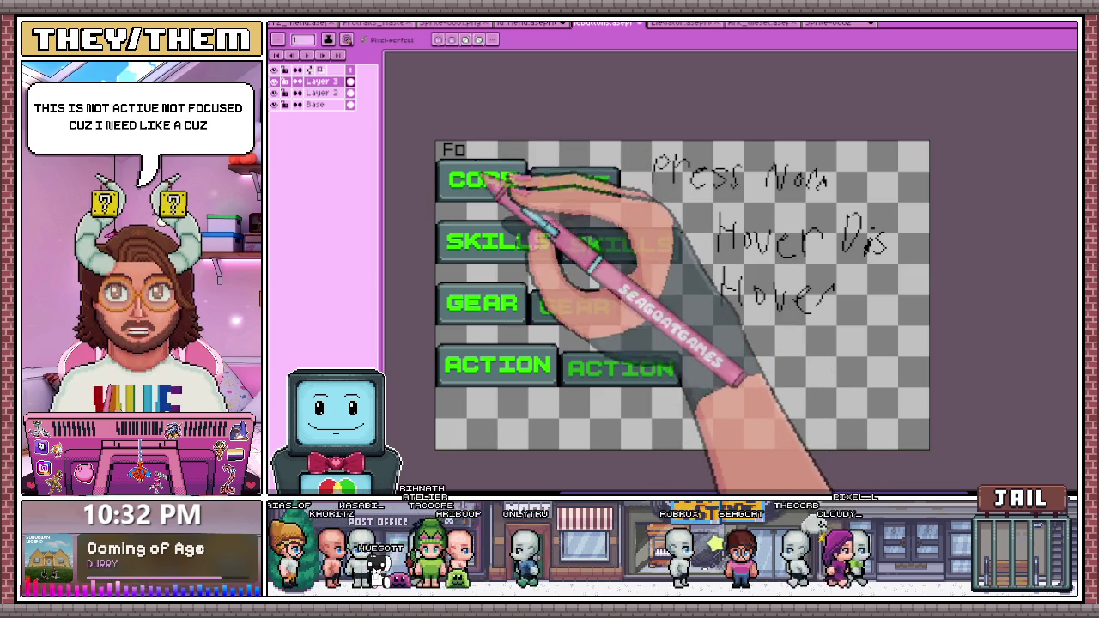
scroll(459, 142, "up", 1)
scroll(461, 126, "up", 1)
Step: Erase the 'Fo' note above the CORE button
mouse_move(429, 163)
left_mouse_down()
mouse_move(489, 172)
mouse_move(443, 149)
left_mouse_up()
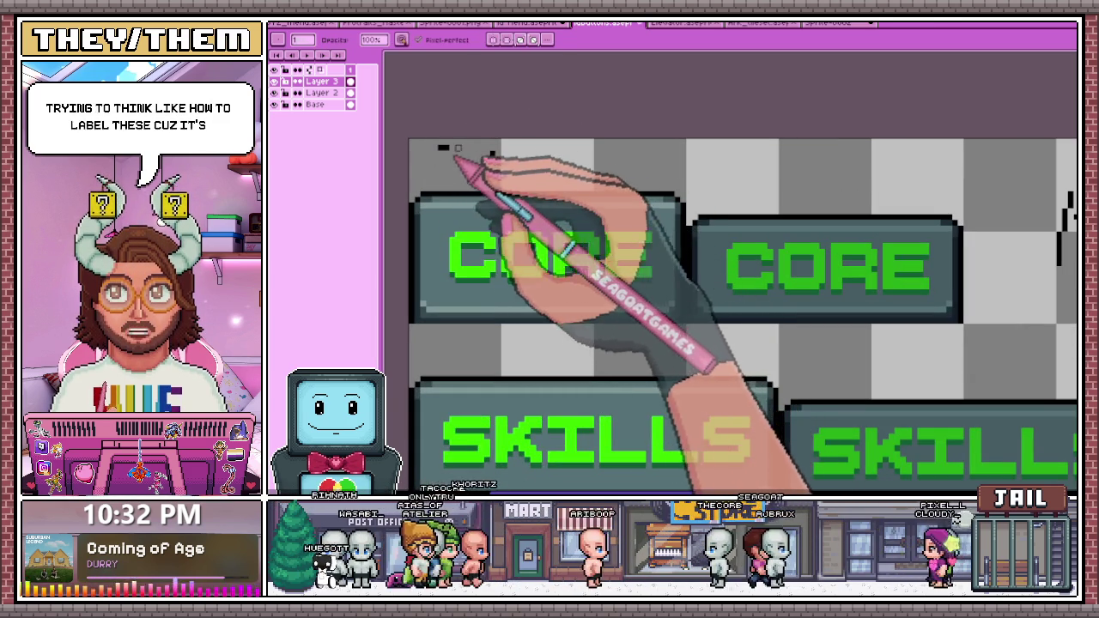
scroll(498, 154, "down", 3)
scroll(504, 201, "up", 1)
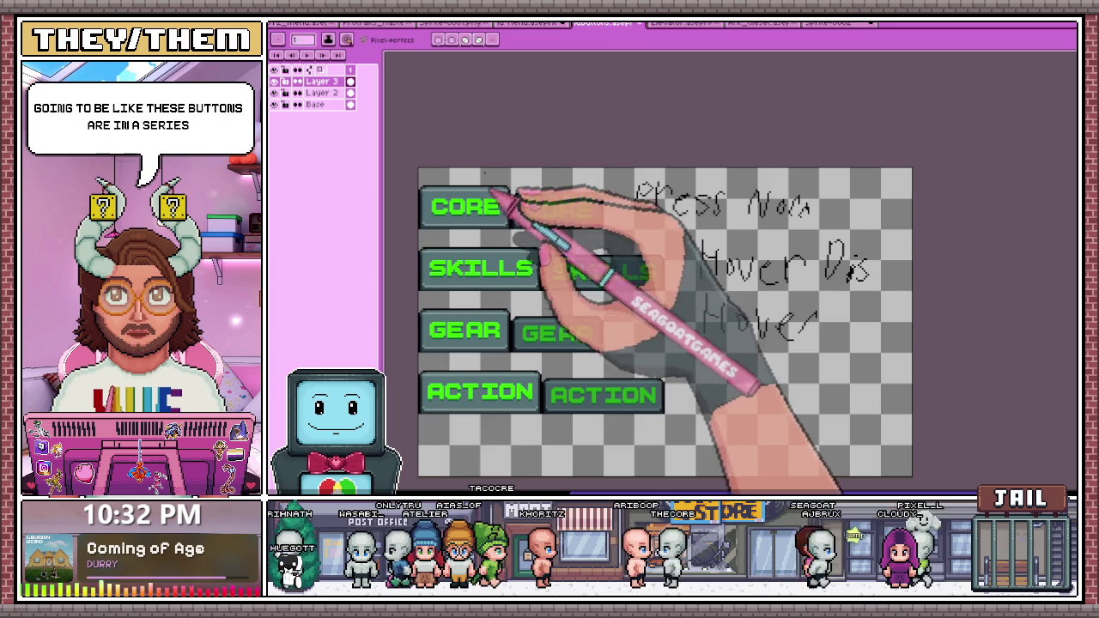
scroll(477, 297, "down", 2)
scroll(507, 301, "up", 2)
scroll(515, 327, "down", 2)
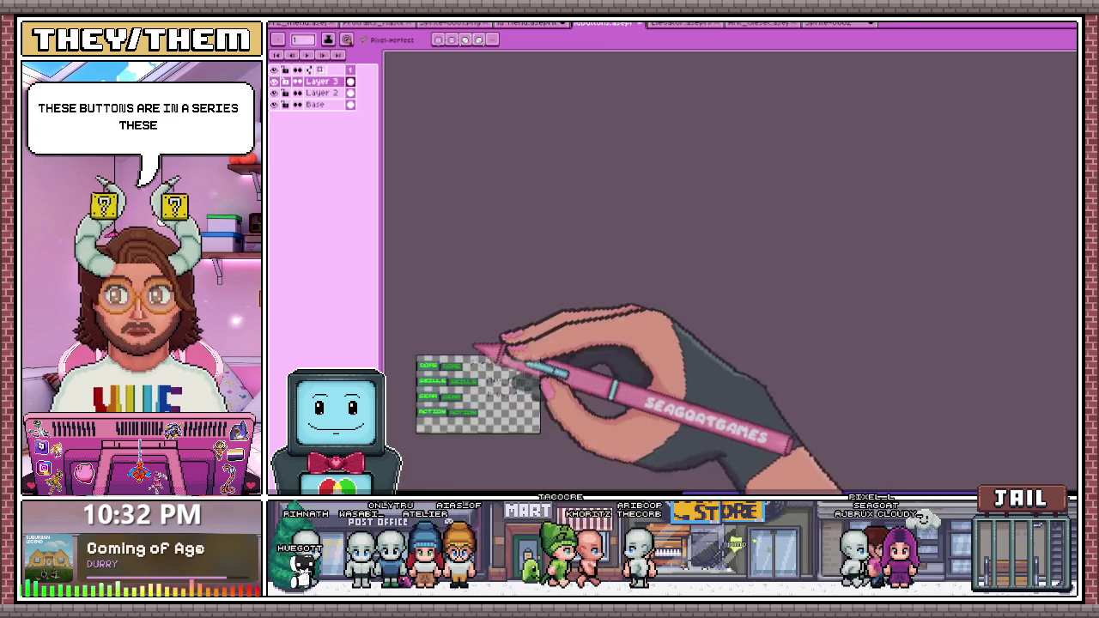
scroll(481, 317, "up", 2)
scroll(447, 224, "up", 1)
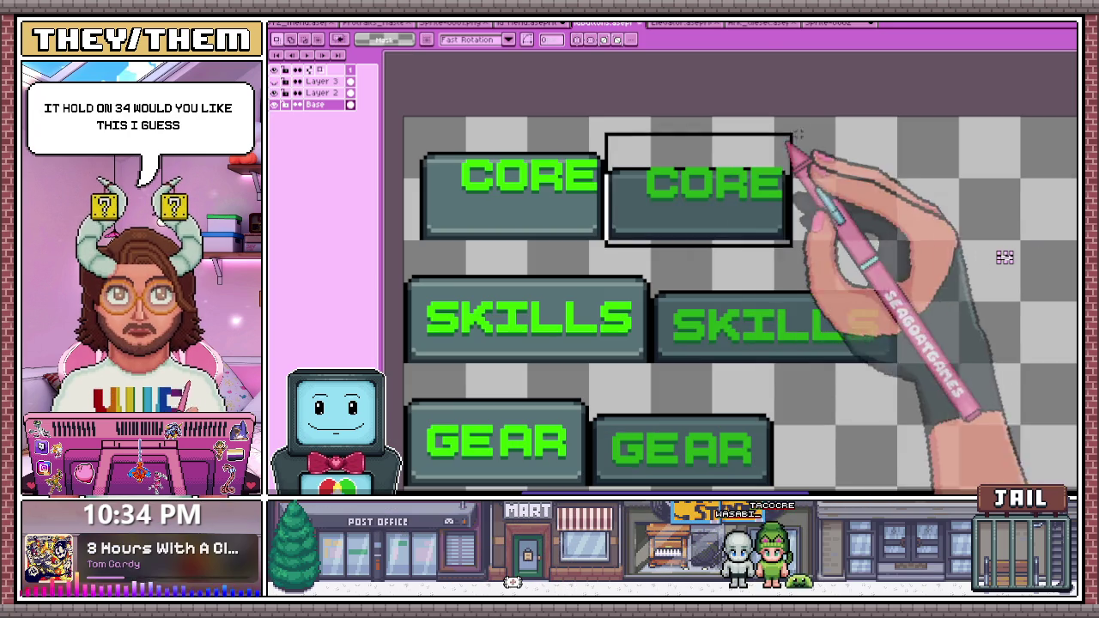
Step: Move the right and left CORE button backgrounds down, then commit the move
left_click_drag(755, 206, 755, 225)
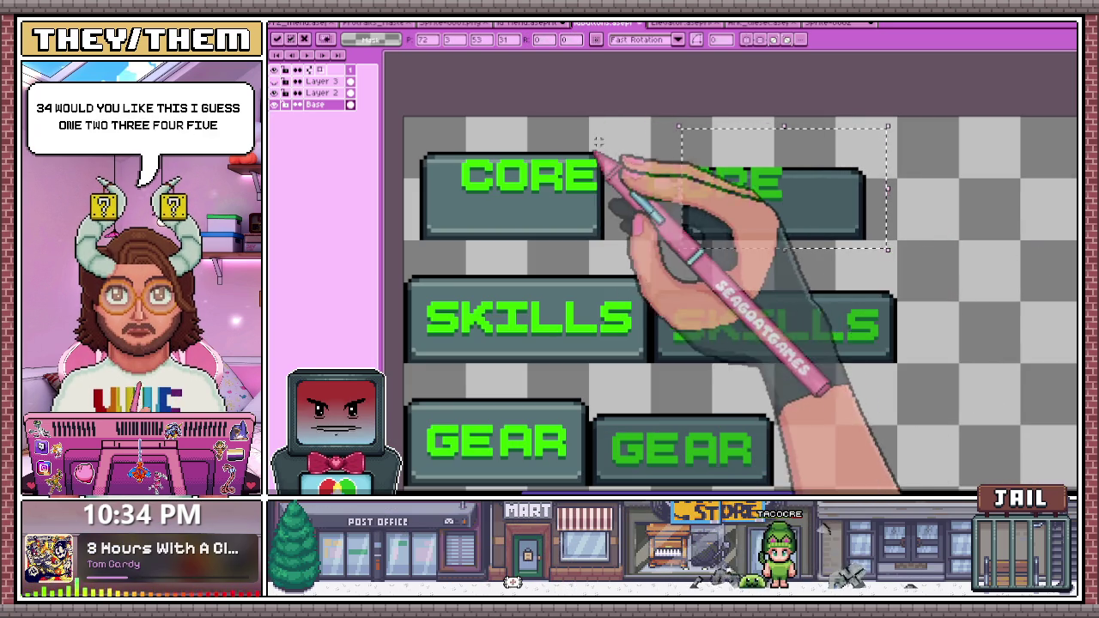
left_click_drag(402, 117, 632, 258)
key("Down")
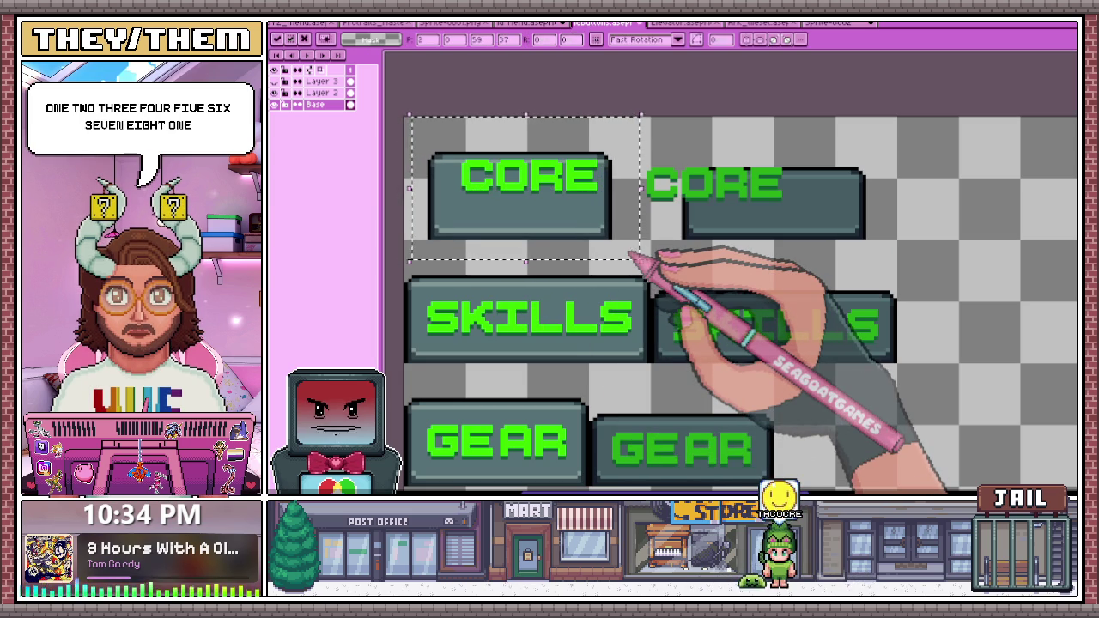
key("Return")
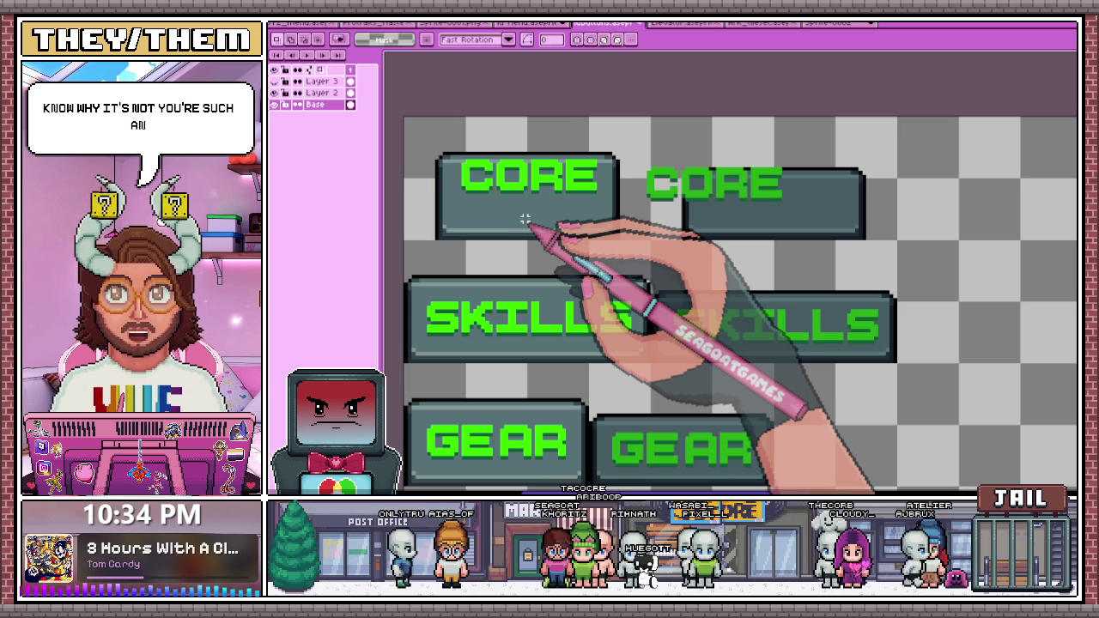
left_click(322, 93)
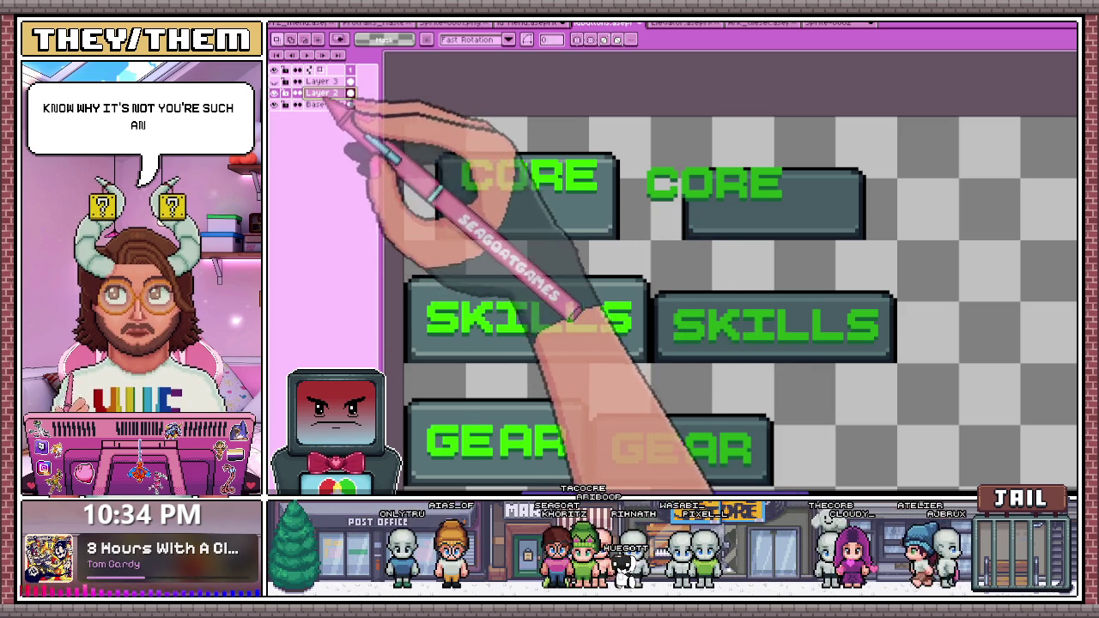
left_click_drag(405, 118, 646, 239)
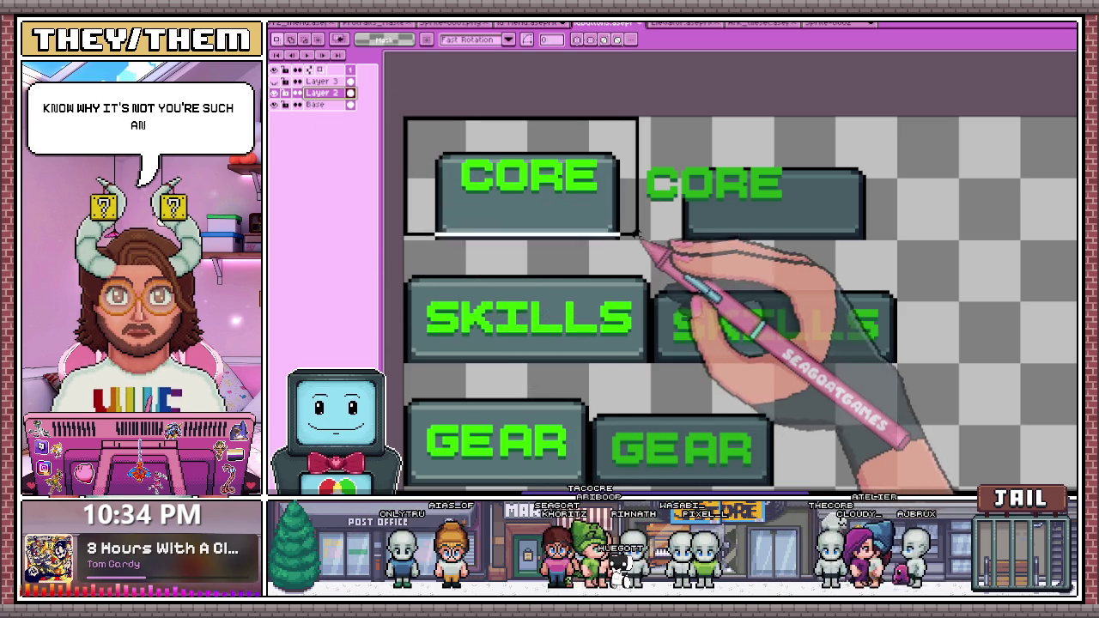
left_click_drag(537, 196, 540, 209)
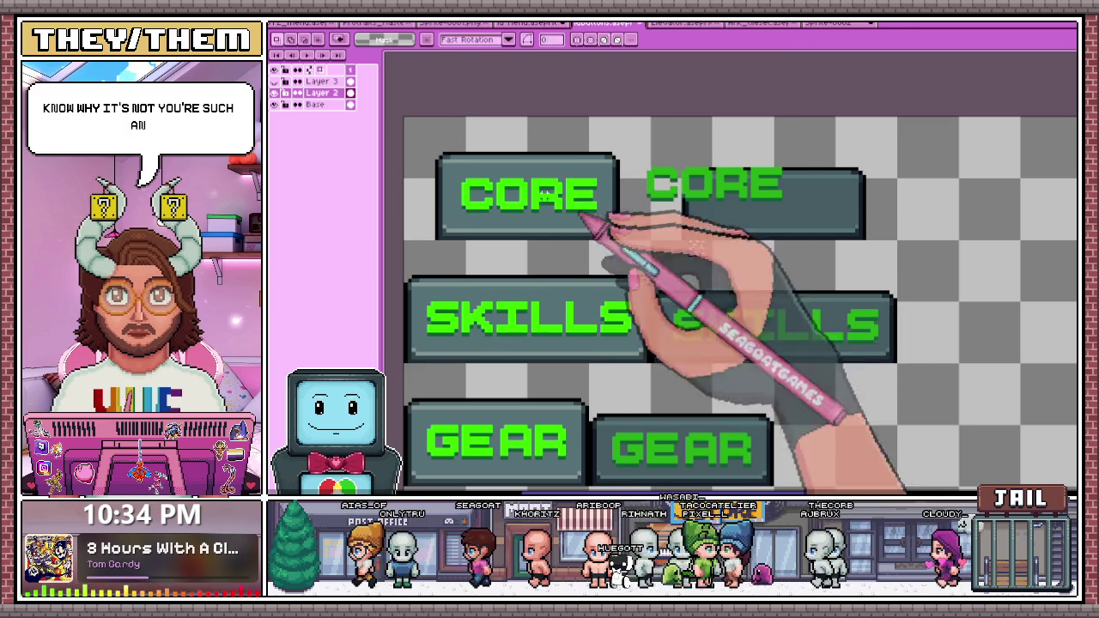
scroll(459, 172, "up", 1)
left_click_drag(435, 152, 658, 255)
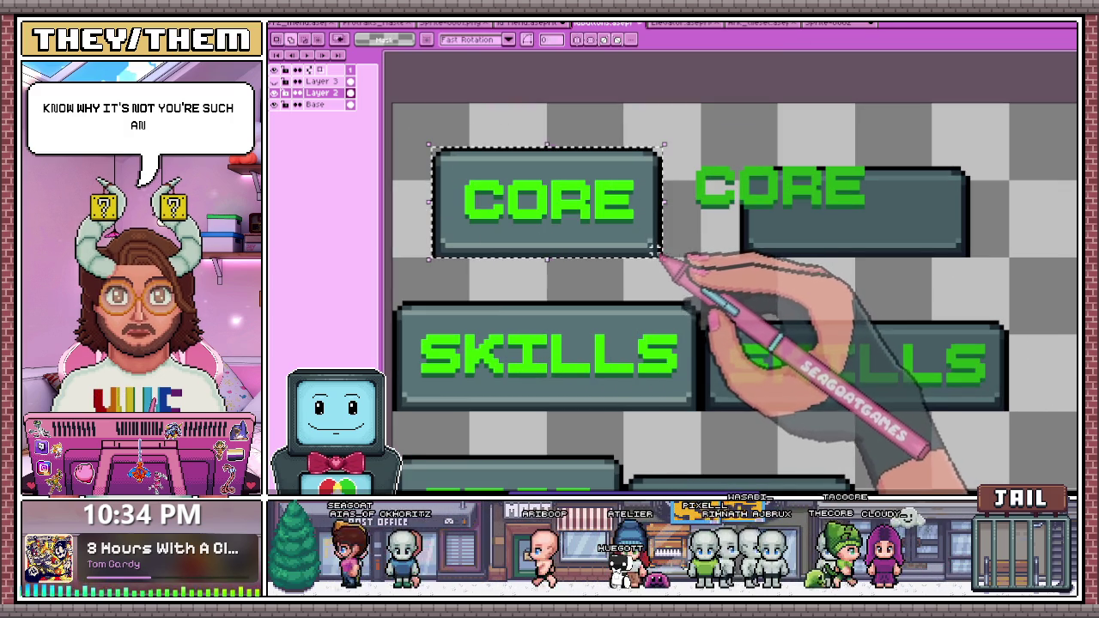
scroll(652, 245, "down", 4)
scroll(626, 212, "up", 3)
mouse_move(561, 191)
left_mouse_down()
mouse_move(692, 246)
mouse_move(709, 237)
mouse_move(746, 251)
left_mouse_up()
scroll(853, 246, "up", 1)
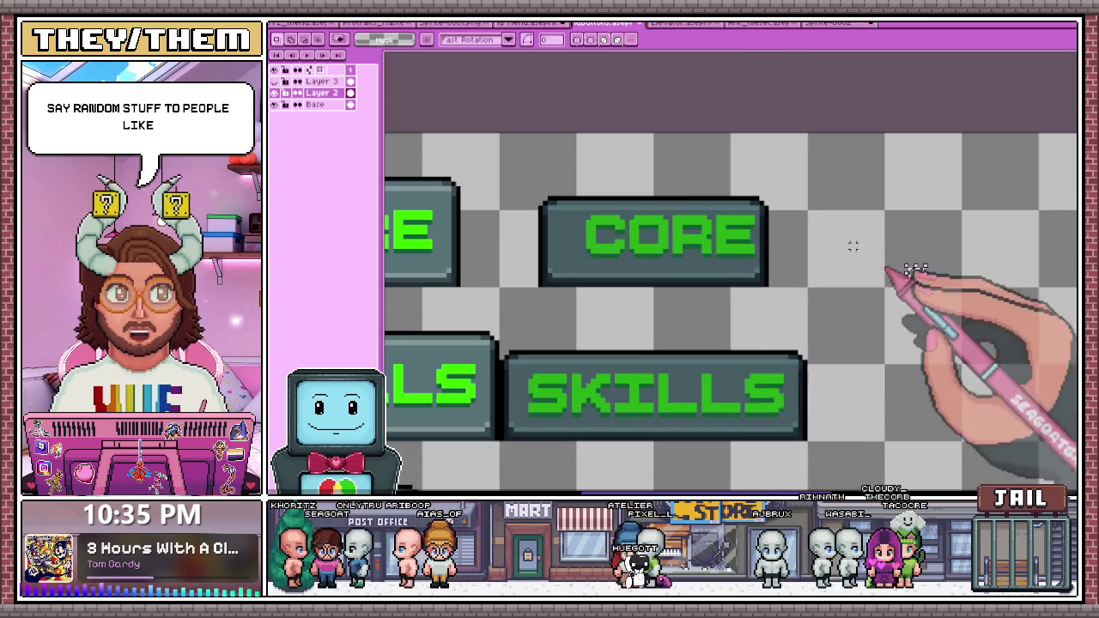
left_click_drag(541, 199, 752, 282)
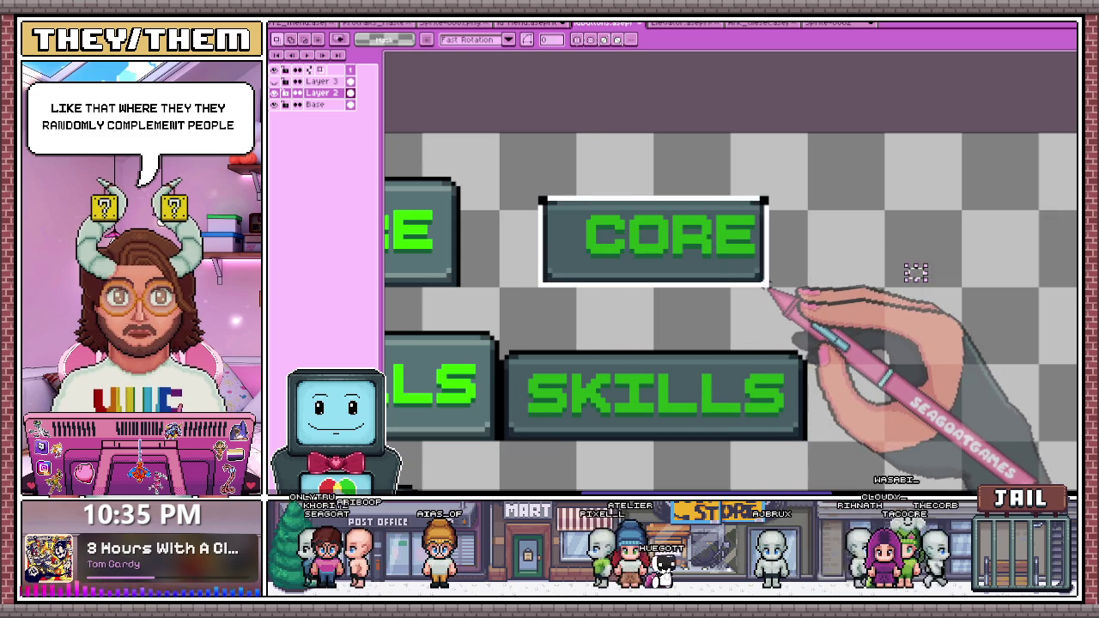
key("Left")
key("Left")
key("Left")
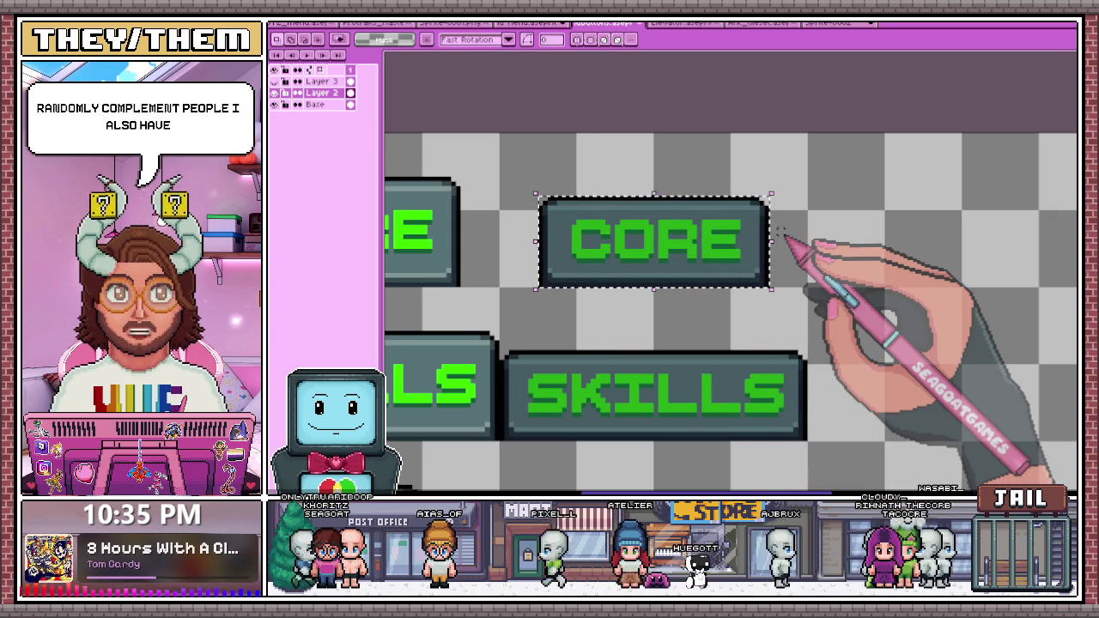
scroll(778, 232, "down", 3)
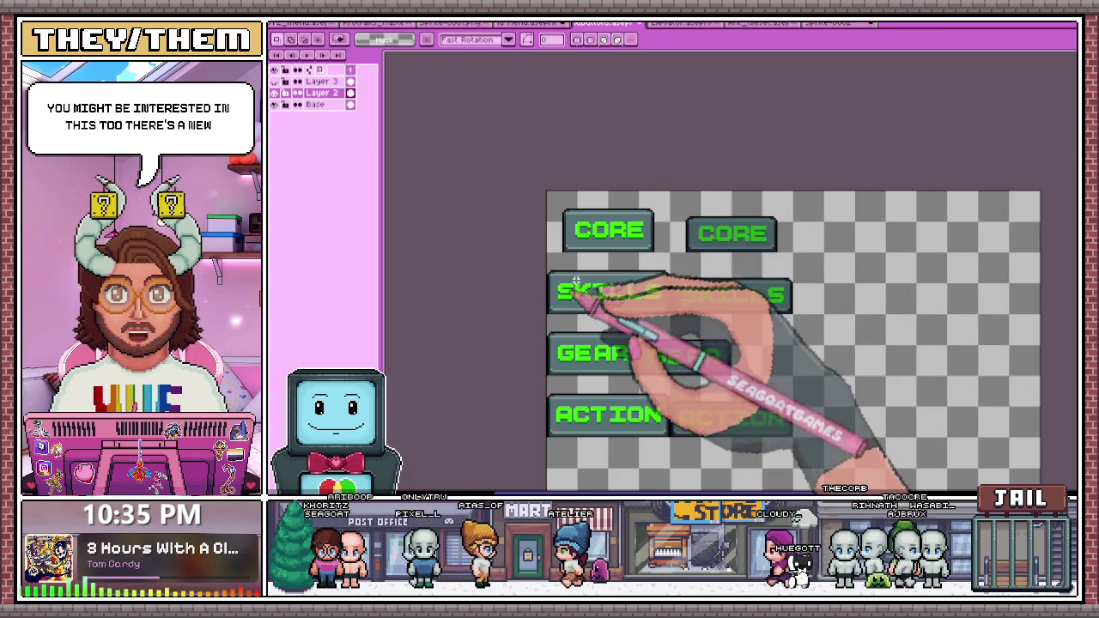
scroll(622, 266, "down", 3)
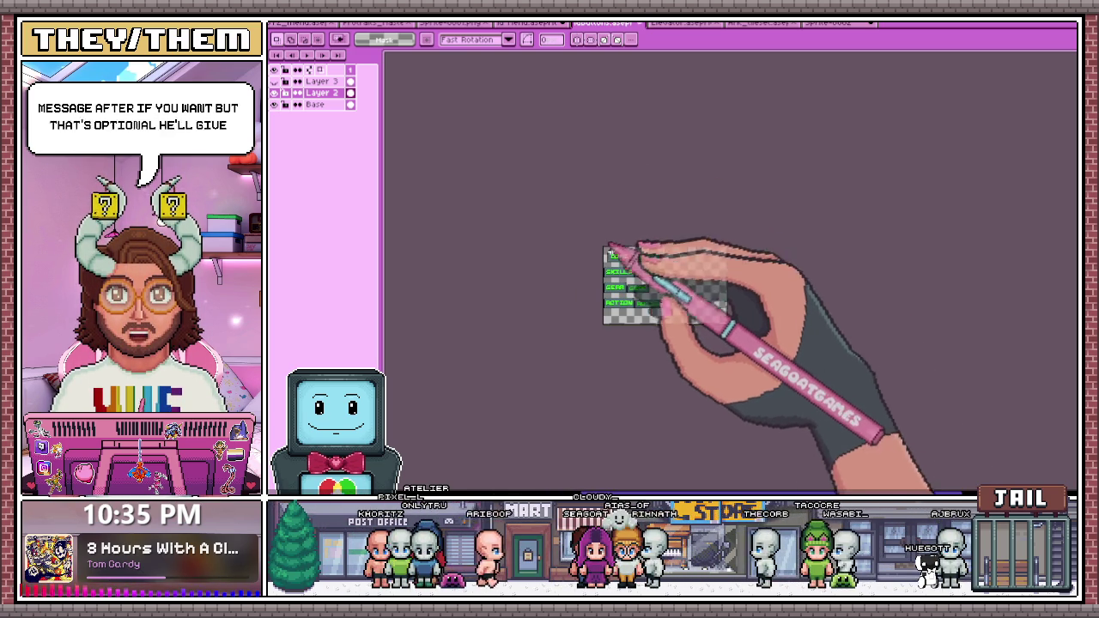
scroll(658, 304, "up", 1)
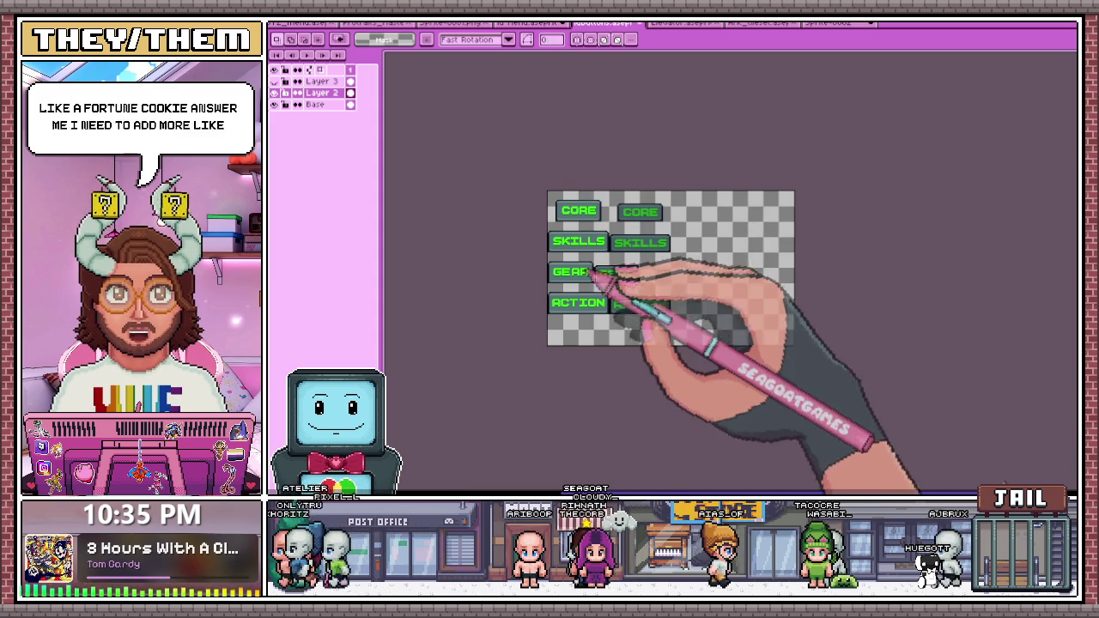
scroll(595, 301, "up", 1)
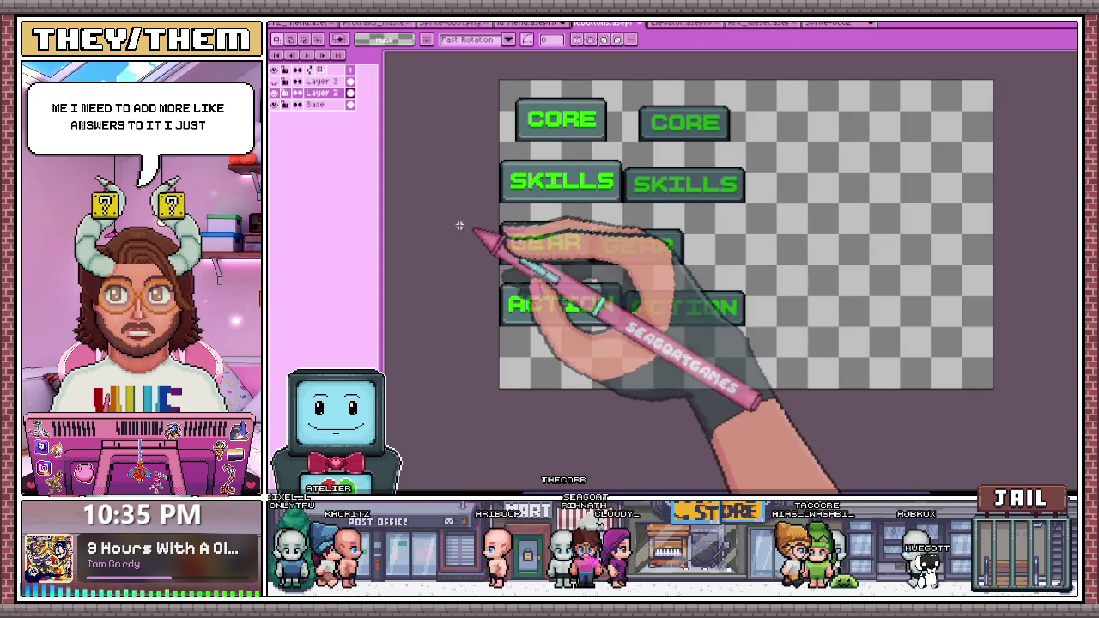
scroll(592, 244, "up", 1)
scroll(515, 263, "down", 2)
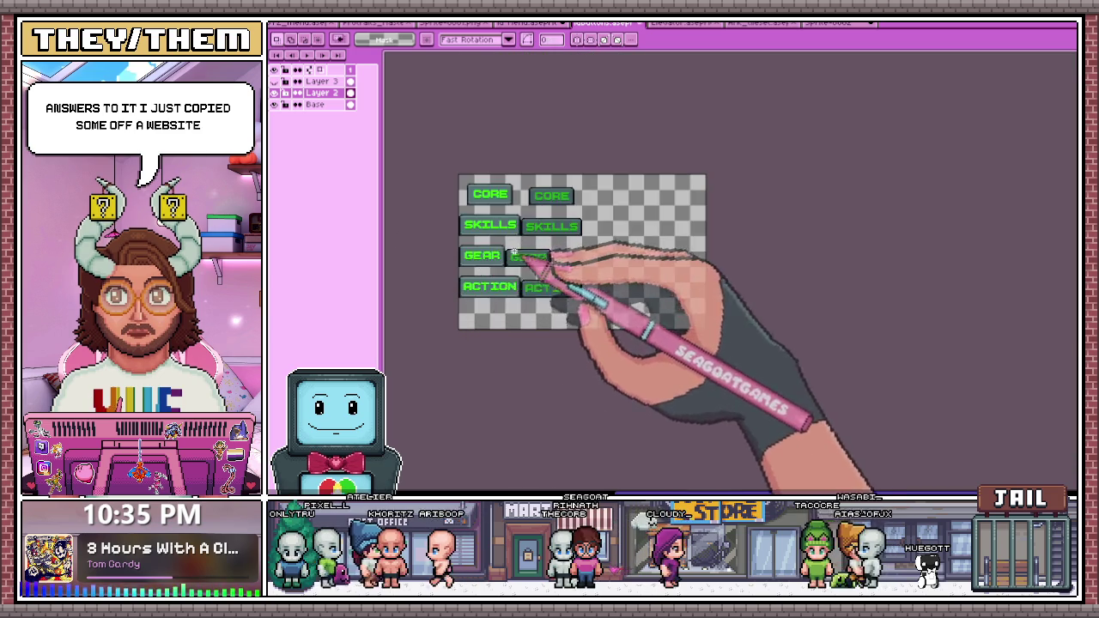
scroll(486, 245, "up", 1)
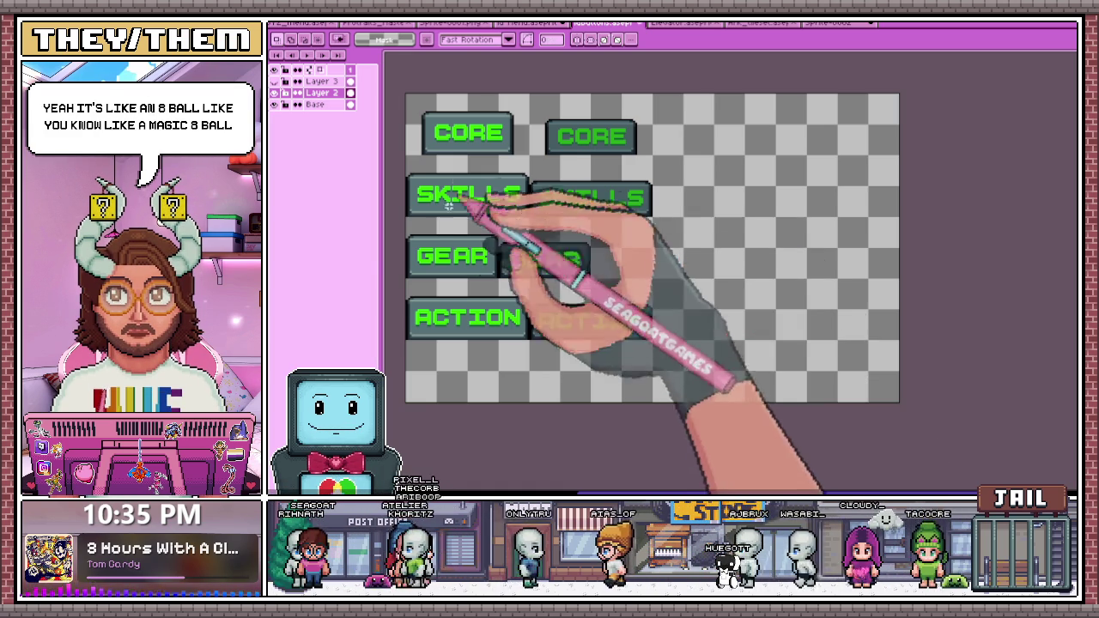
scroll(404, 243, "up", 1)
Step: Select both GEAR buttons on the Base layer and delete their backgrounds
left_click_drag(405, 218, 737, 313)
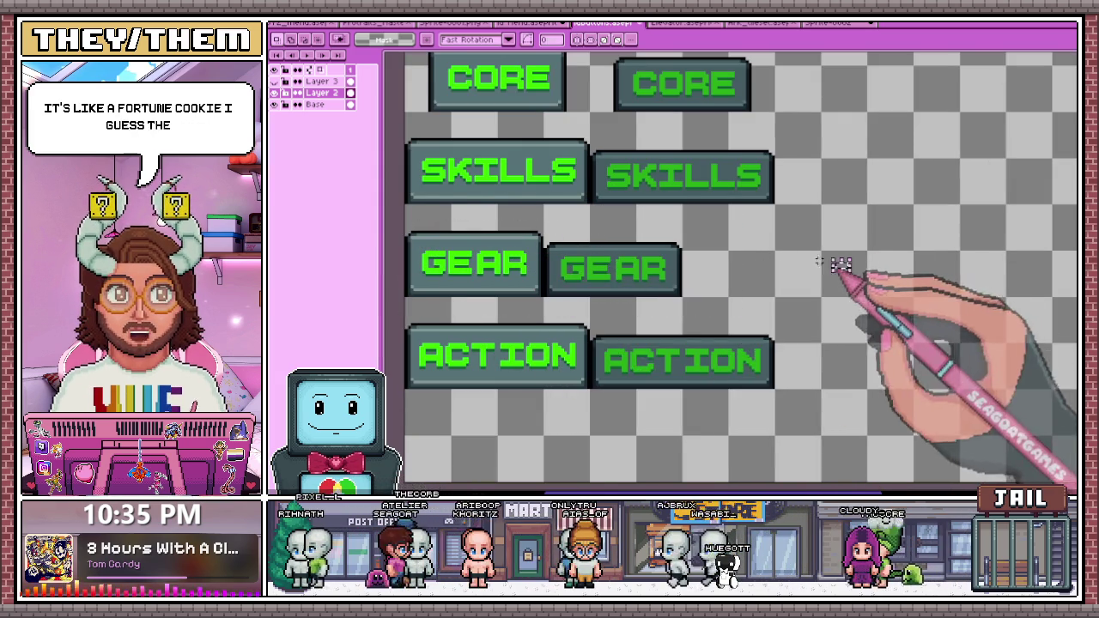
scroll(564, 283, "down", 3)
scroll(522, 275, "up", 2)
scroll(489, 262, "up", 1)
left_click_drag(486, 247, 779, 330)
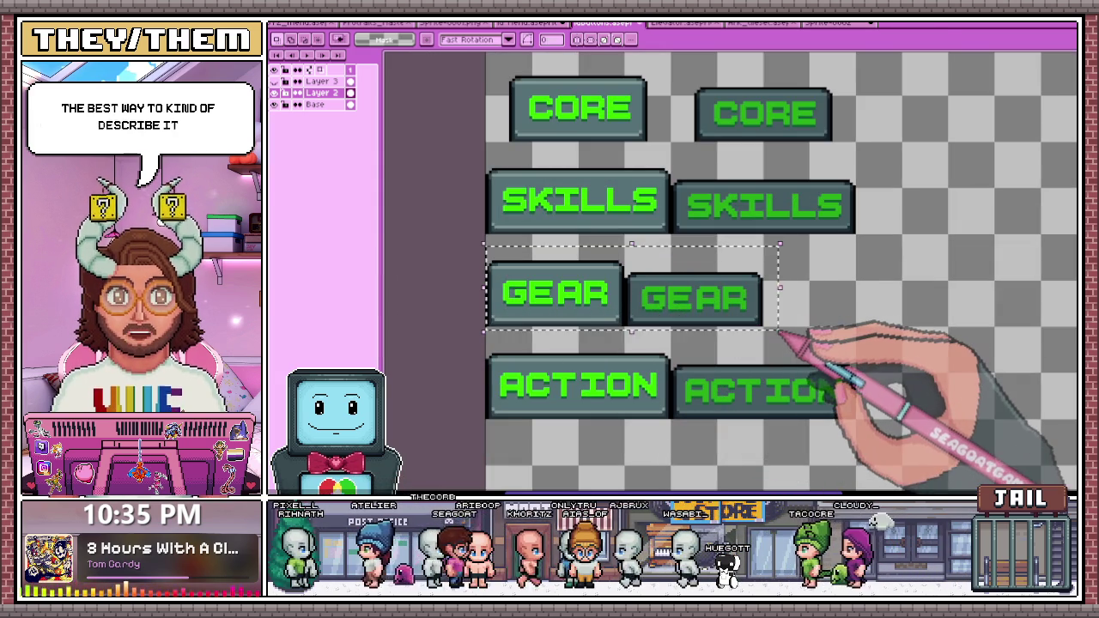
left_click(318, 103)
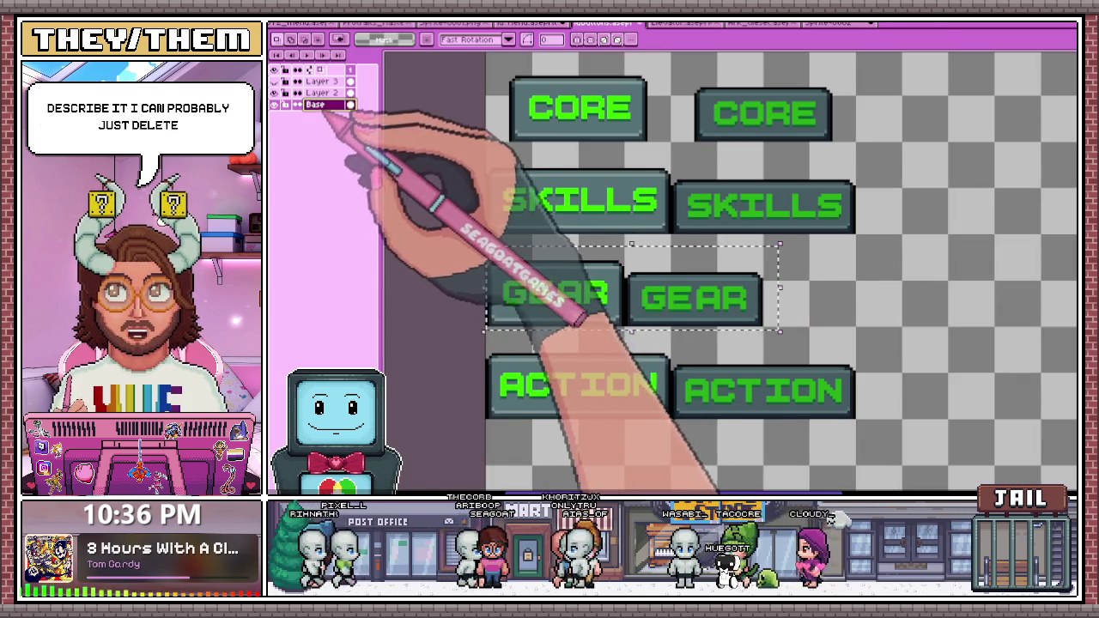
mouse_move(486, 246)
left_mouse_down()
mouse_move(590, 311)
mouse_move(782, 326)
left_mouse_up()
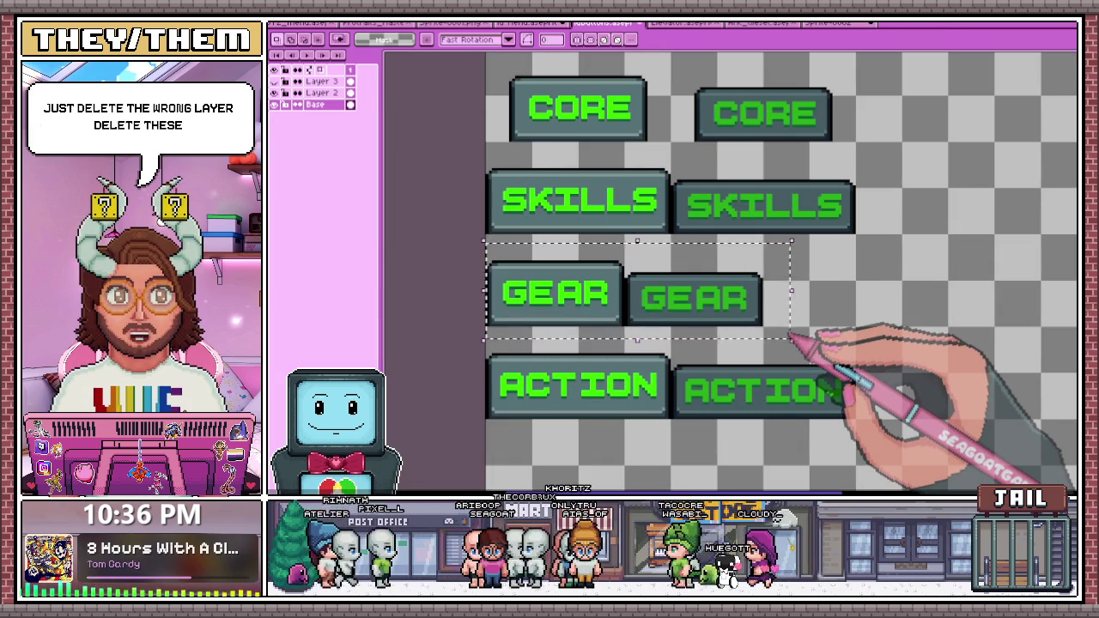
key("Delete")
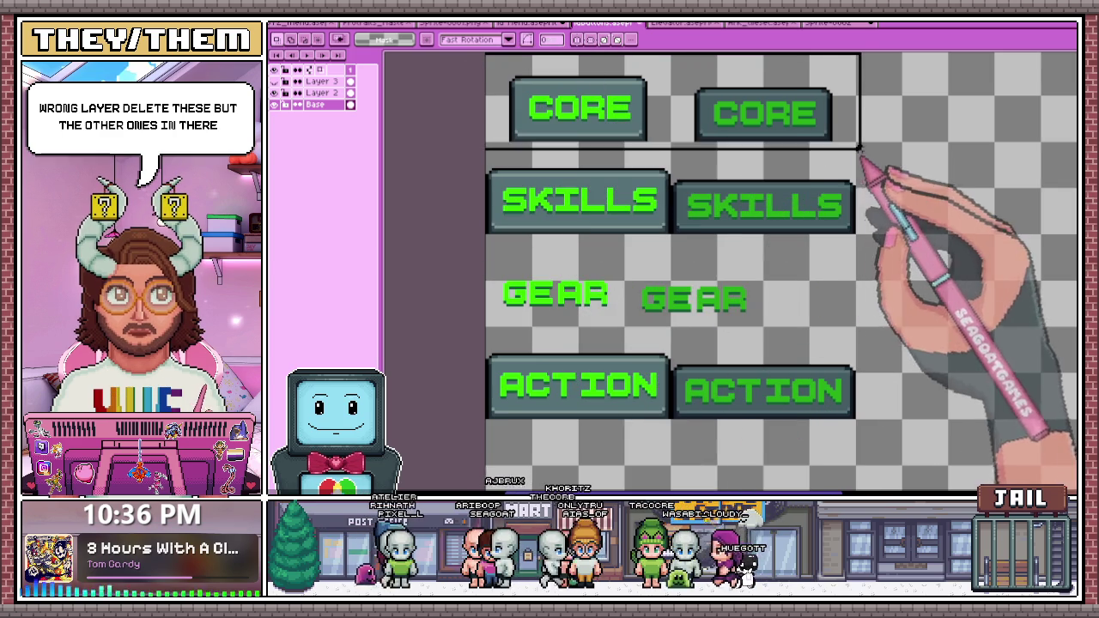
Step: Copy both CORE button backgrounds down beneath the GEAR row
left_click_drag(485, 53, 863, 152)
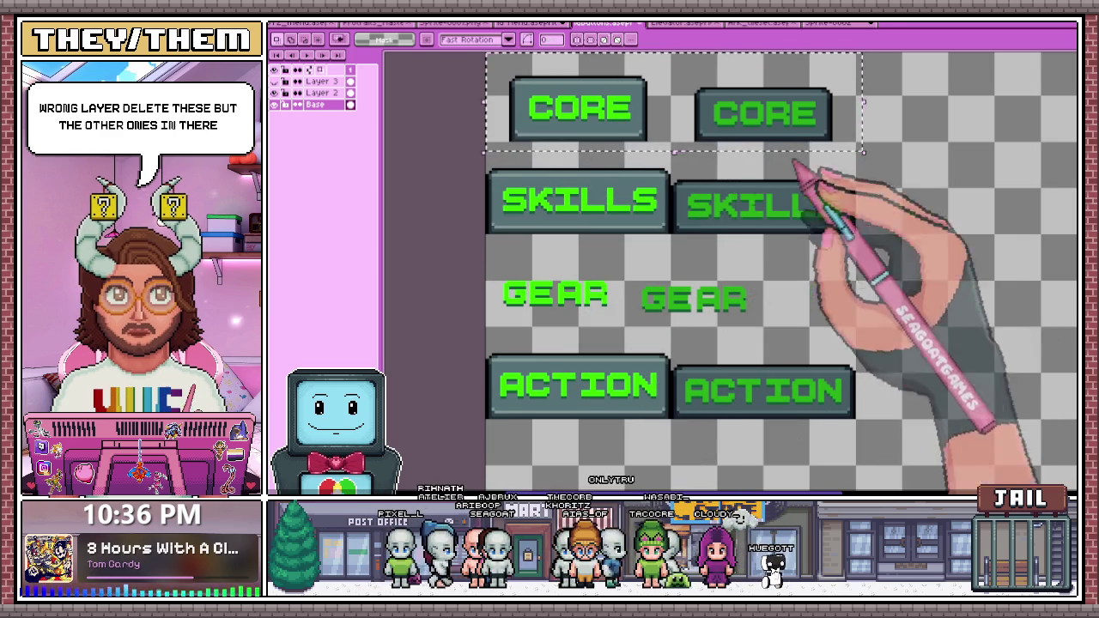
scroll(584, 82, "up", 2)
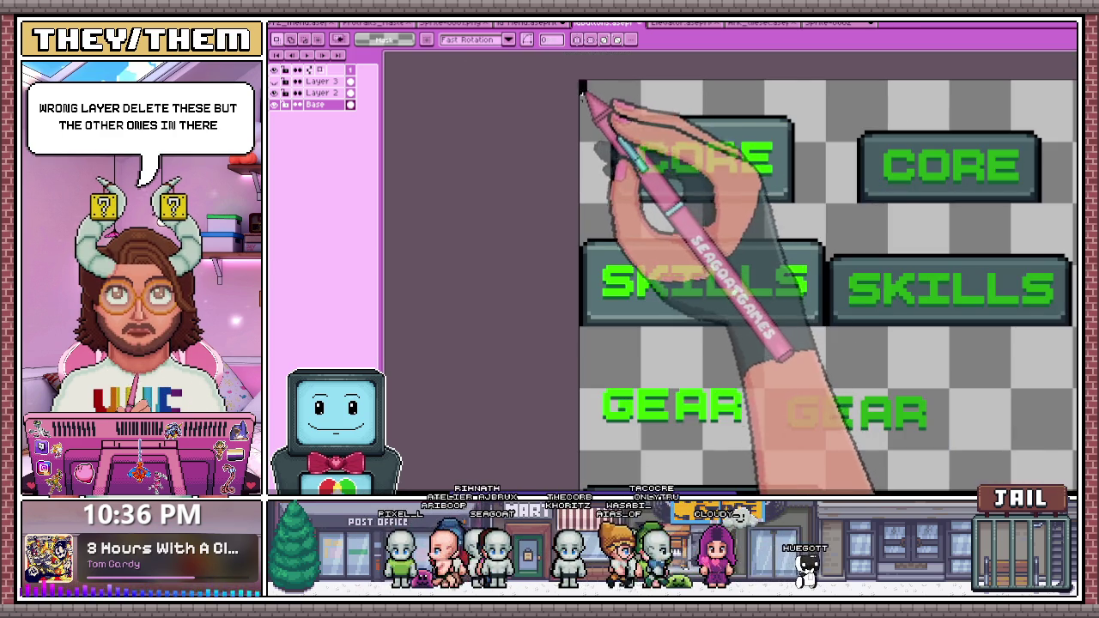
scroll(601, 94, "down", 1)
scroll(802, 137, "up", 1)
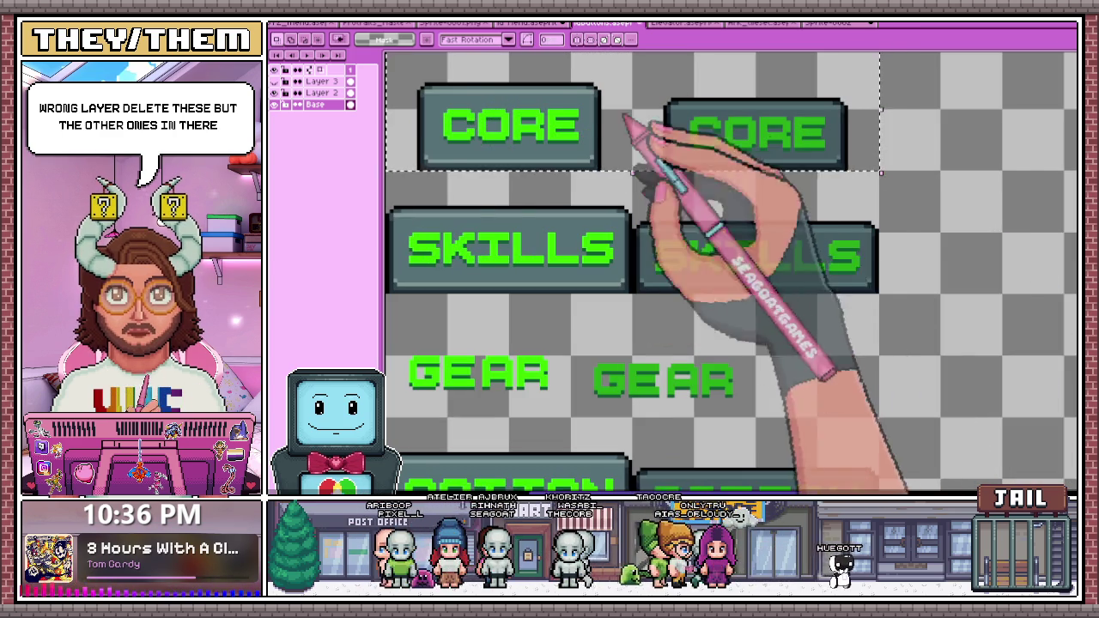
scroll(631, 138, "down", 1)
scroll(644, 112, "down", 1)
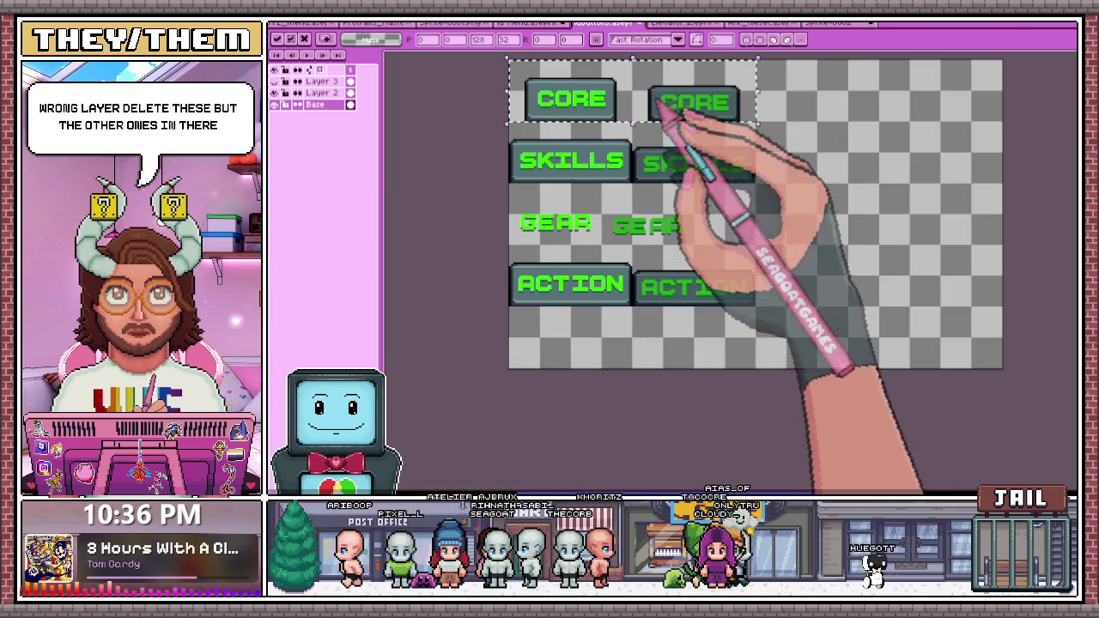
left_click_drag(661, 103, 691, 236)
scroll(650, 246, "up", 2)
scroll(528, 245, "down", 1)
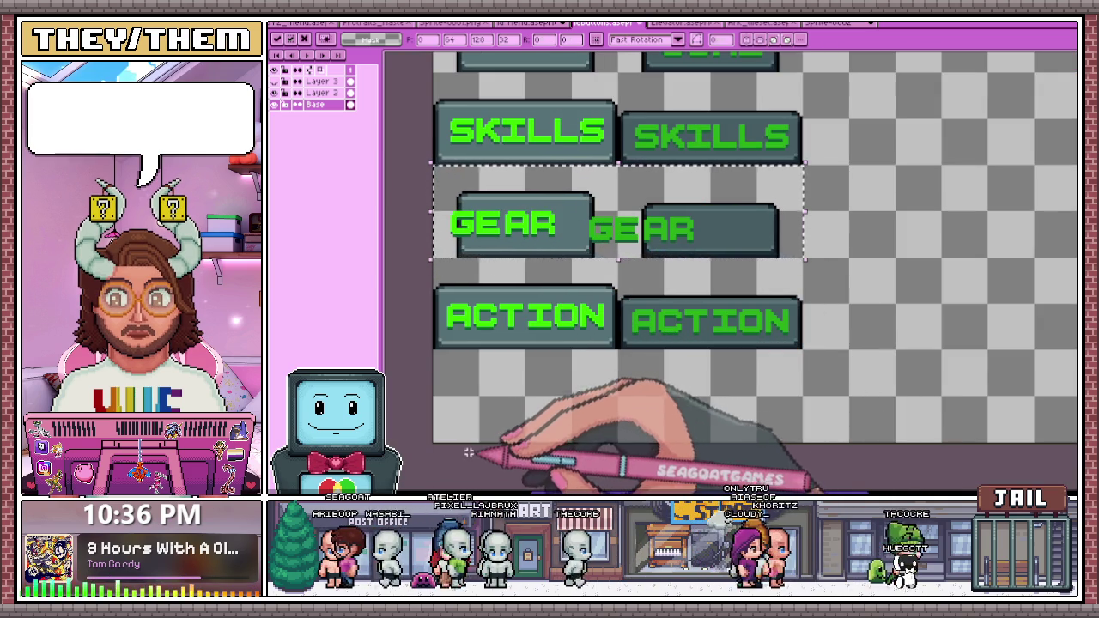
left_click(318, 91)
scroll(477, 242, "up", 2)
Step: Center the left GEAR text on its new button background
left_click_drag(450, 180, 661, 289)
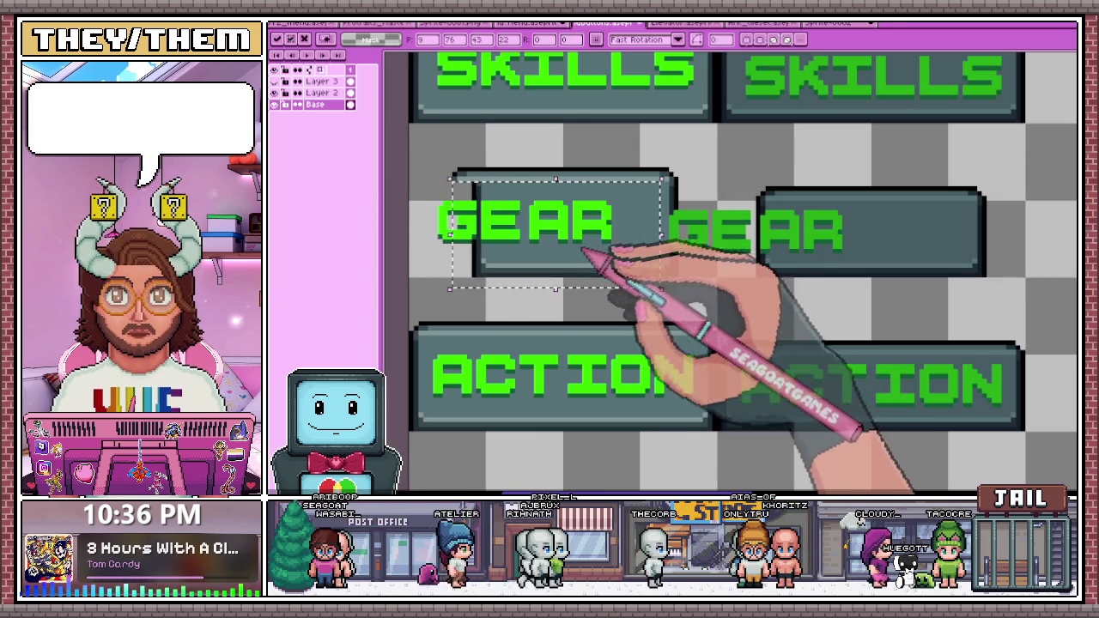
left_click(391, 236)
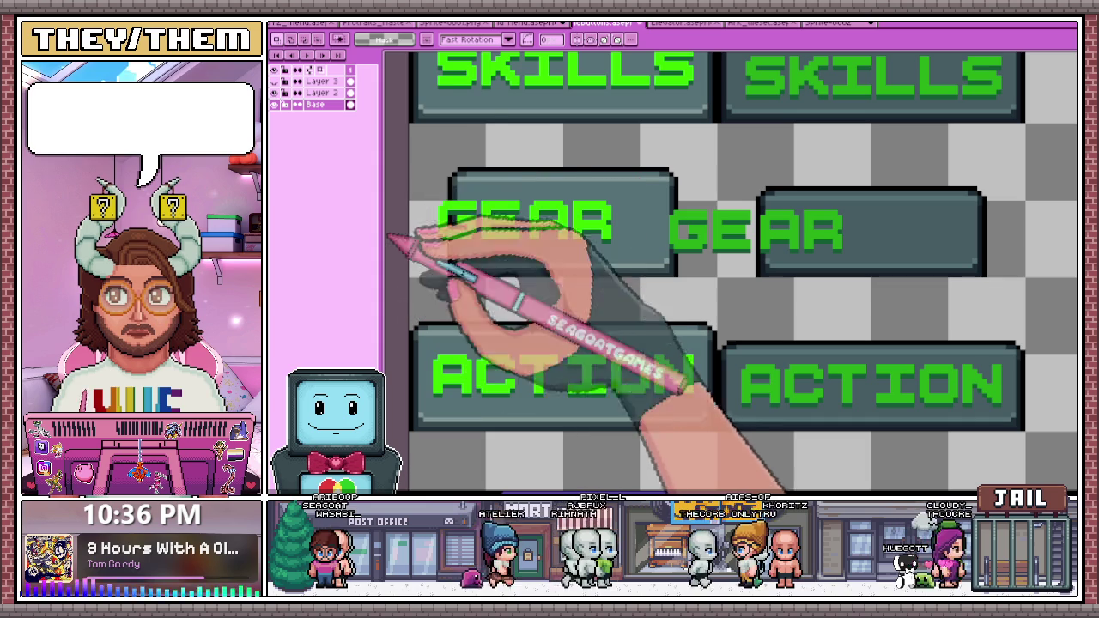
left_click(317, 91)
left_click_drag(414, 168, 613, 269)
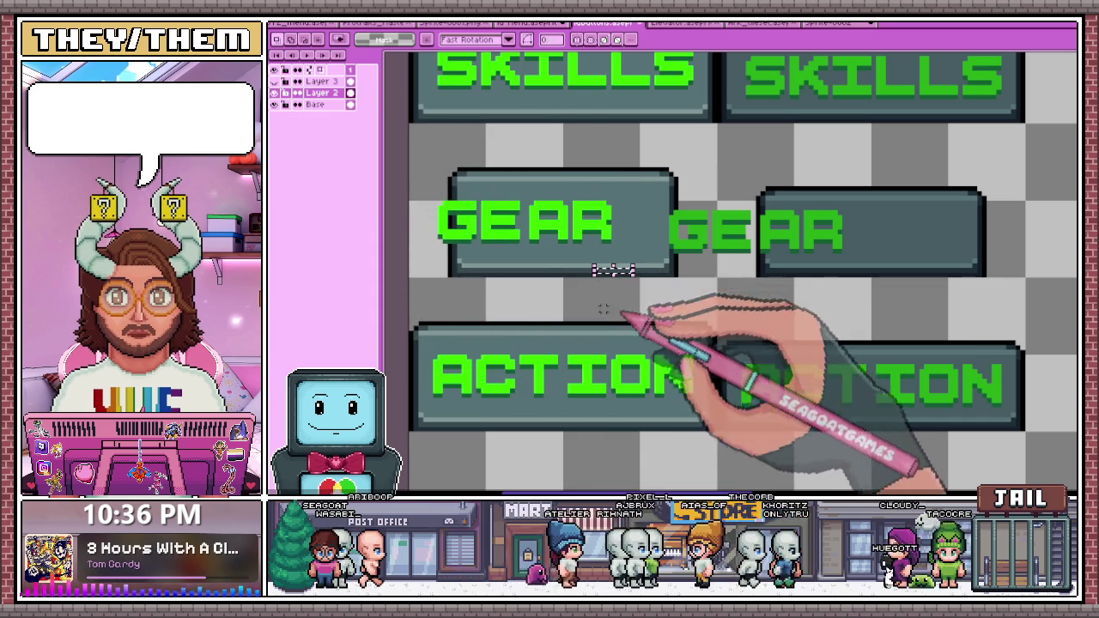
left_click_drag(449, 292, 601, 182)
left_click_drag(532, 223, 562, 224)
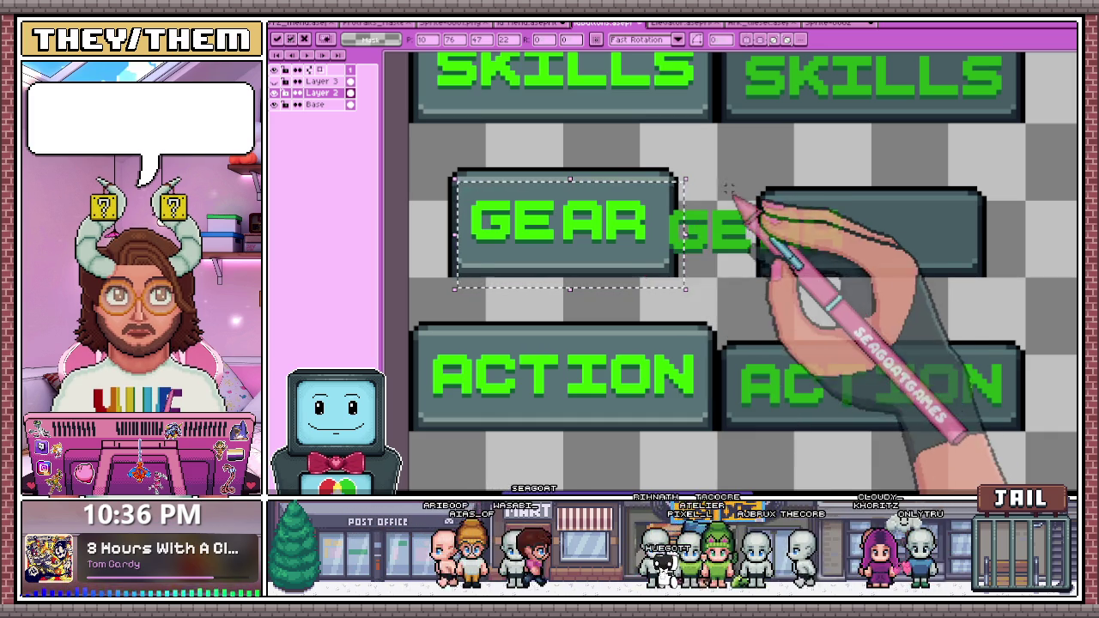
Step: Move the second GEAR text into the right button and deselect
left_click_drag(657, 189, 873, 283)
left_click_drag(760, 245, 897, 246)
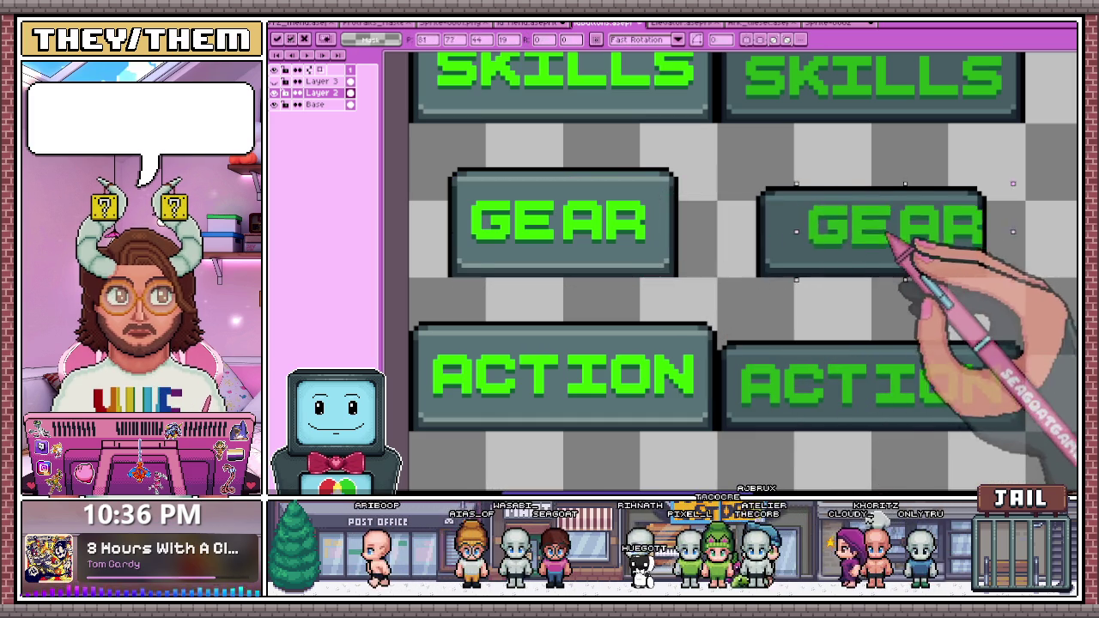
scroll(896, 245, "down", 2)
scroll(803, 253, "up", 1)
key("ctrl+d")
scroll(738, 242, "up", 2)
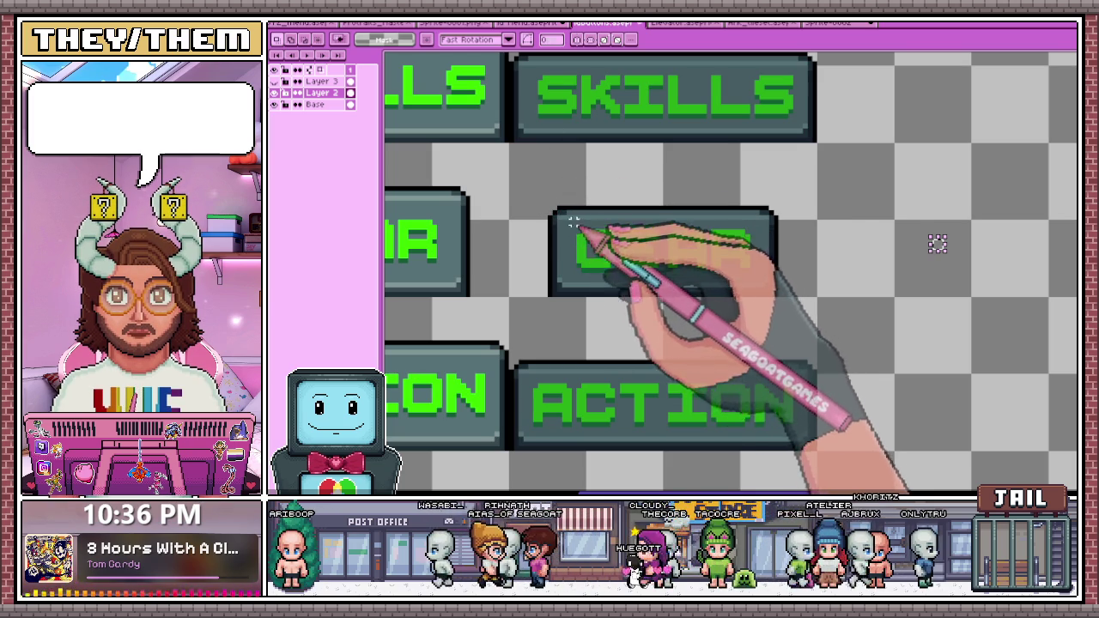
Step: Select the right and then the left-column GEAR buttons for alignment
mouse_move(550, 208)
left_mouse_down()
mouse_move(676, 271)
mouse_move(778, 297)
left_mouse_up()
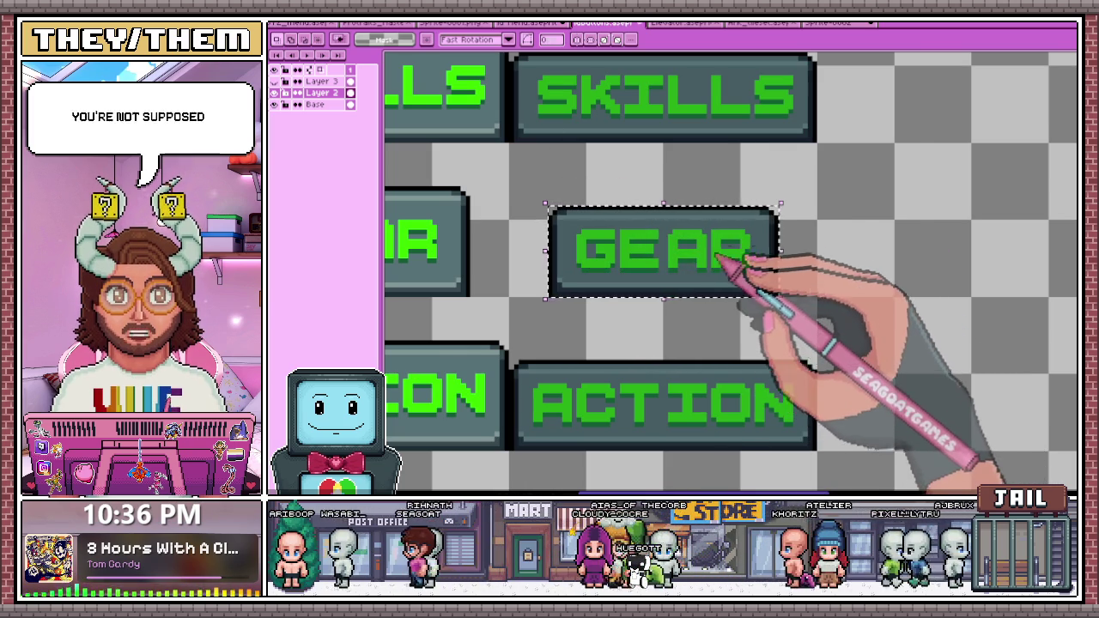
scroll(721, 266, "down", 2)
scroll(427, 215, "up", 1)
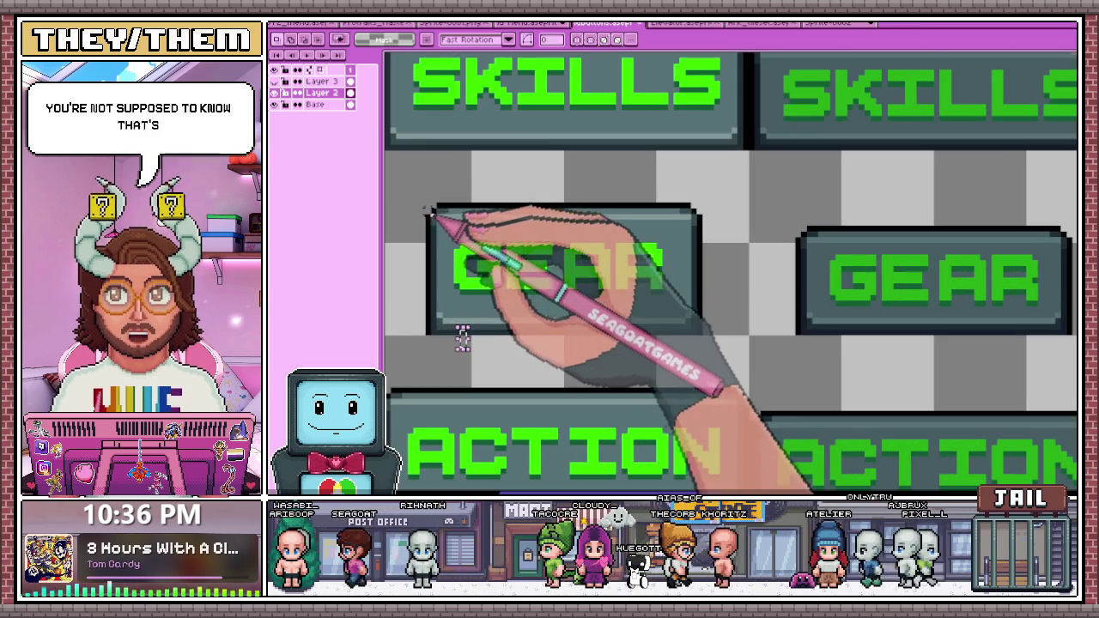
left_click_drag(427, 207, 695, 309)
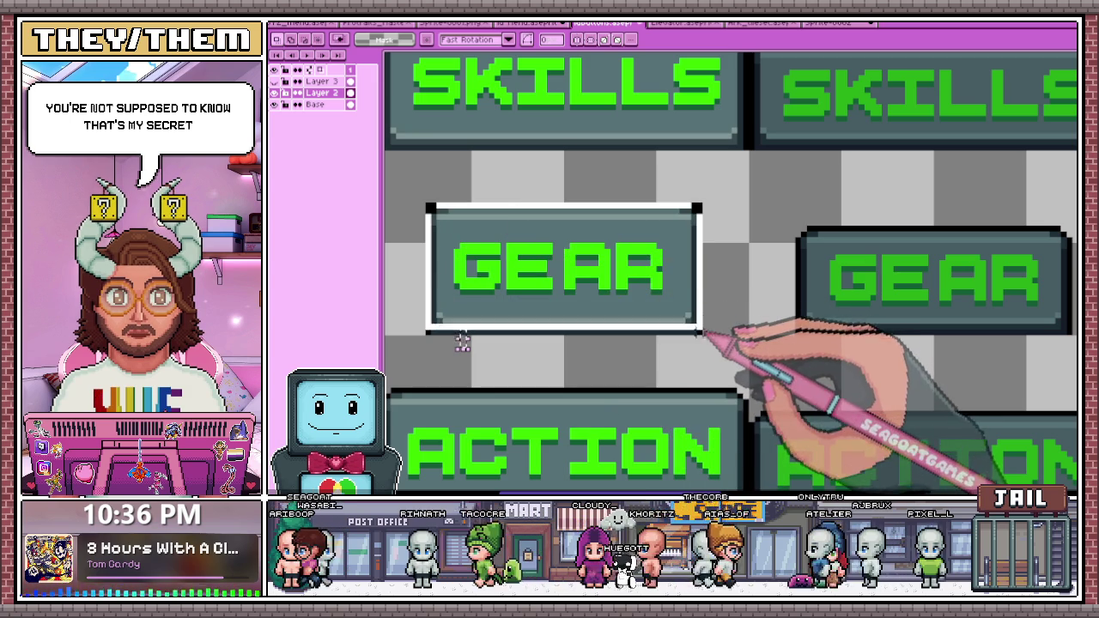
scroll(622, 228, "down", 1)
scroll(614, 258, "down", 1)
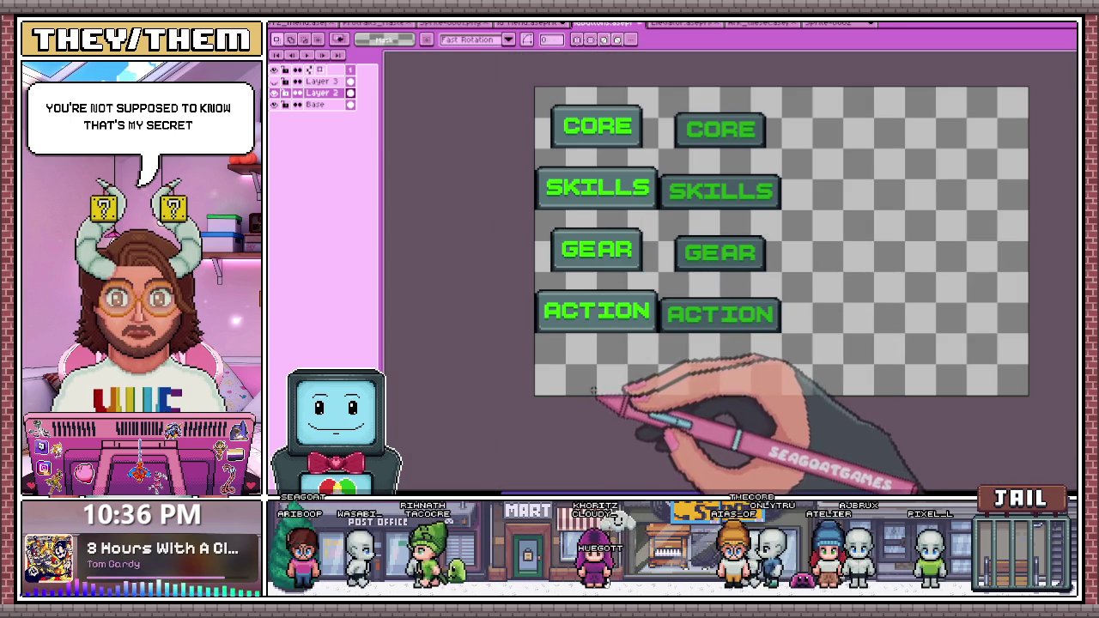
Step: Zoom in and out around the button sheet to inspect the left CORE button
scroll(618, 301, "down", 1)
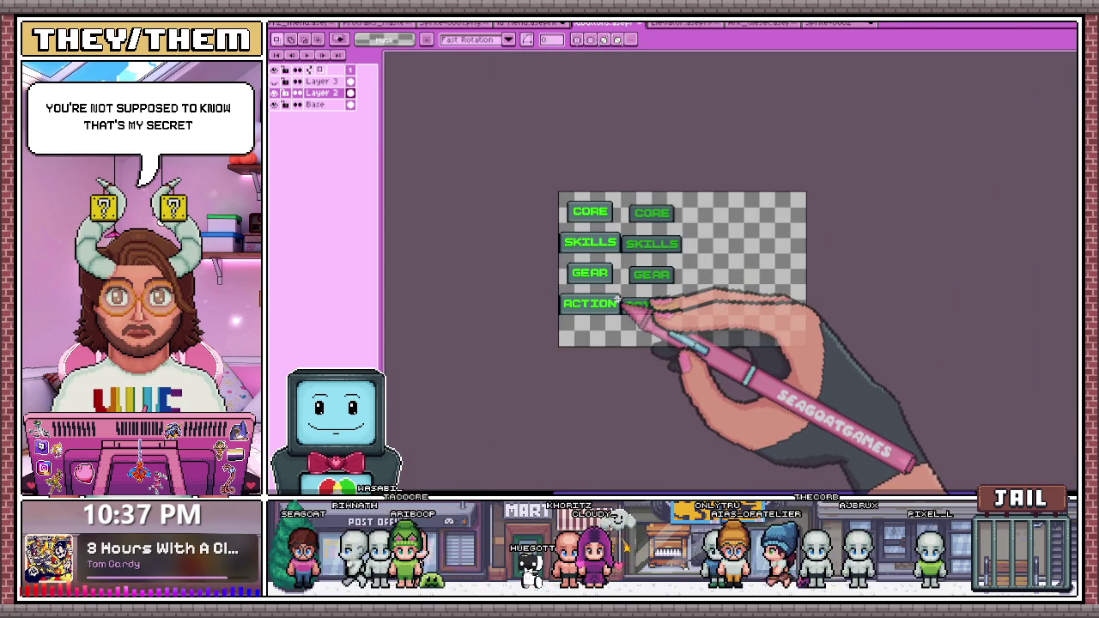
scroll(601, 256, "up", 1)
scroll(550, 274, "down", 1)
scroll(652, 252, "up", 1)
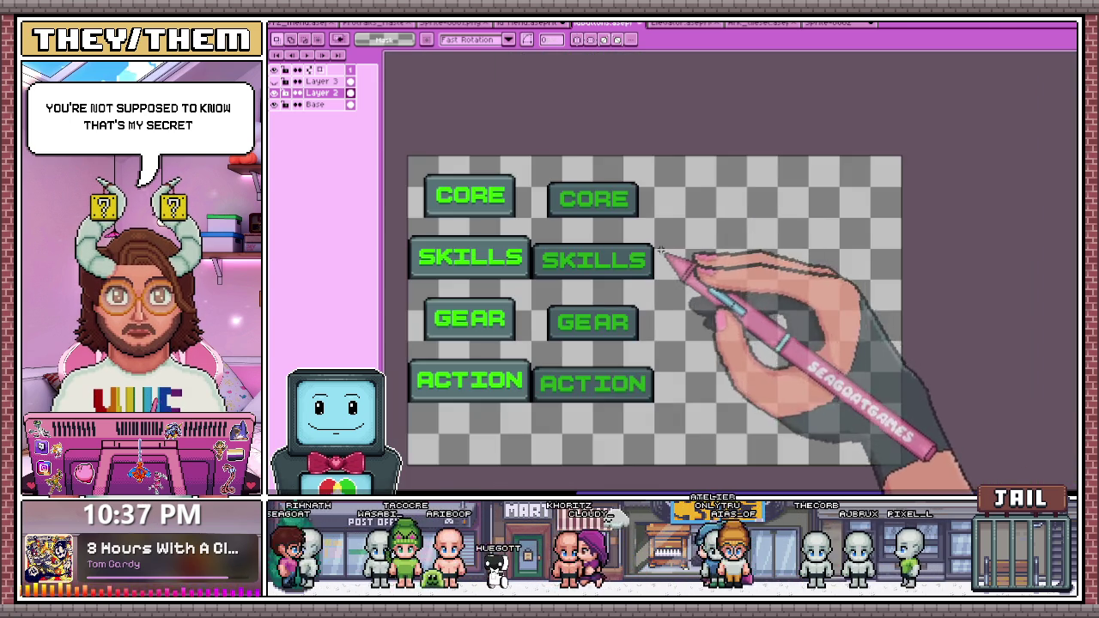
scroll(636, 198, "down", 1)
scroll(556, 292, "up", 1)
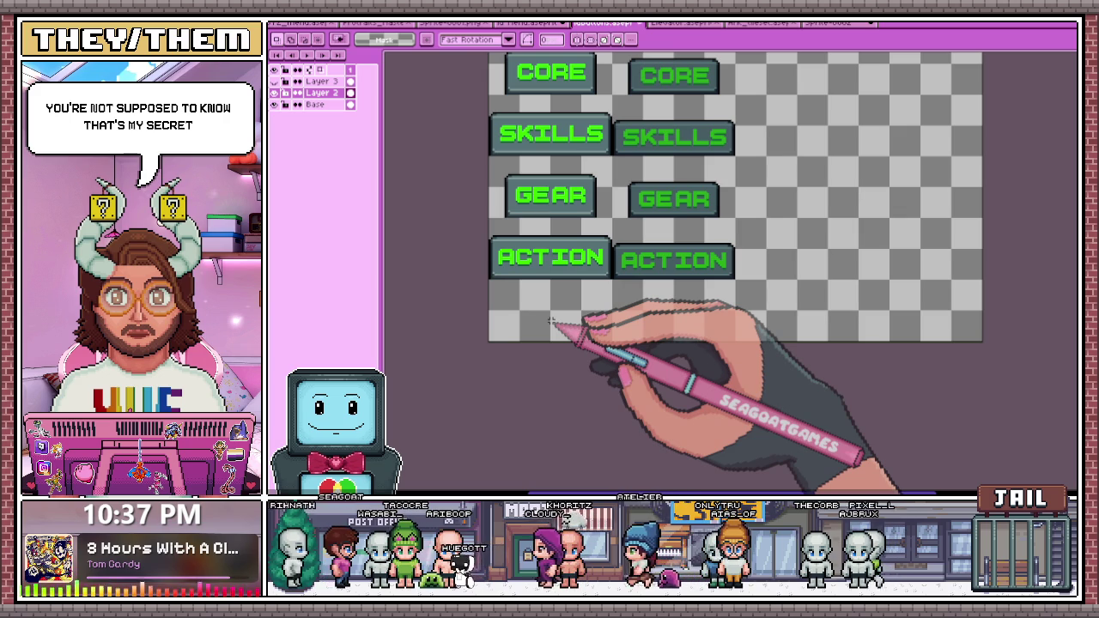
scroll(541, 305, "down", 1)
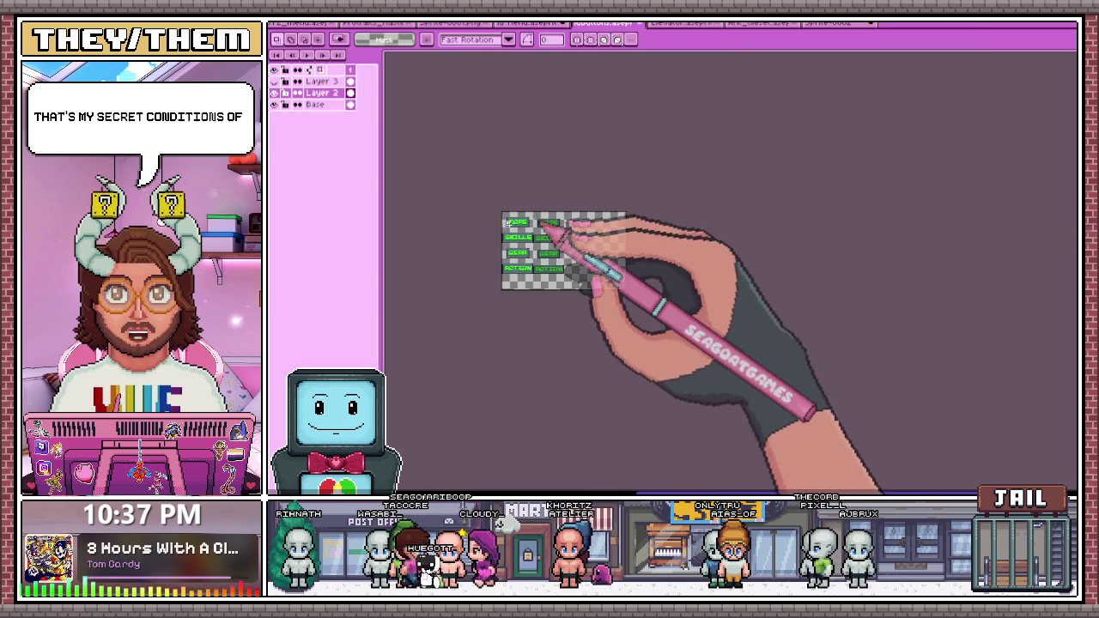
scroll(532, 236, "up", 1)
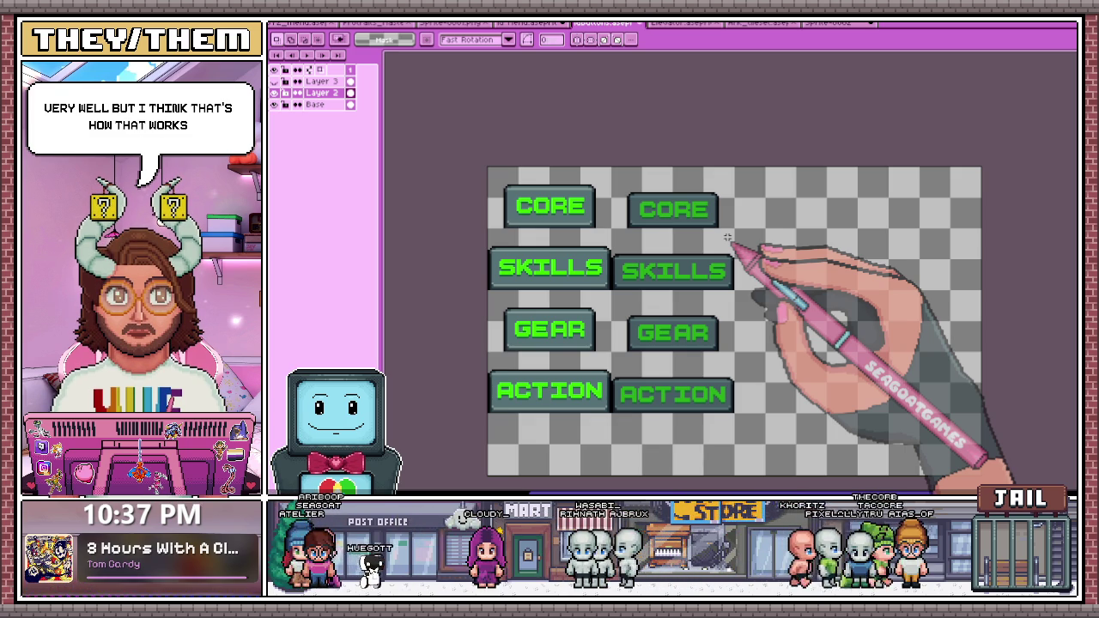
scroll(515, 171, "down", 1)
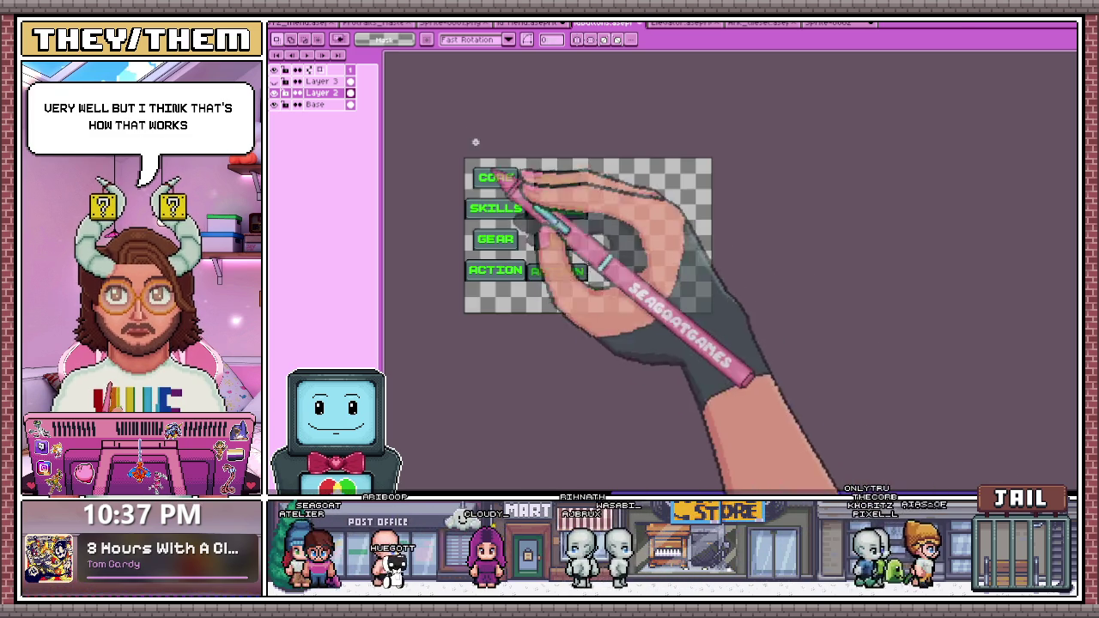
scroll(553, 177, "up", 1)
scroll(481, 163, "down", 1)
scroll(471, 167, "up", 2)
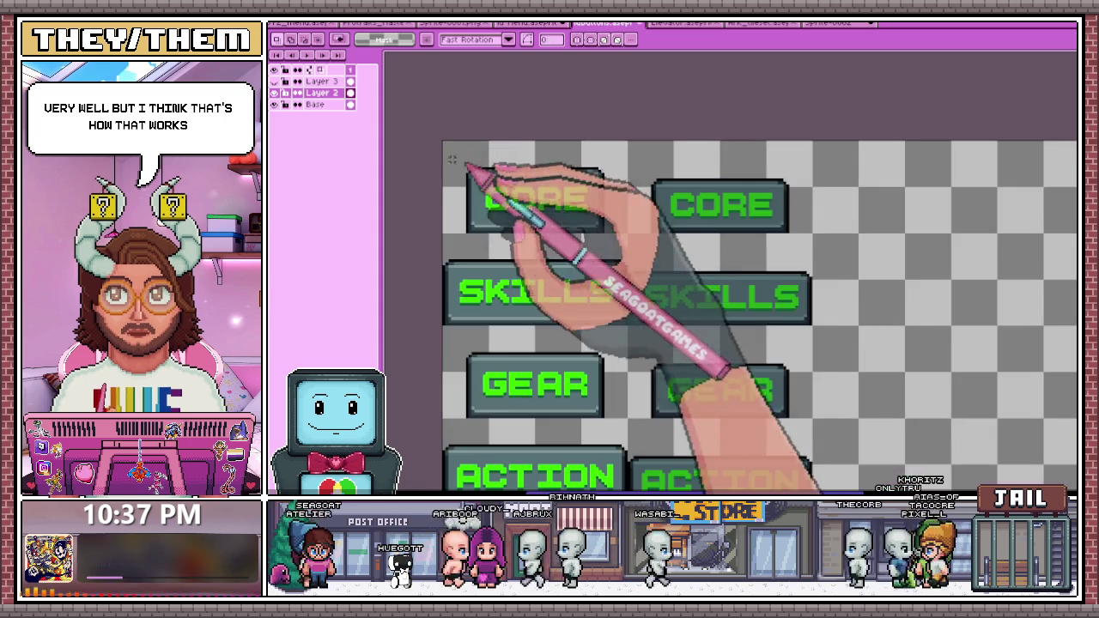
Step: Marquee the left-column CORE button and shift its label to the right
left_click_drag(443, 157, 606, 244)
scroll(607, 240, "down", 2)
scroll(618, 228, "up", 1)
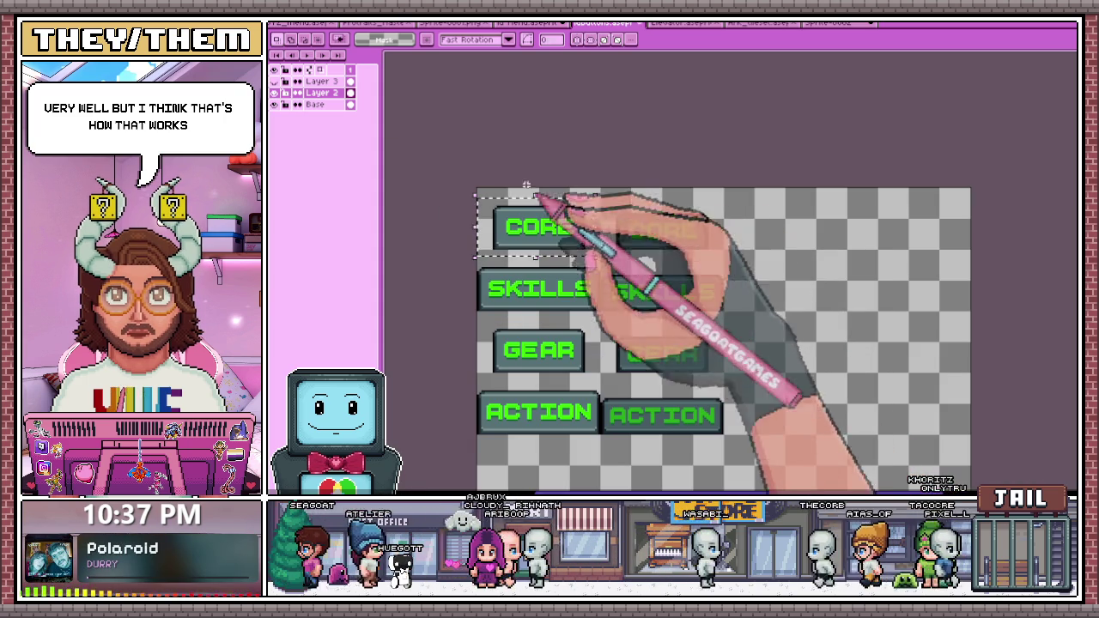
scroll(834, 215, "up", 1)
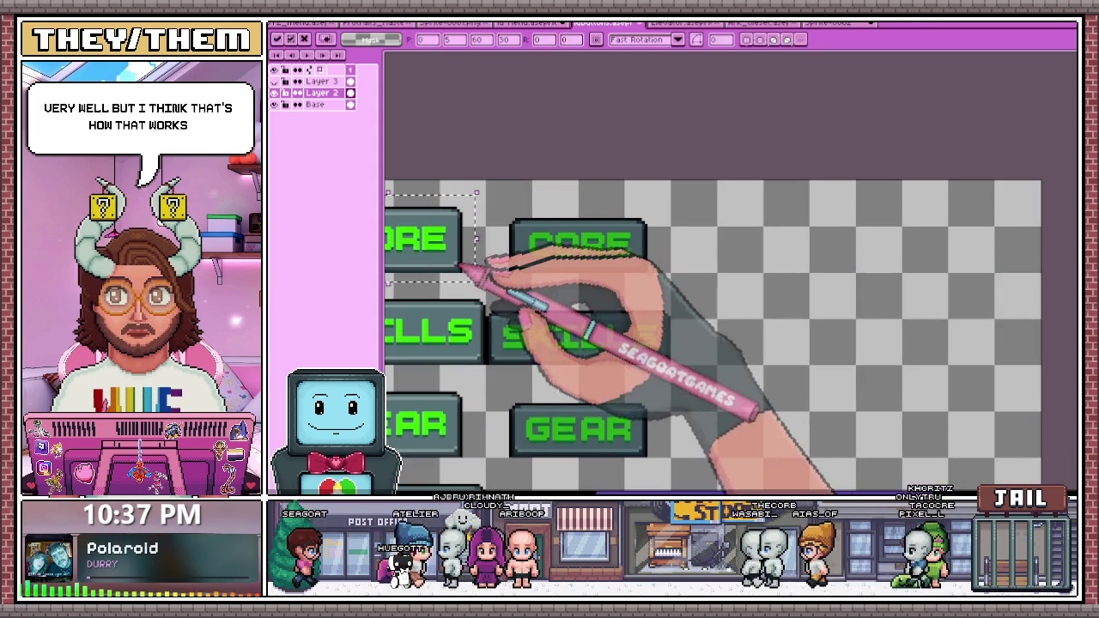
left_click_drag(454, 266, 805, 240)
Step: On the Base layer, drag a copy of the grey button block beside the top CORE button
left_click(315, 104)
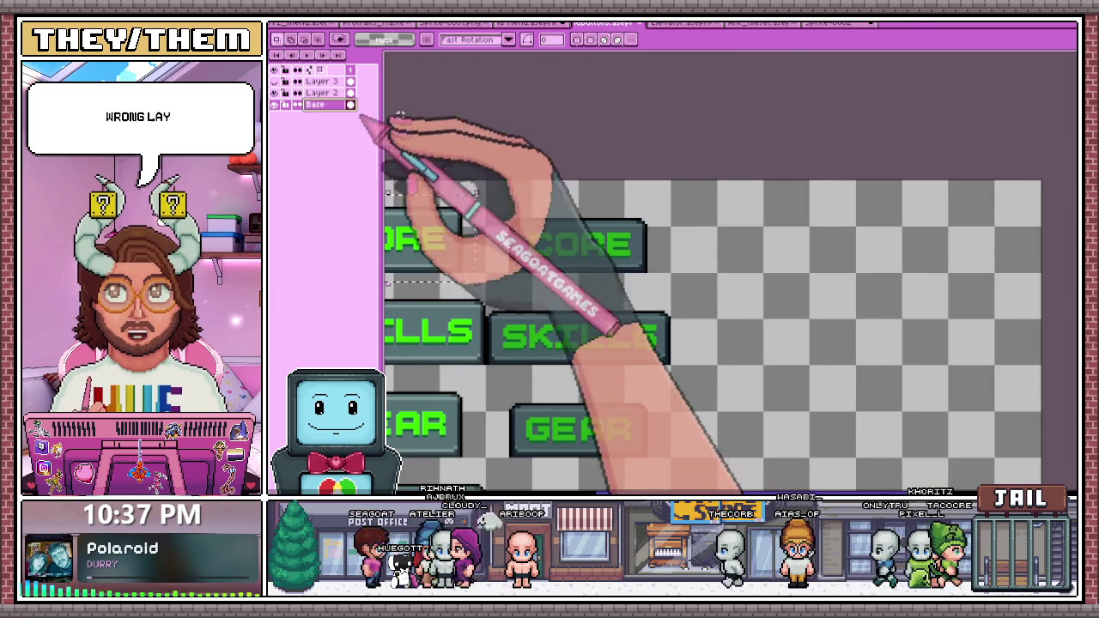
scroll(510, 165, "down", 2)
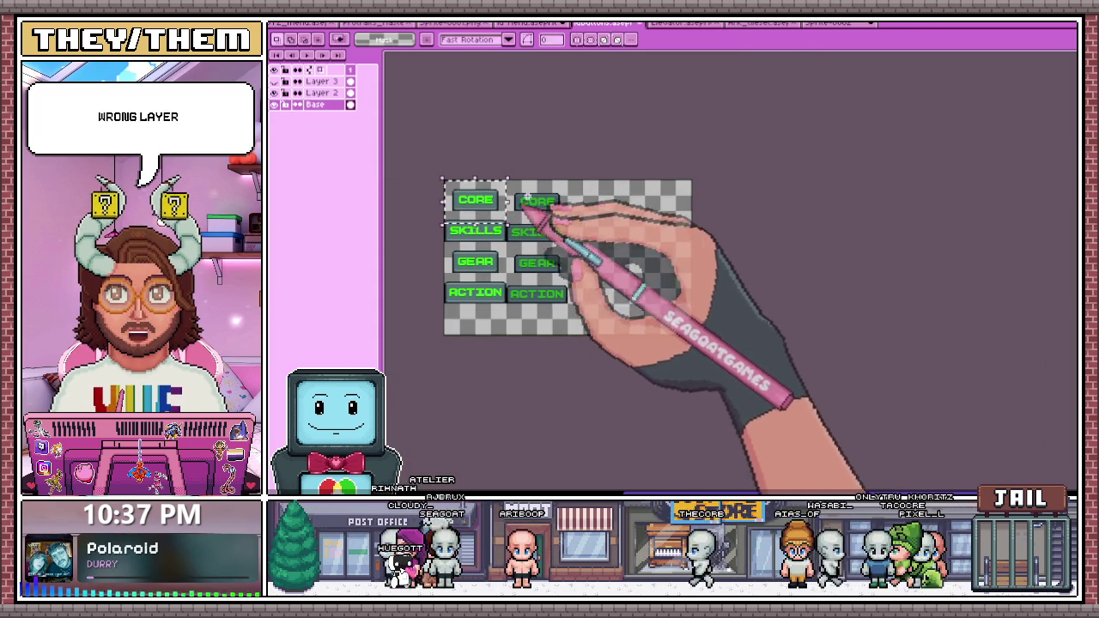
scroll(473, 174, "up", 1)
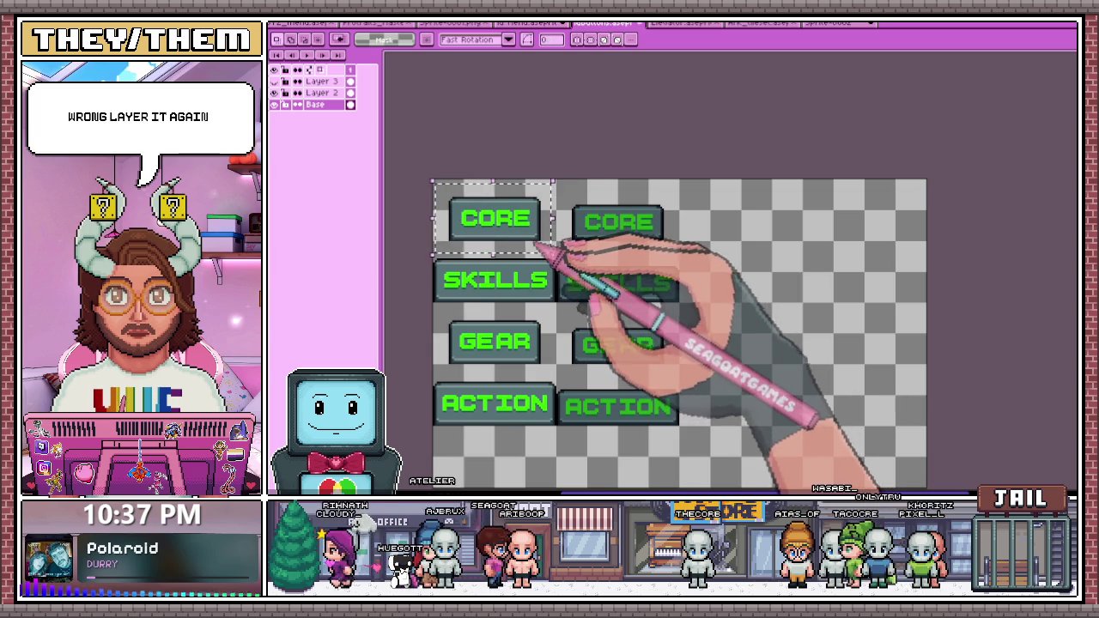
left_click_drag(639, 219, 800, 229)
scroll(601, 215, "down", 1)
scroll(699, 216, "up", 2)
scroll(601, 191, "down", 2)
scroll(598, 192, "up", 2)
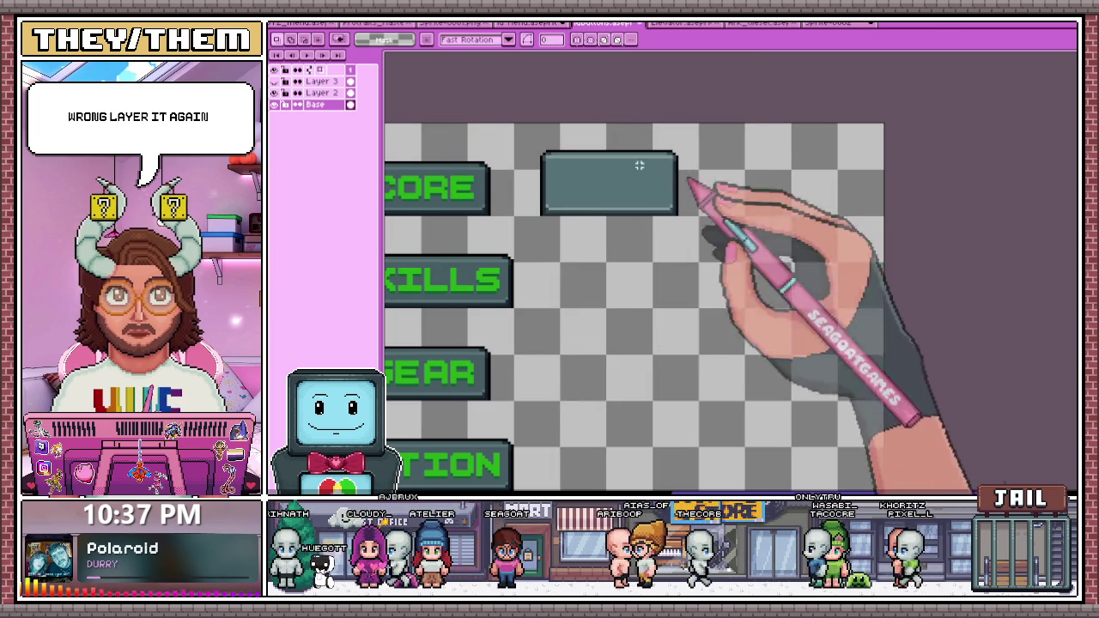
Step: Deselect the placed block, then mirror the second-column backgrounds horizontally with Shift+H into a third column
scroll(549, 158, "up", 1)
key("ctrl+d")
mouse_move(509, 116)
left_mouse_down()
mouse_move(753, 237)
mouse_move(744, 232)
left_mouse_up()
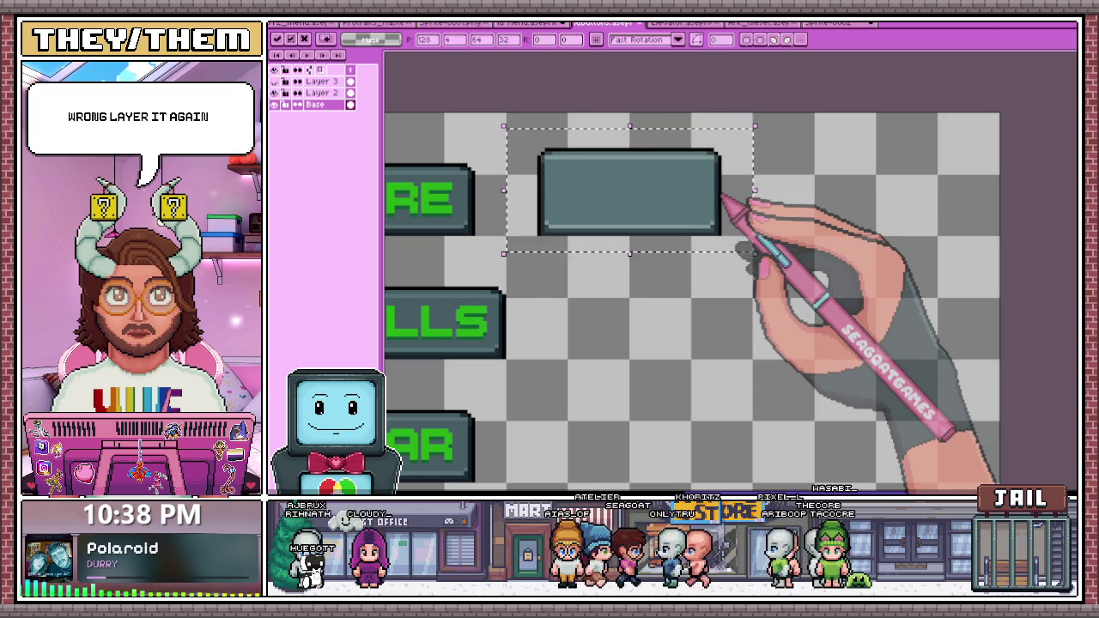
scroll(722, 198, "down", 4)
key("ctrl+d")
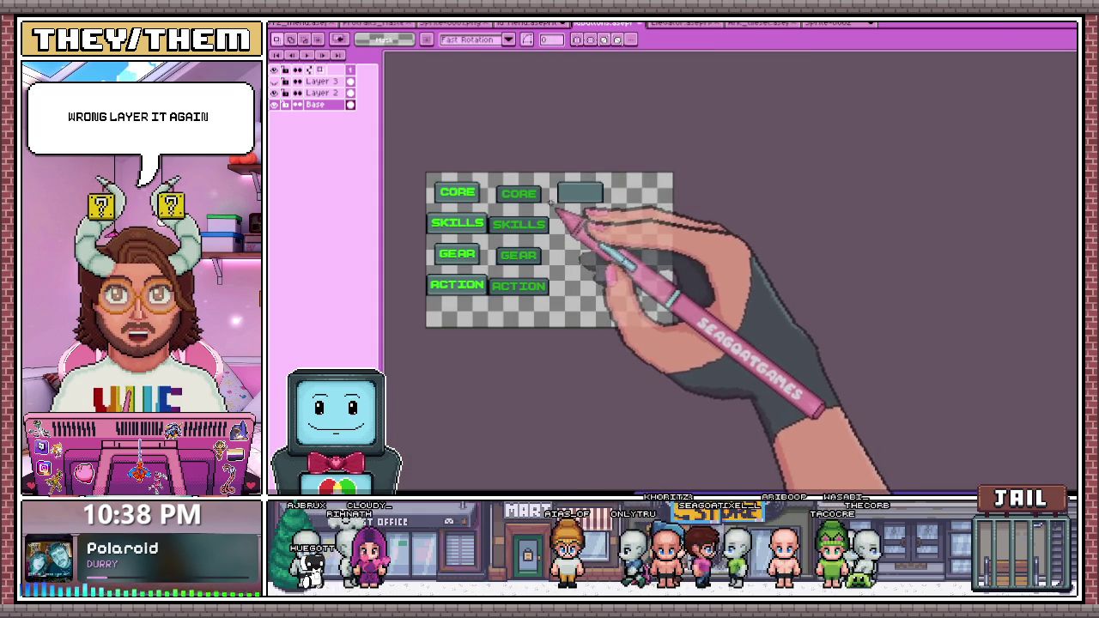
scroll(552, 204, "up", 2)
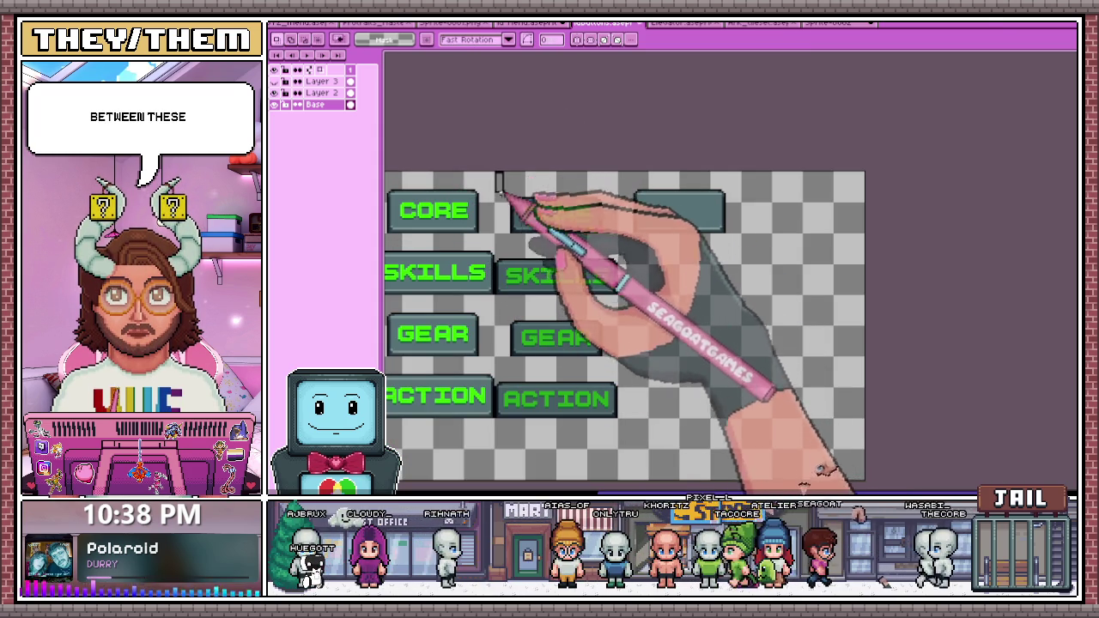
left_click_drag(496, 173, 738, 417)
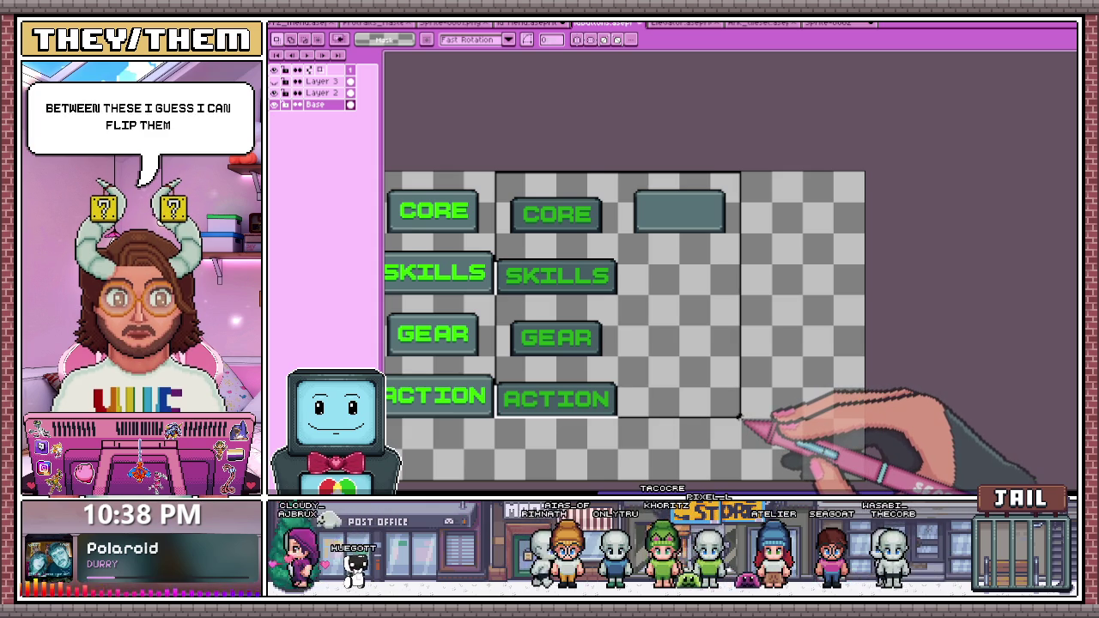
key("shift+h")
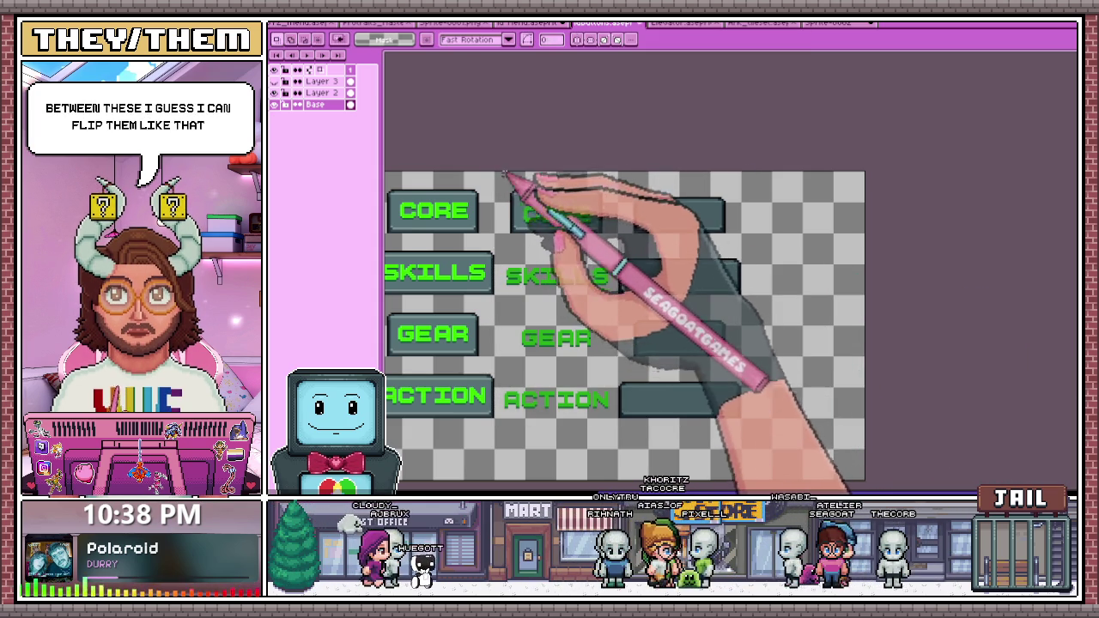
Step: Select the column of bare SKILLS, GEAR and ACTION labels and return to Layer 2
left_click_drag(496, 173, 601, 417)
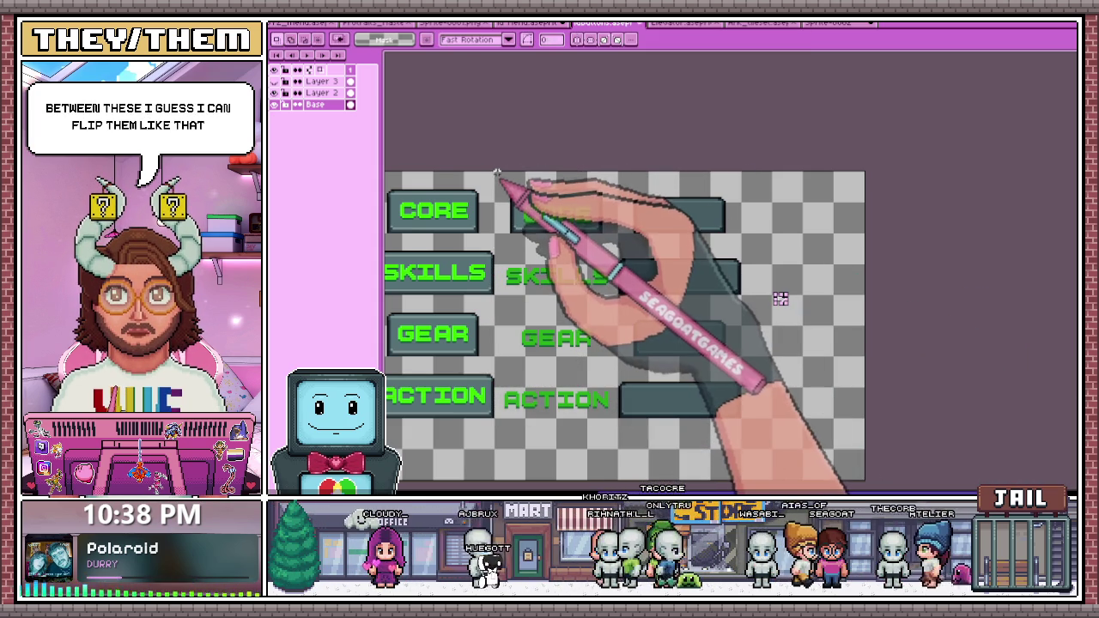
scroll(628, 416, "up", 2)
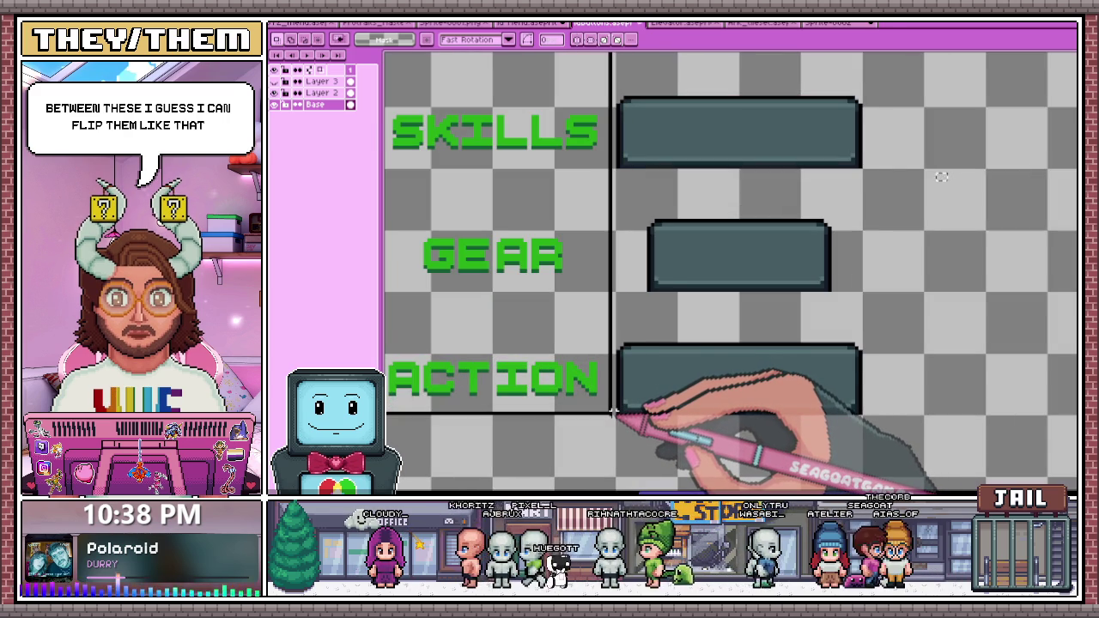
scroll(616, 414, "down", 2)
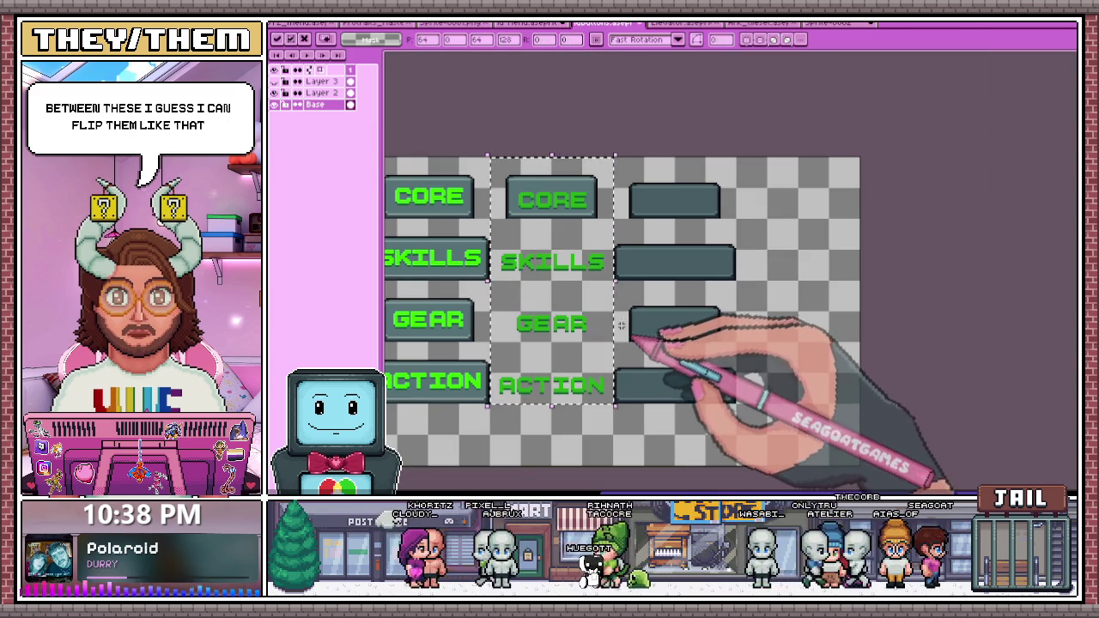
left_click(313, 92)
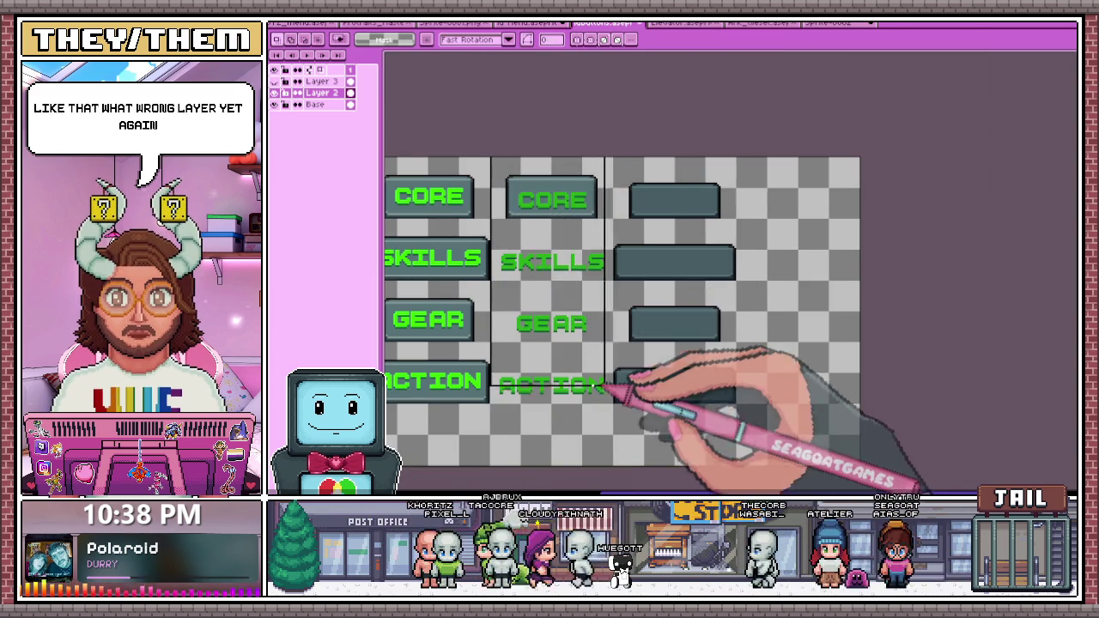
scroll(633, 400, "up", 1)
scroll(617, 408, "up", 1)
scroll(619, 405, "down", 1)
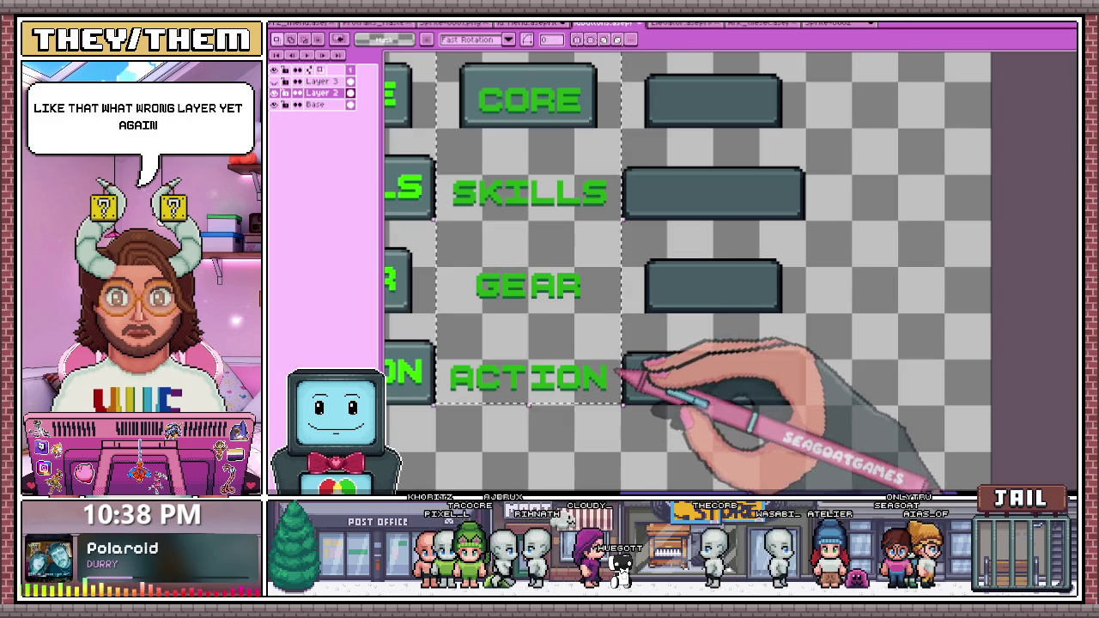